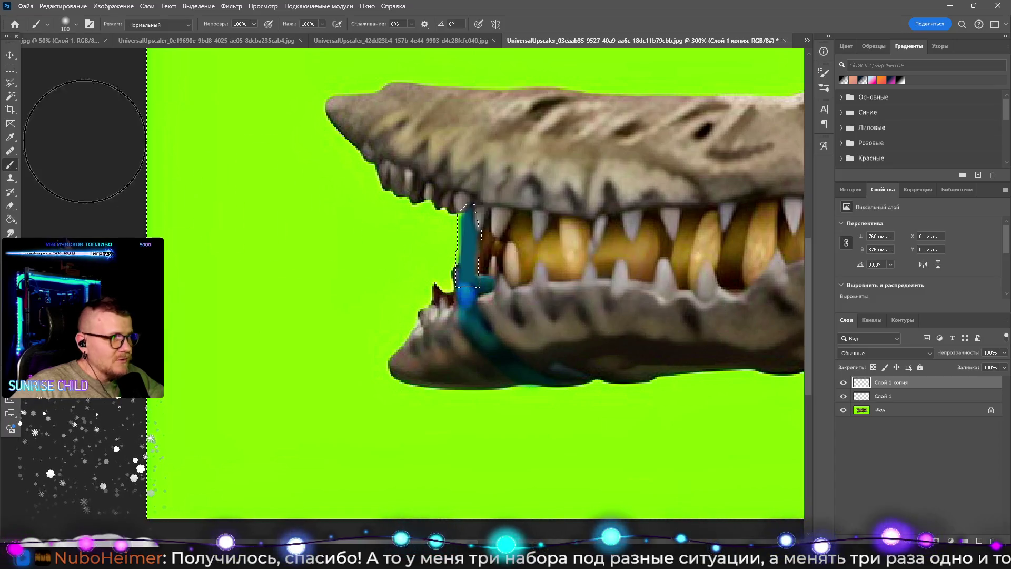
Step: Apply a selection command, deselect, and zoom in on the teal patch at the jaw
{"action": "left_click", "coordinate": [10, 69]}
{"action": "right_click", "coordinate": [462, 211]}
{"action": "left_click", "coordinate": [505, 226]}
{"action": "key", "text": "b"}
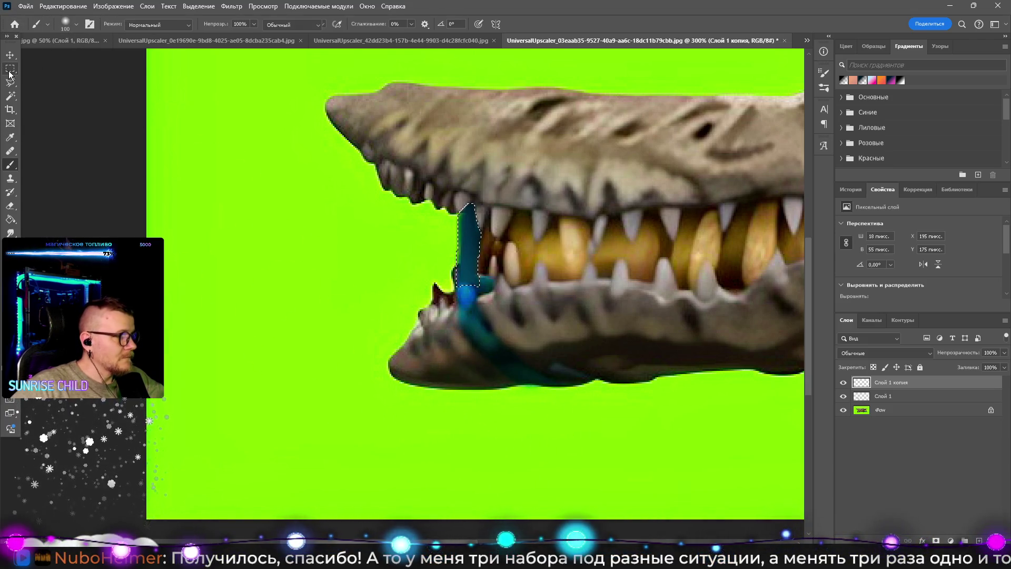
{"action": "key", "text": "z"}
{"action": "key", "text": "ctrl+d"}
{"action": "left_click", "coordinate": [499, 327]}
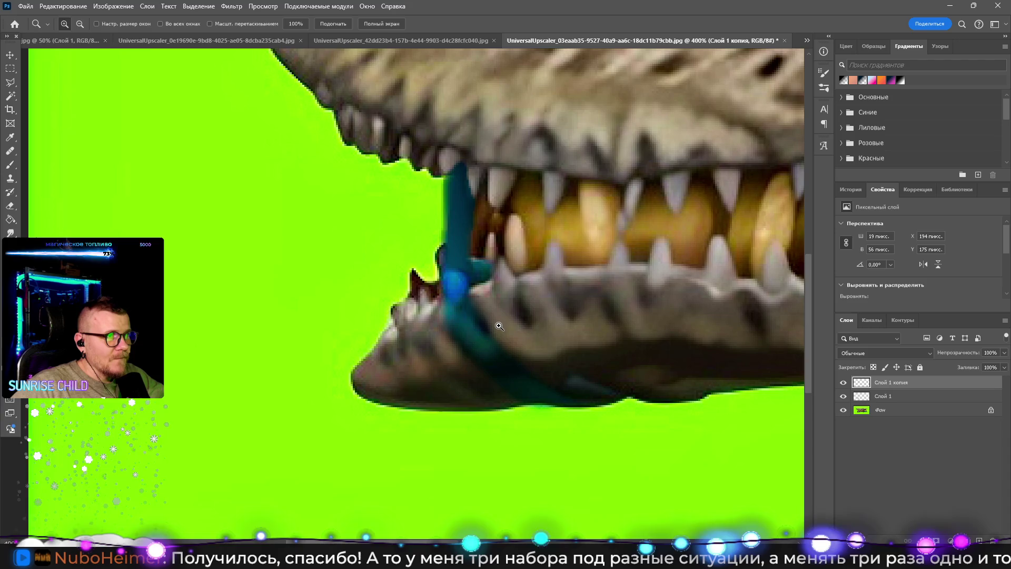
{"action": "scroll", "coordinate": [526, 348], "scroll_direction": "down", "scroll_amount": 4}
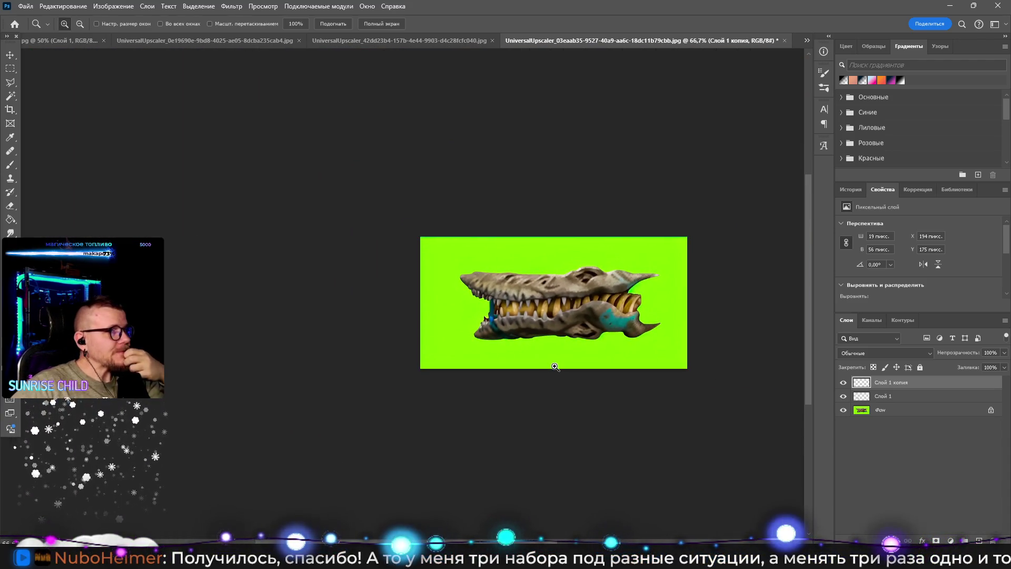
Step: Unlock the Фон background layer so it becomes Слой 0
{"action": "left_click", "coordinate": [917, 401], "text": "shift"}
{"action": "left_click", "coordinate": [914, 411]}
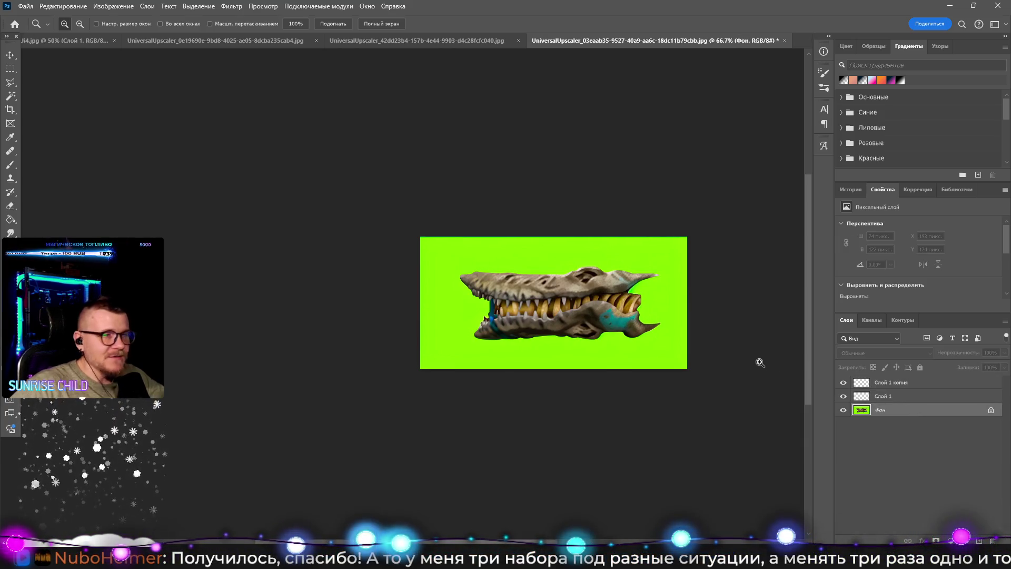
{"action": "scroll", "coordinate": [761, 363], "scroll_direction": "up", "scroll_amount": 2}
{"action": "left_click", "coordinate": [992, 410]}
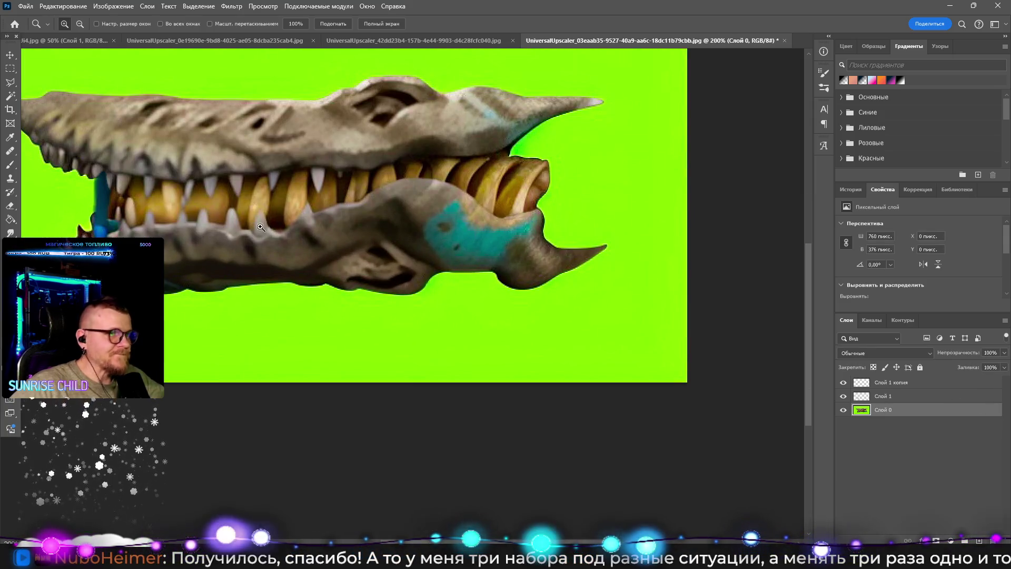
Step: Magic Wand-select the green around the crocodile at tolerance 100, adding with Shift
{"action": "left_click", "coordinate": [13, 98]}
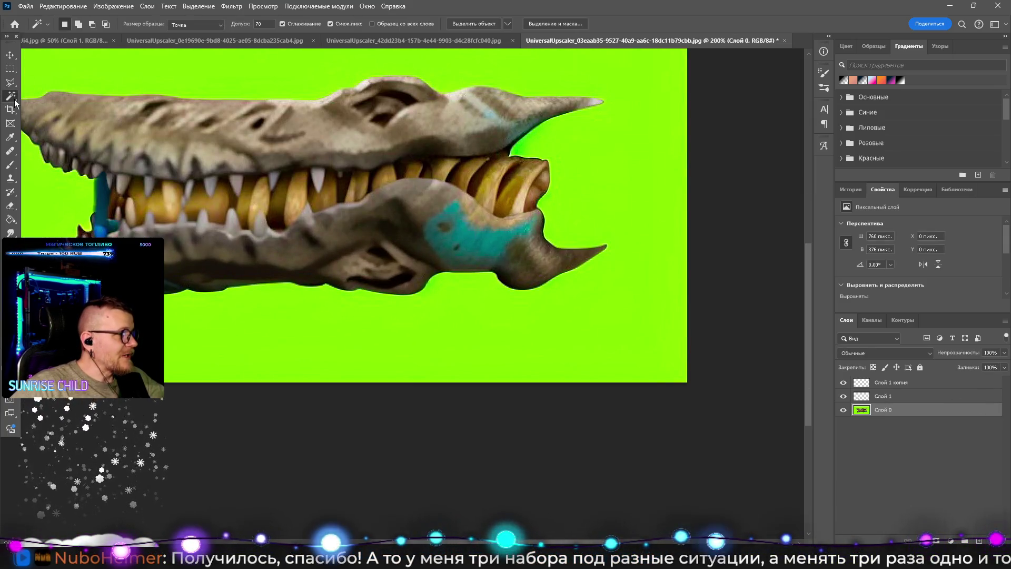
{"action": "left_click", "coordinate": [301, 313]}
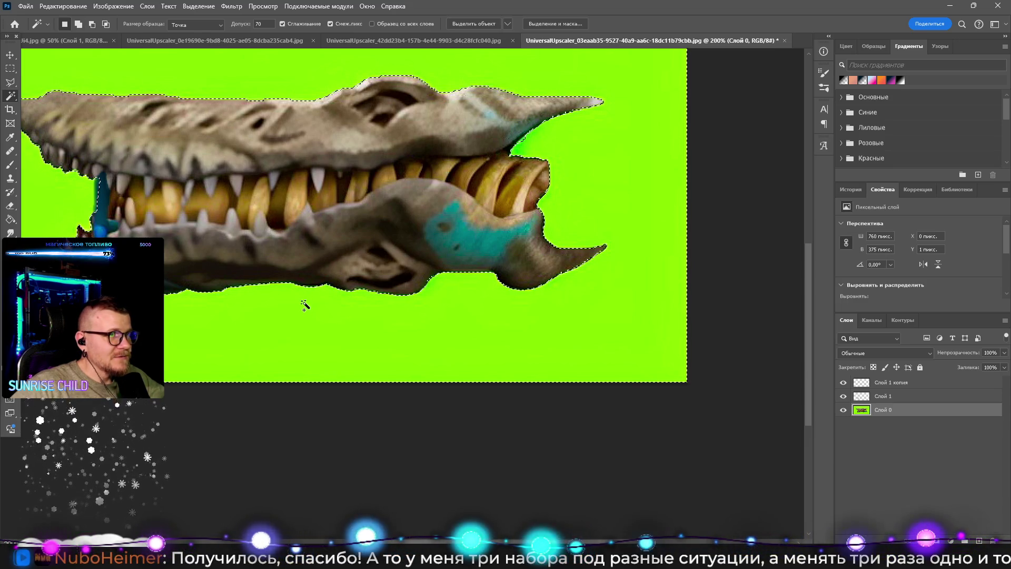
{"action": "key", "text": "shift"}
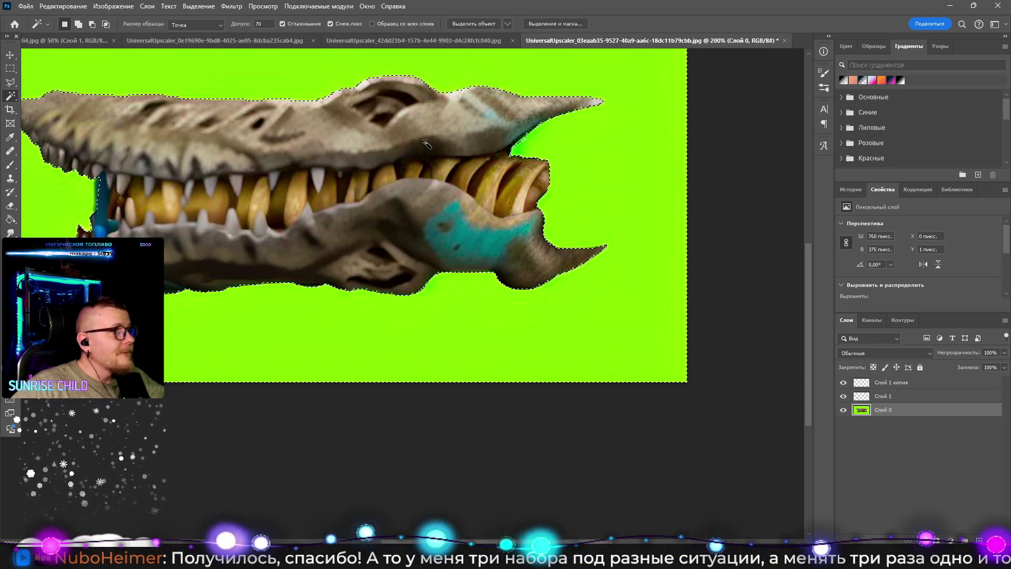
{"action": "type", "text": "100"}
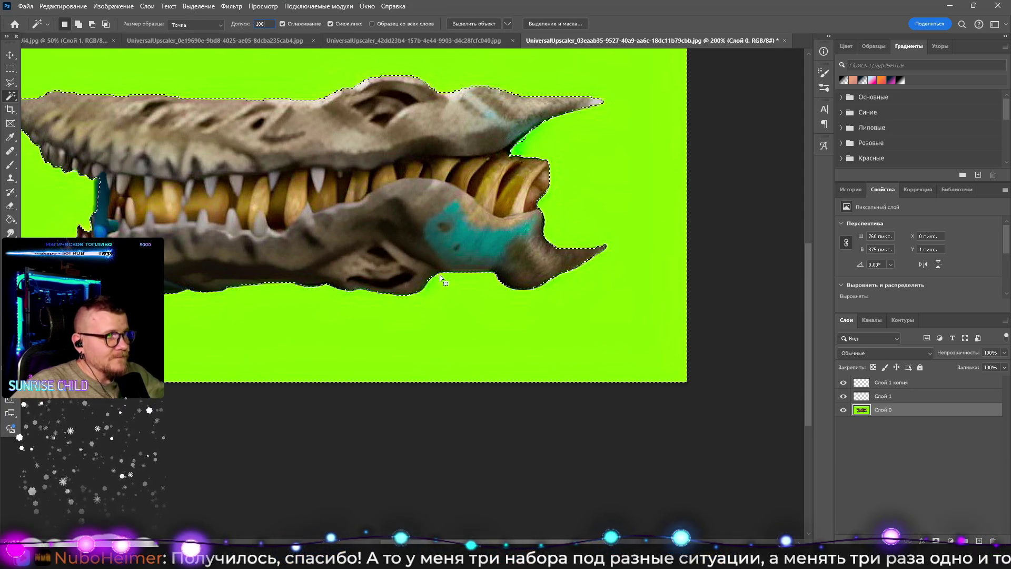
{"action": "key", "text": "shift"}
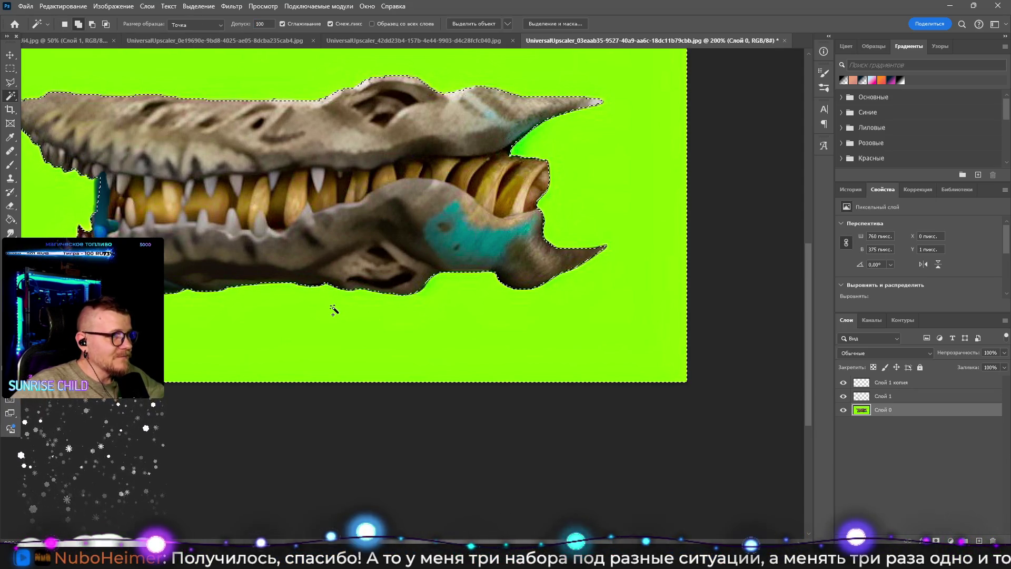
Step: Select all three layers in the Layers panel
{"action": "left_click", "coordinate": [891, 398], "text": "shift"}
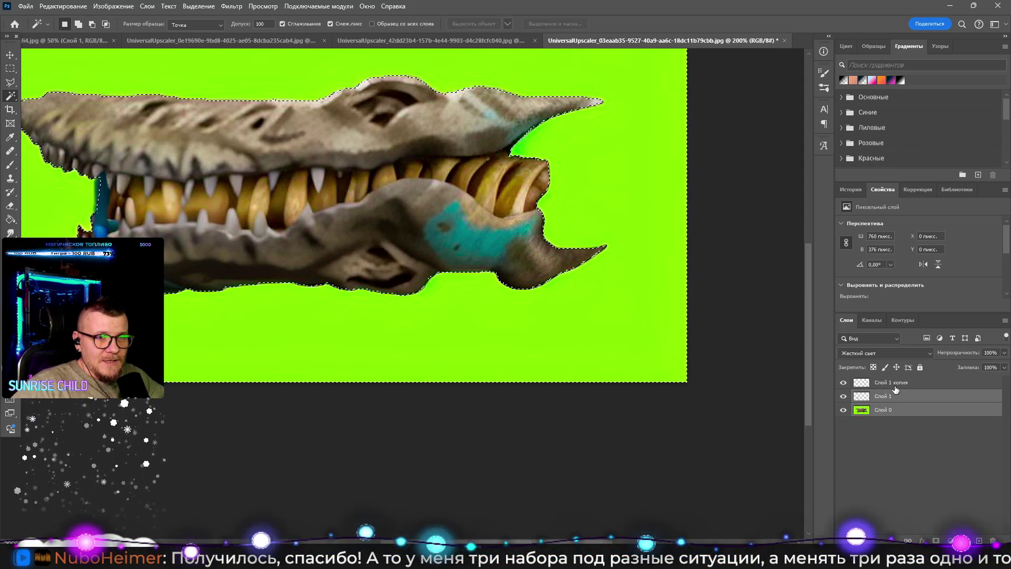
{"action": "left_click", "coordinate": [894, 383], "text": "shift"}
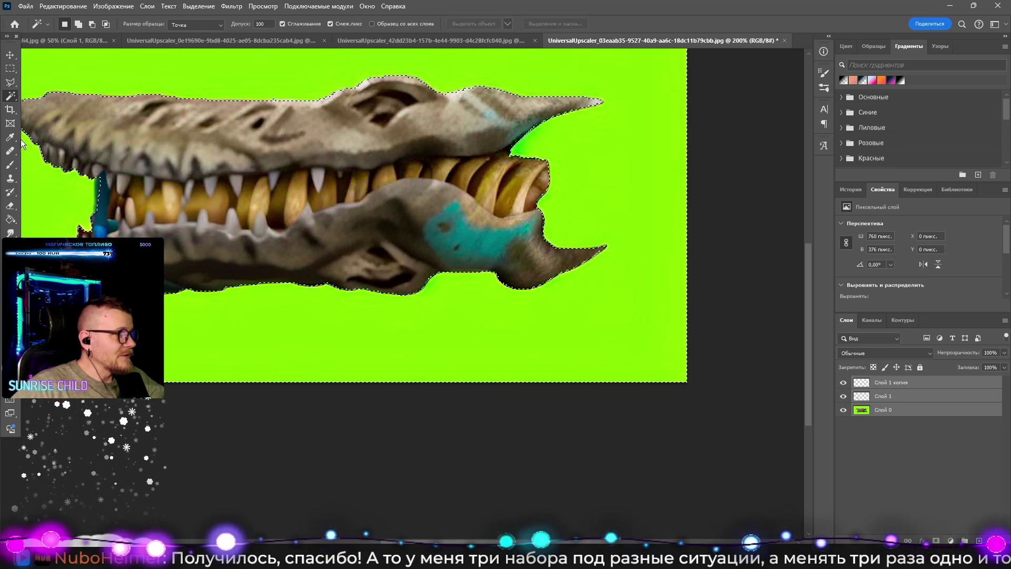
{"action": "right_click", "coordinate": [917, 407]}
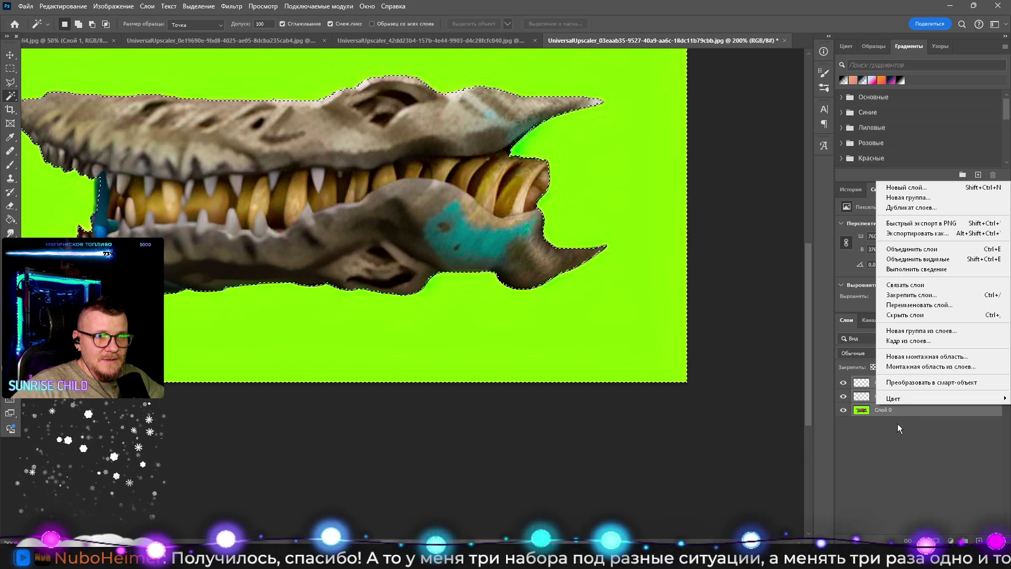
{"action": "left_click", "coordinate": [898, 421]}
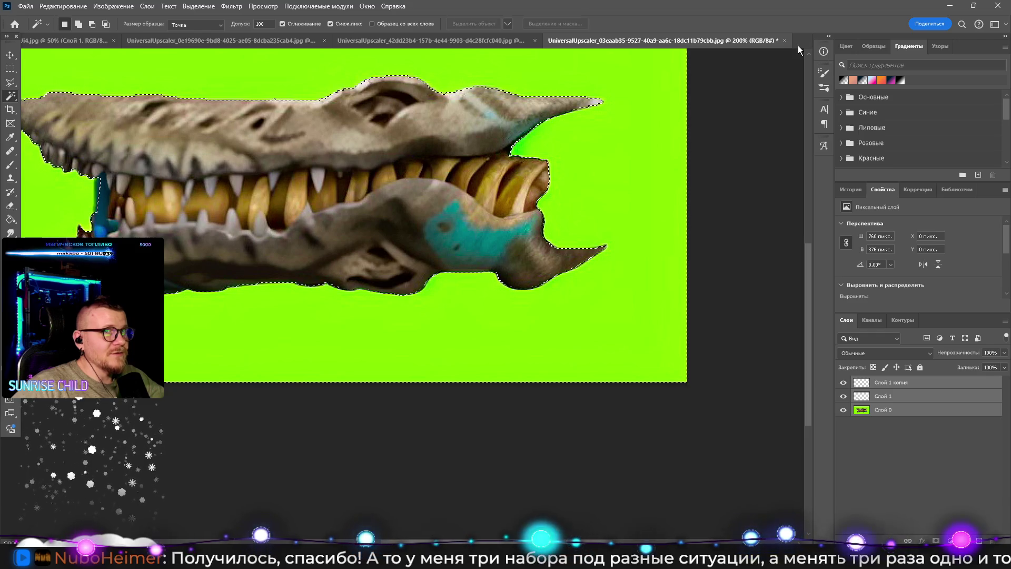
Step: Create a new document from the Clipboard preset
{"action": "left_click", "coordinate": [25, 6]}
{"action": "left_click", "coordinate": [34, 20]}
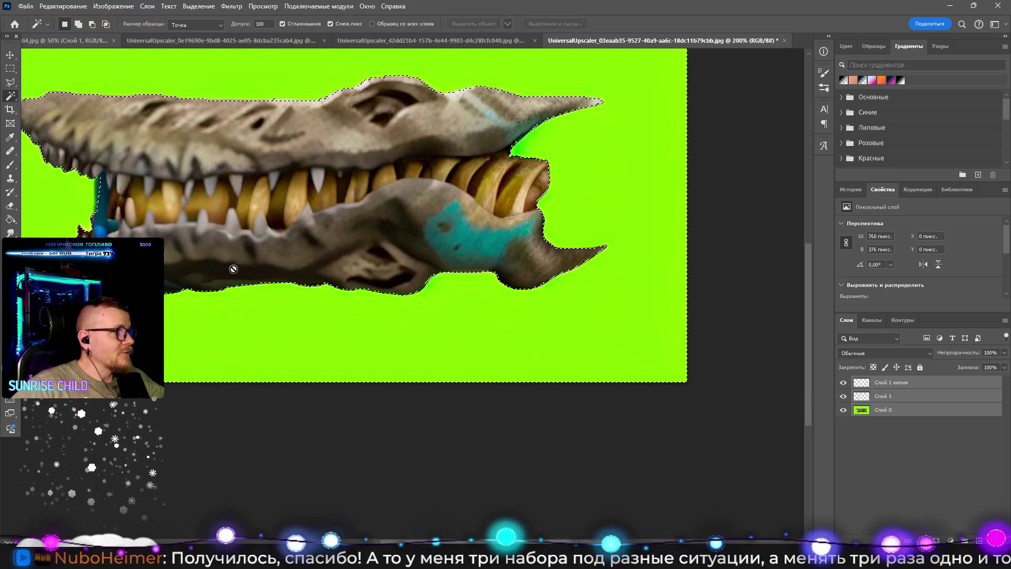
{"action": "double_click", "coordinate": [235, 190]}
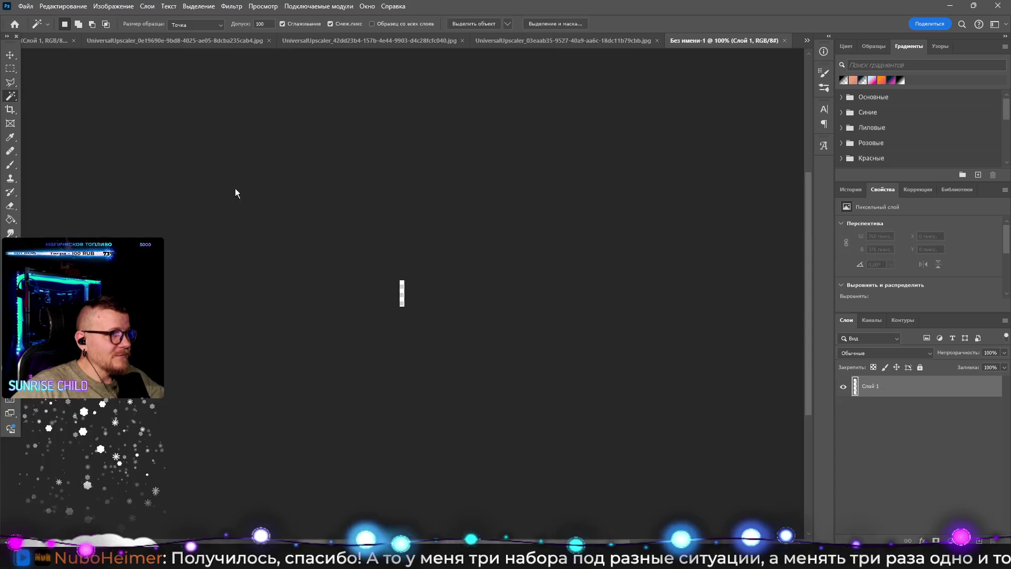
Step: Create another 9x50 px document, then close both small untitled documents
{"action": "left_click", "coordinate": [25, 6]}
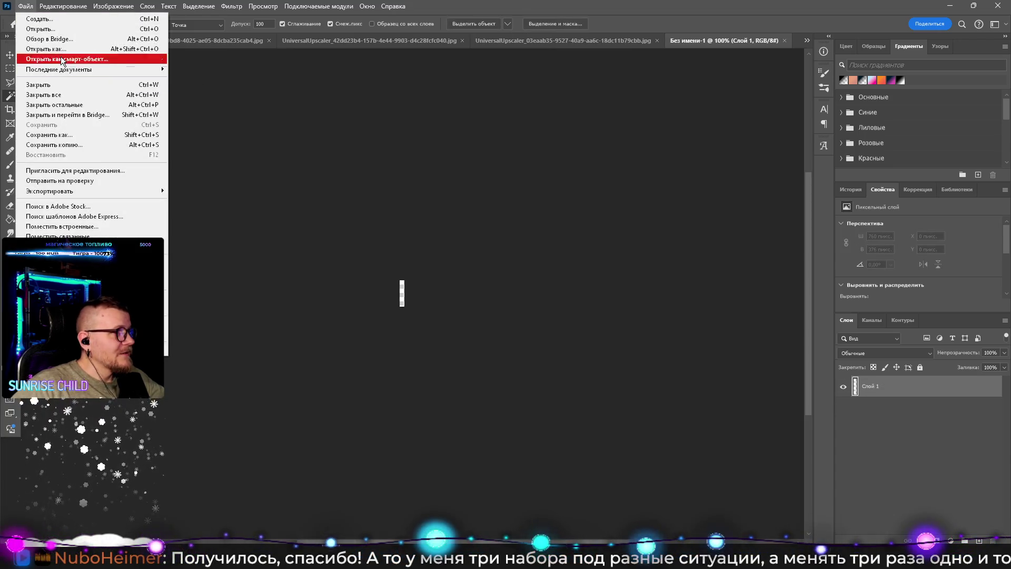
{"action": "left_click", "coordinate": [55, 21]}
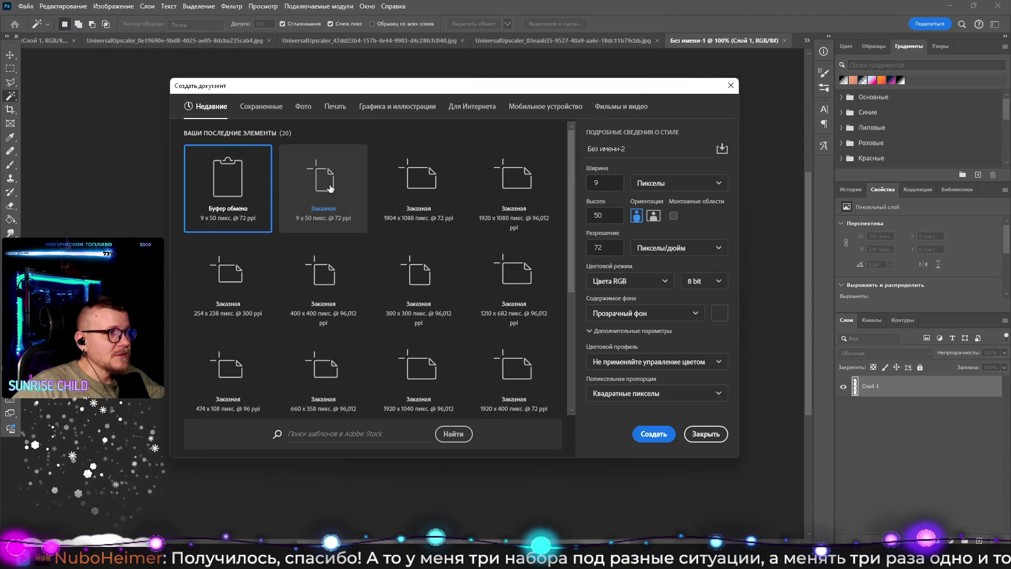
{"action": "double_click", "coordinate": [330, 188]}
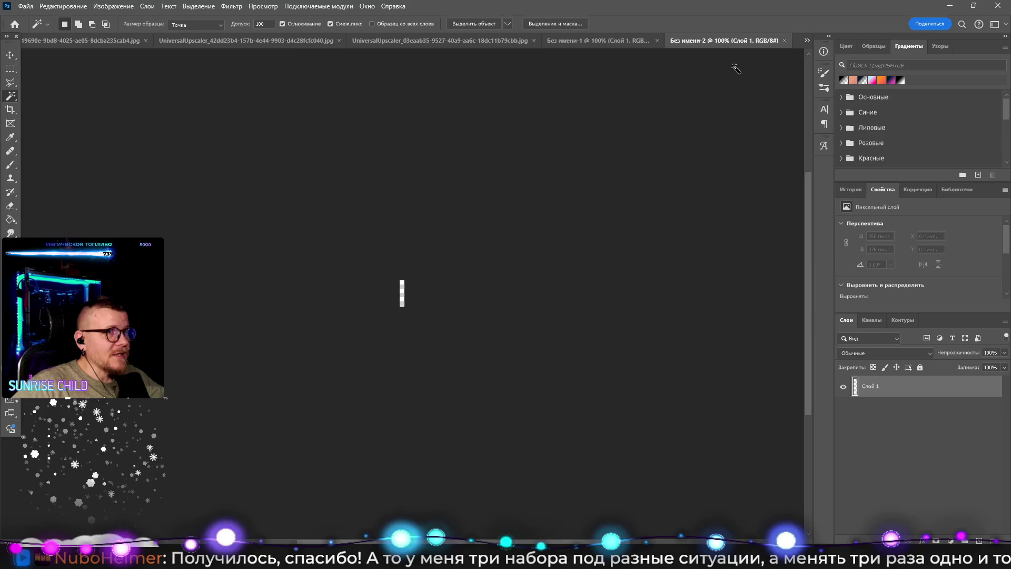
{"action": "left_click", "coordinate": [785, 40]}
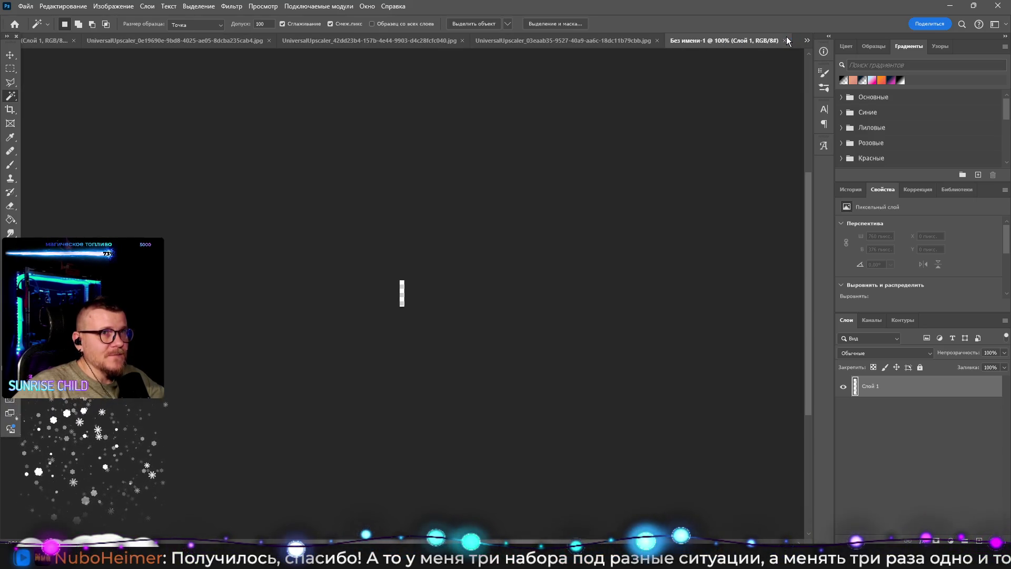
{"action": "left_click", "coordinate": [784, 40]}
Step: Create a new transparent 1904 x 1088 px document from the recent preset
{"action": "left_click", "coordinate": [25, 5]}
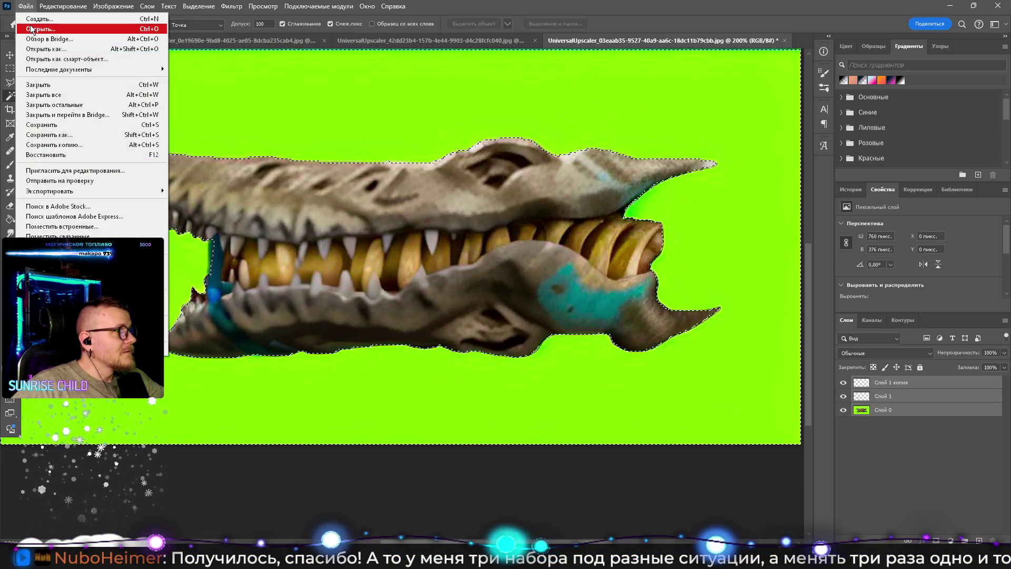
{"action": "left_click", "coordinate": [39, 18]}
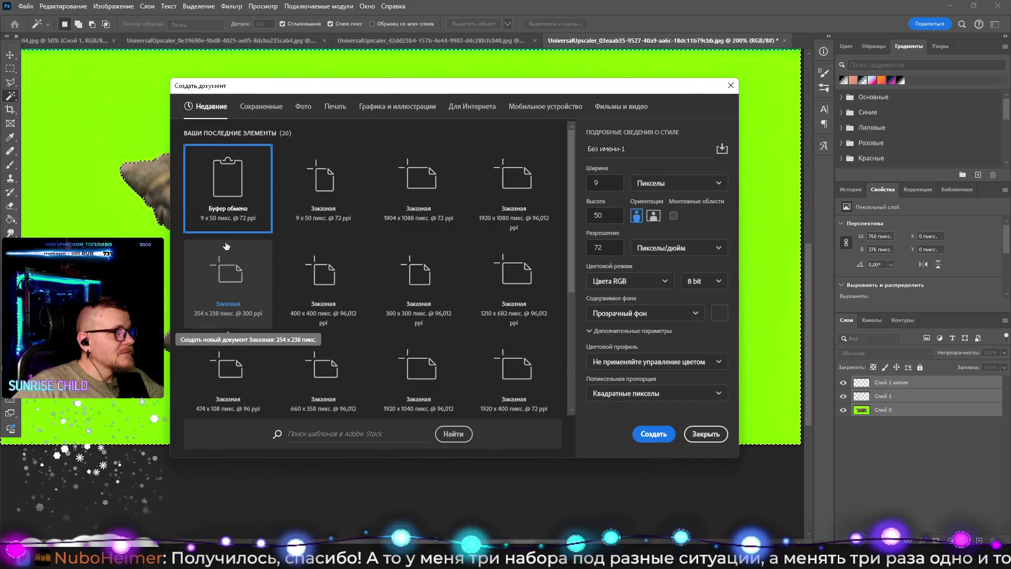
{"action": "left_click", "coordinate": [420, 198]}
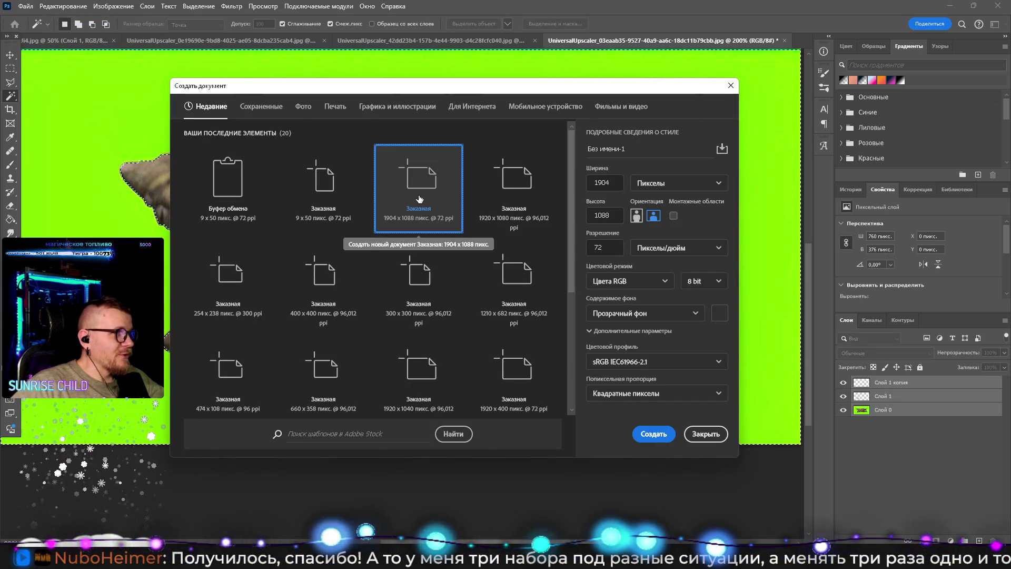
{"action": "double_click", "coordinate": [420, 199]}
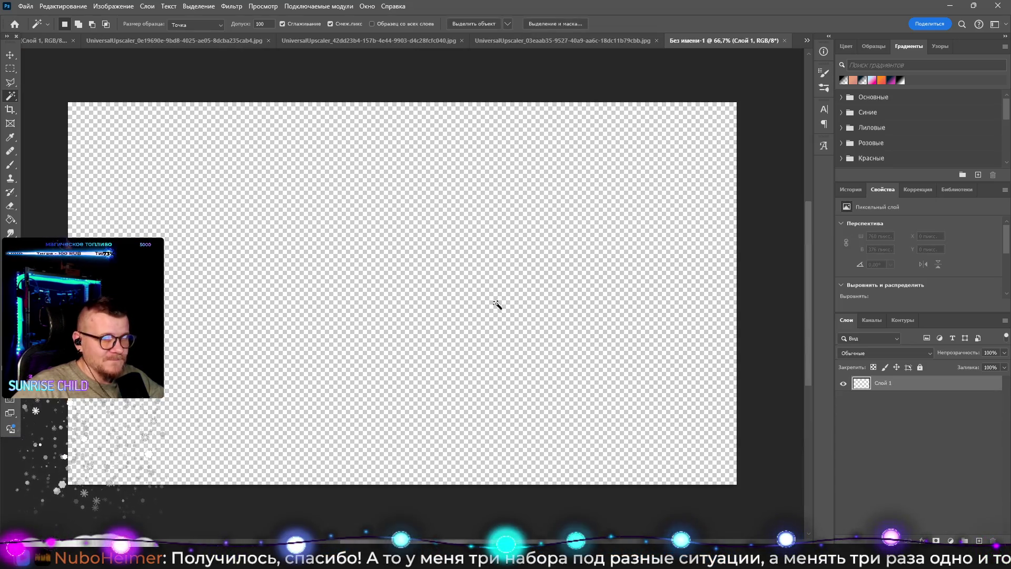
Step: Undo two trial pastes into the new canvas and make Слой 0 active in the crocodile image
{"action": "key", "text": "ctrl+v"}
{"action": "key", "text": "ctrl+z"}
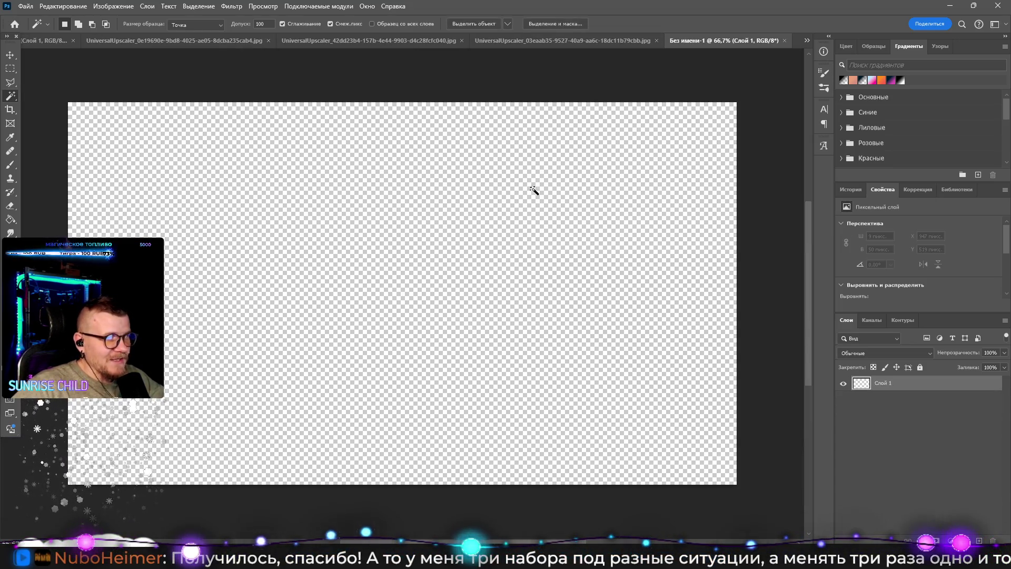
{"action": "left_click", "coordinate": [573, 43]}
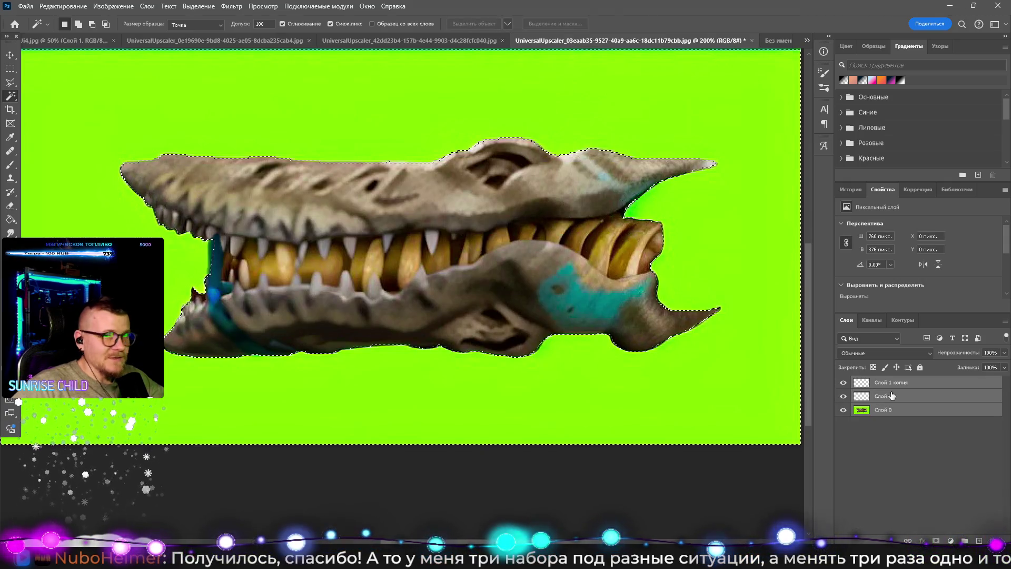
{"action": "left_click", "coordinate": [898, 407]}
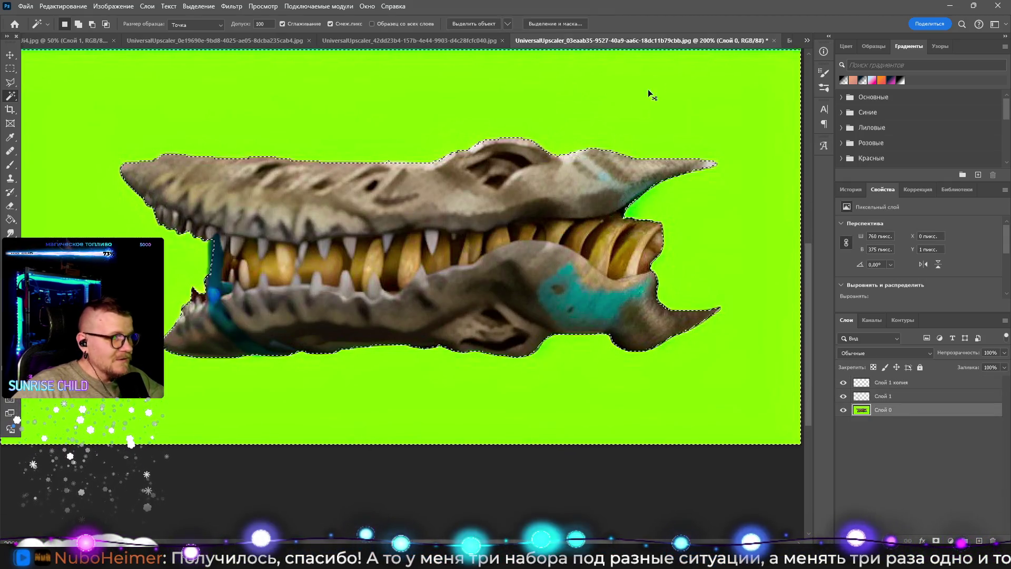
{"action": "left_click", "coordinate": [785, 43]}
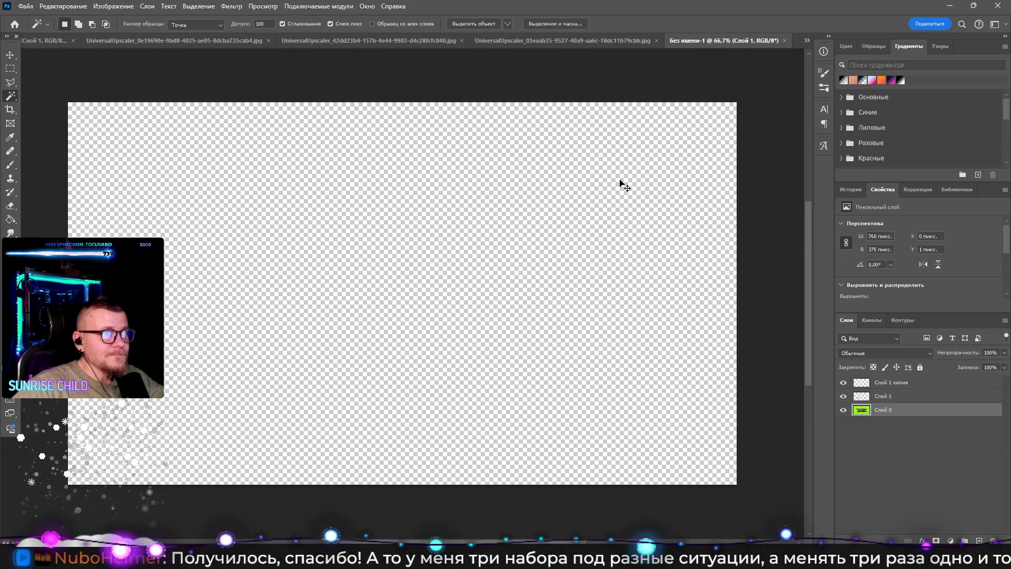
{"action": "key", "text": "ctrl+v"}
{"action": "key", "text": "ctrl+z"}
{"action": "left_click", "coordinate": [558, 41]}
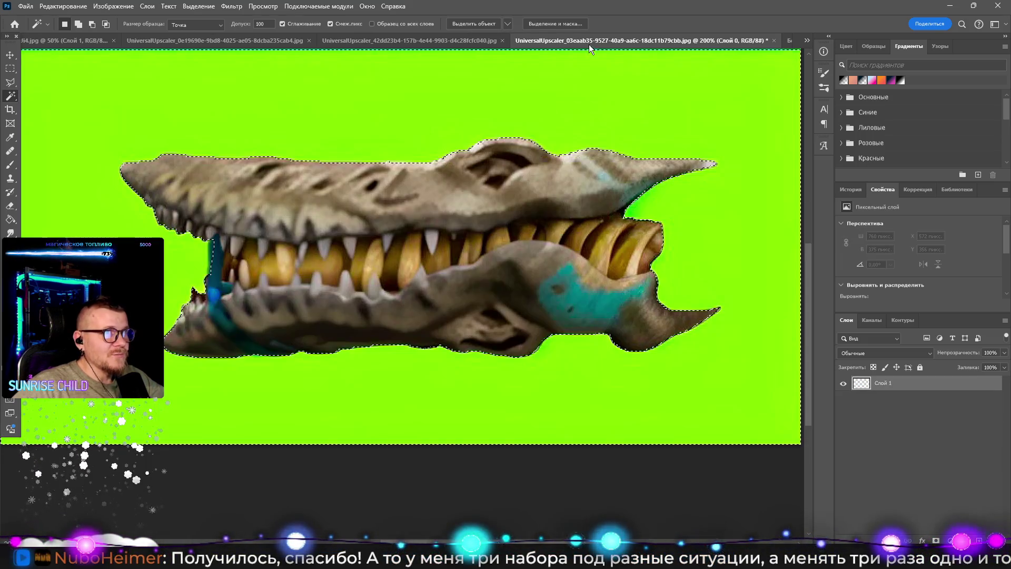
Step: Invert the green selection and paste the crocodile into the untitled document as a new layer
{"action": "left_click", "coordinate": [10, 68]}
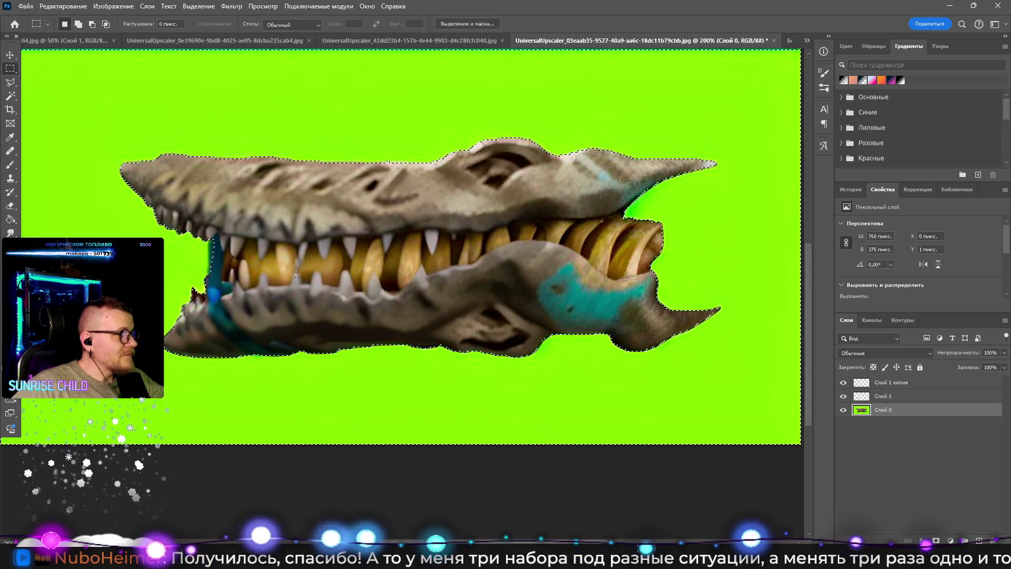
{"action": "right_click", "coordinate": [297, 278]}
{"action": "left_click", "coordinate": [361, 291]}
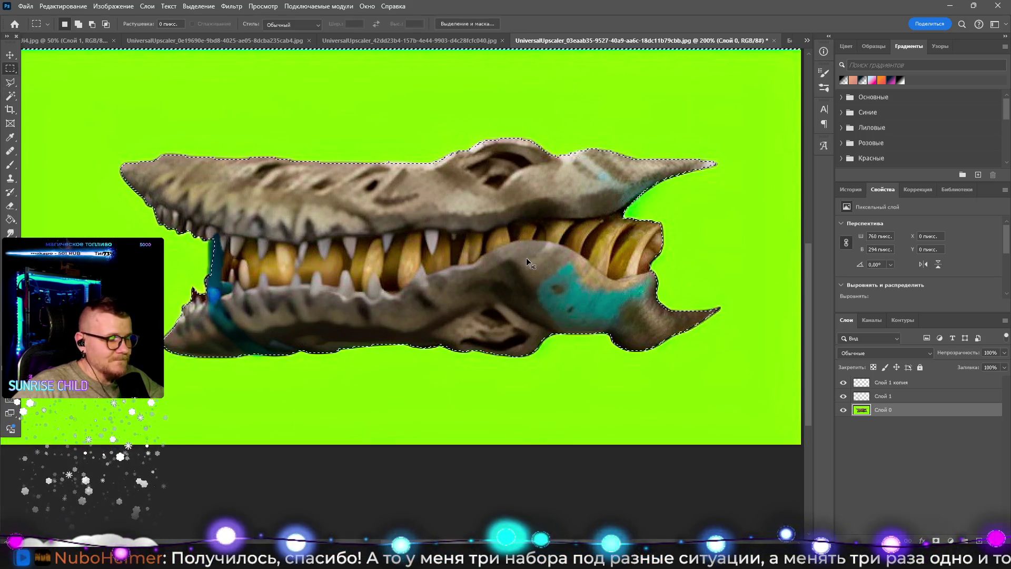
{"action": "key", "text": "ctrl+c"}
{"action": "left_click", "coordinate": [786, 40]}
{"action": "key", "text": "ctrl+v"}
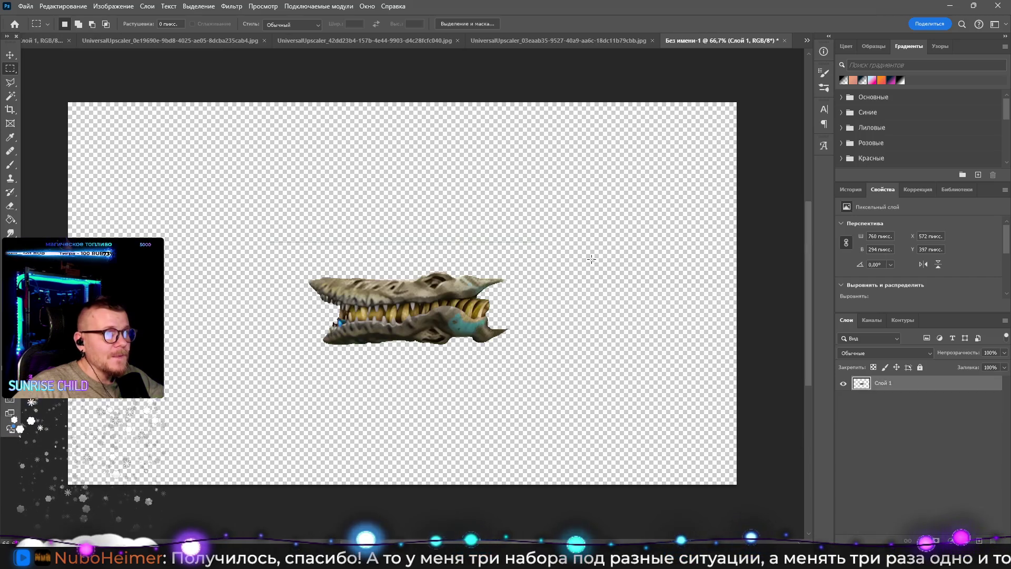
Step: Paste a second crocodile copy as another layer and deselect the source image
{"action": "left_click", "coordinate": [632, 41]}
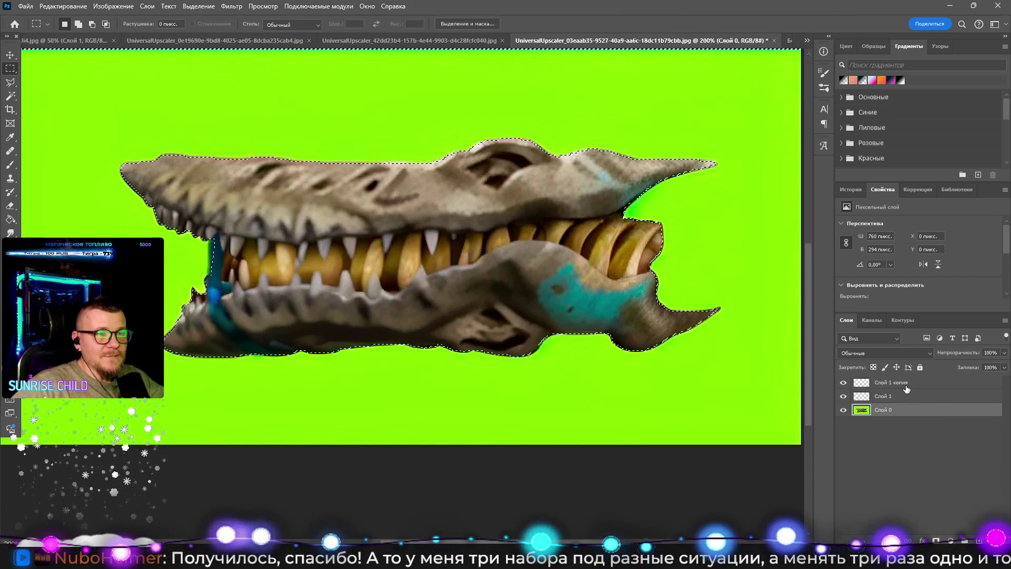
{"action": "key", "text": "ctrl+c"}
{"action": "left_click", "coordinate": [771, 41]}
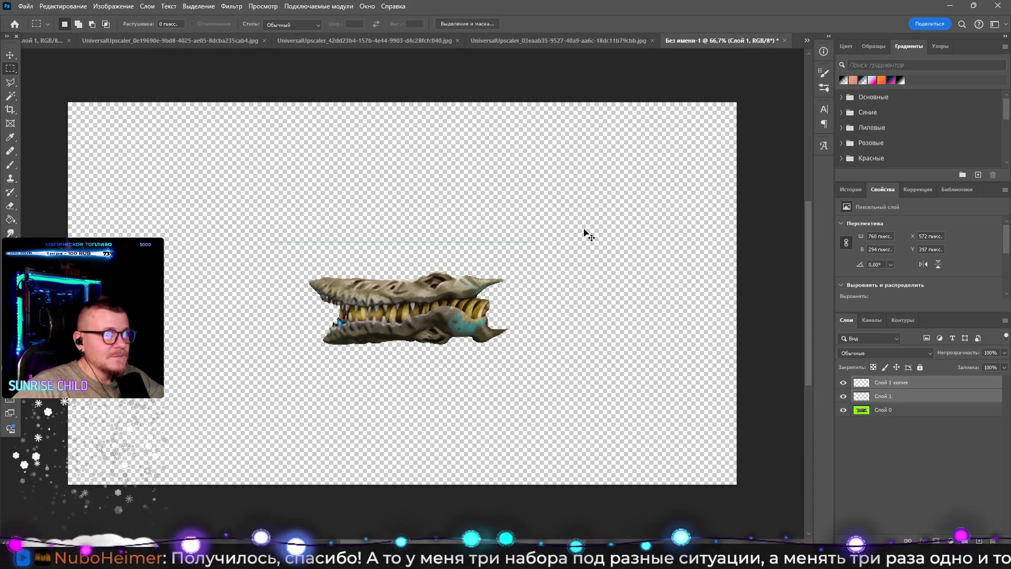
{"action": "key", "text": "ctrl+v"}
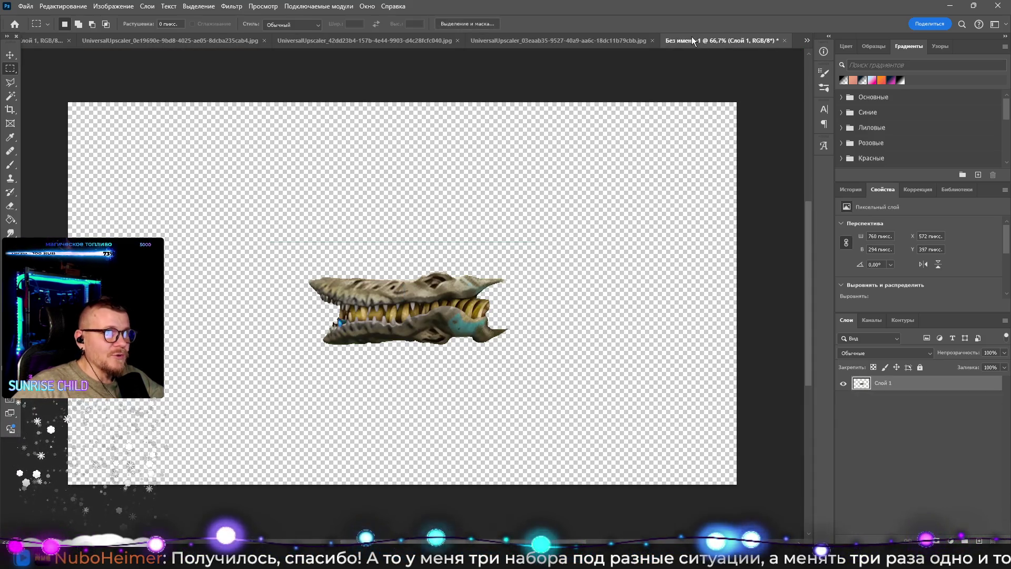
{"action": "left_click", "coordinate": [626, 40]}
{"action": "key", "text": "ctrl+d"}
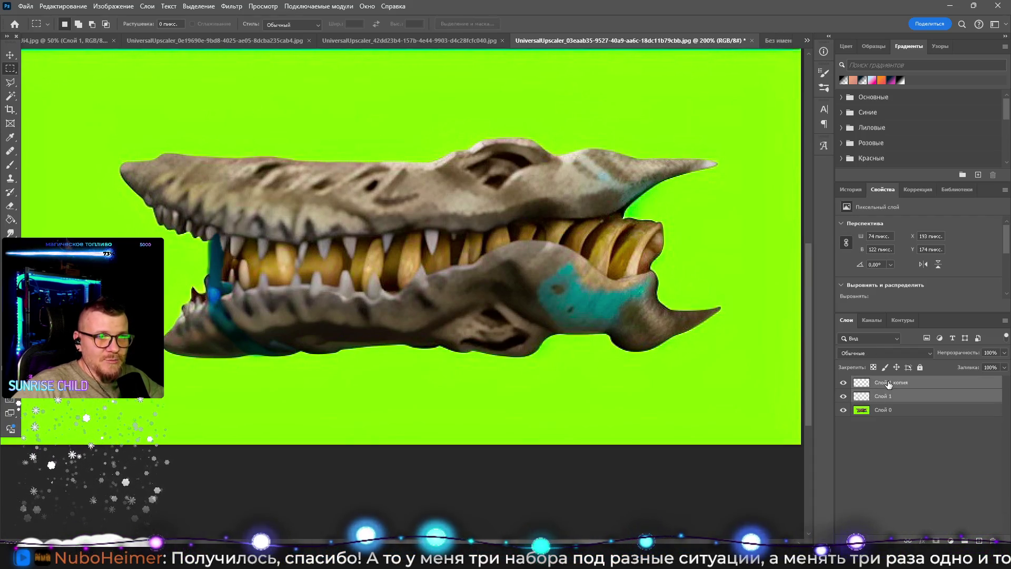
{"action": "left_click", "coordinate": [782, 41]}
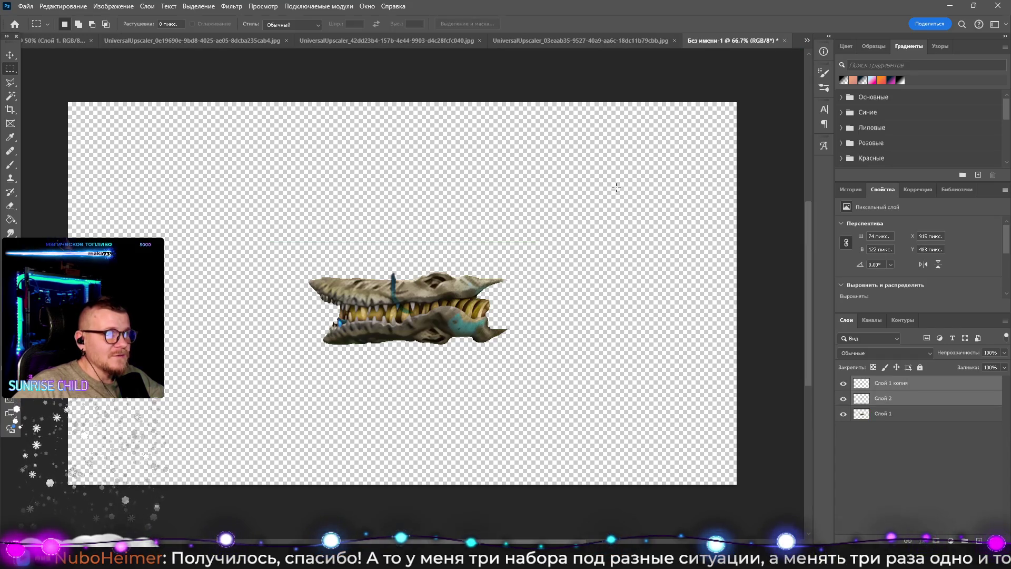
Step: Move the blue stripe piece down to the front of the mouth
{"action": "left_click", "coordinate": [10, 54]}
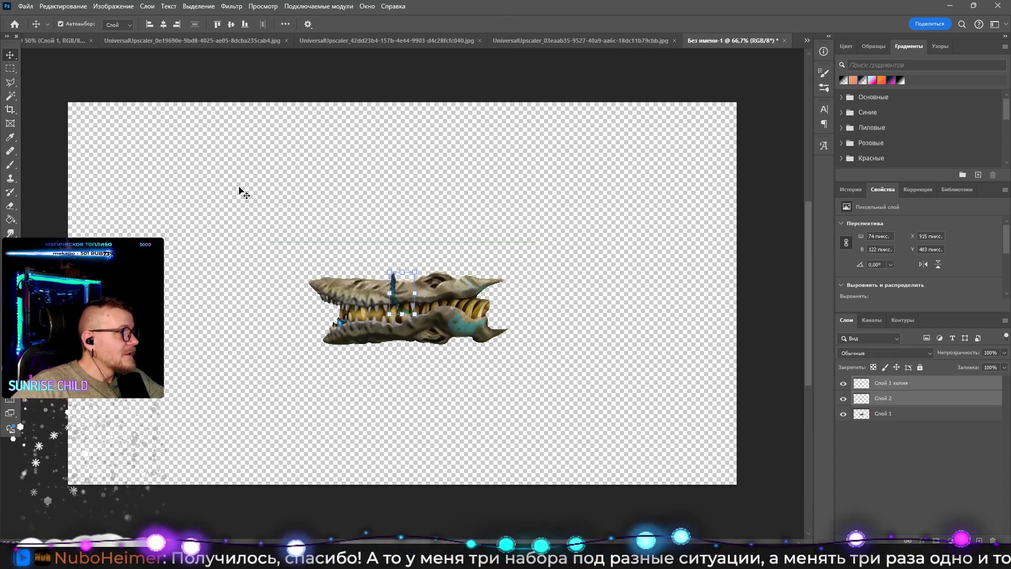
{"action": "mouse_move", "coordinate": [402, 302]}
{"action": "left_mouse_down"}
{"action": "mouse_move", "coordinate": [372, 315]}
{"action": "mouse_move", "coordinate": [426, 313]}
{"action": "mouse_move", "coordinate": [523, 286]}
{"action": "mouse_move", "coordinate": [523, 274]}
{"action": "left_mouse_up"}
{"action": "key", "text": "z"}
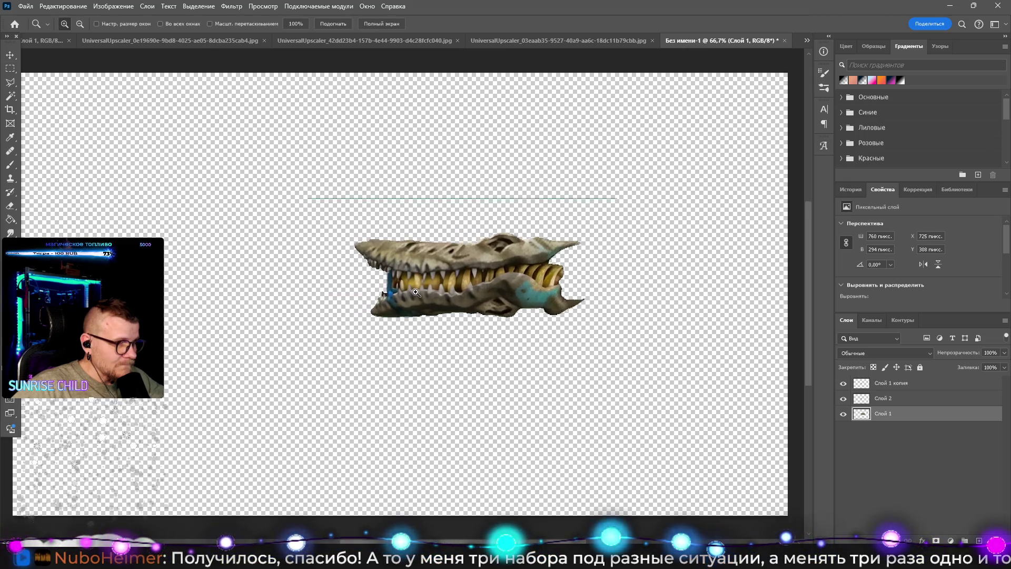
{"action": "left_click_drag", "start_coordinate": [415, 284], "coordinate": [464, 284]}
{"action": "left_click_drag", "start_coordinate": [368, 270], "coordinate": [416, 270]}
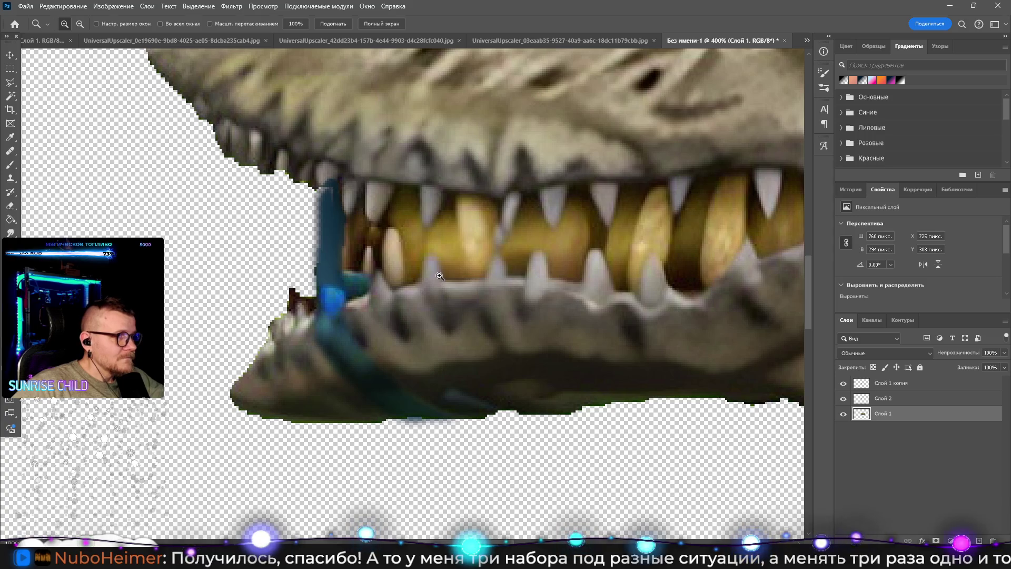
{"action": "left_click", "coordinate": [440, 276], "text": "alt"}
{"action": "left_click", "coordinate": [439, 276], "text": "alt"}
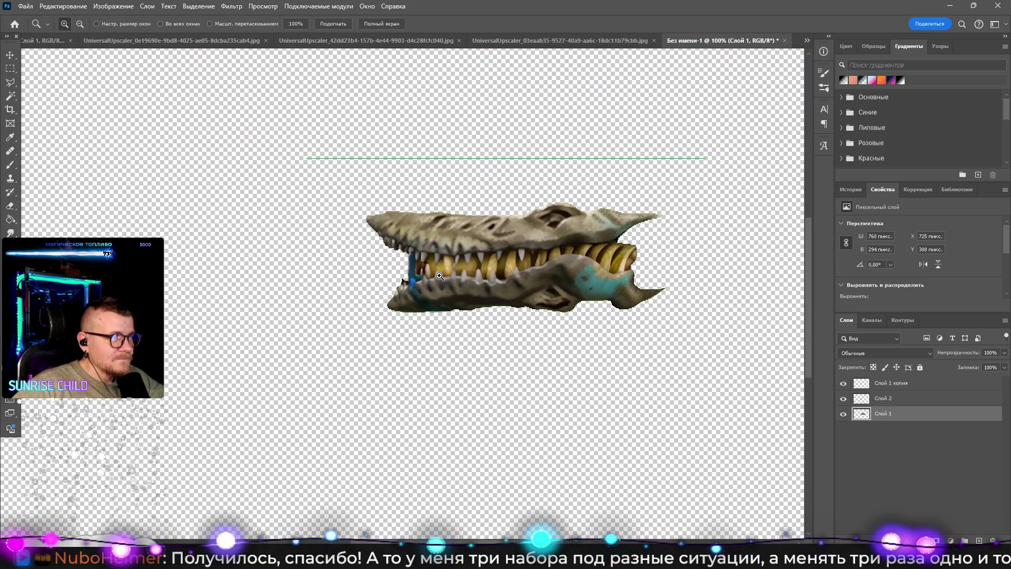
{"action": "left_click", "coordinate": [439, 276], "text": "alt"}
{"action": "left_click", "coordinate": [440, 276], "text": "alt"}
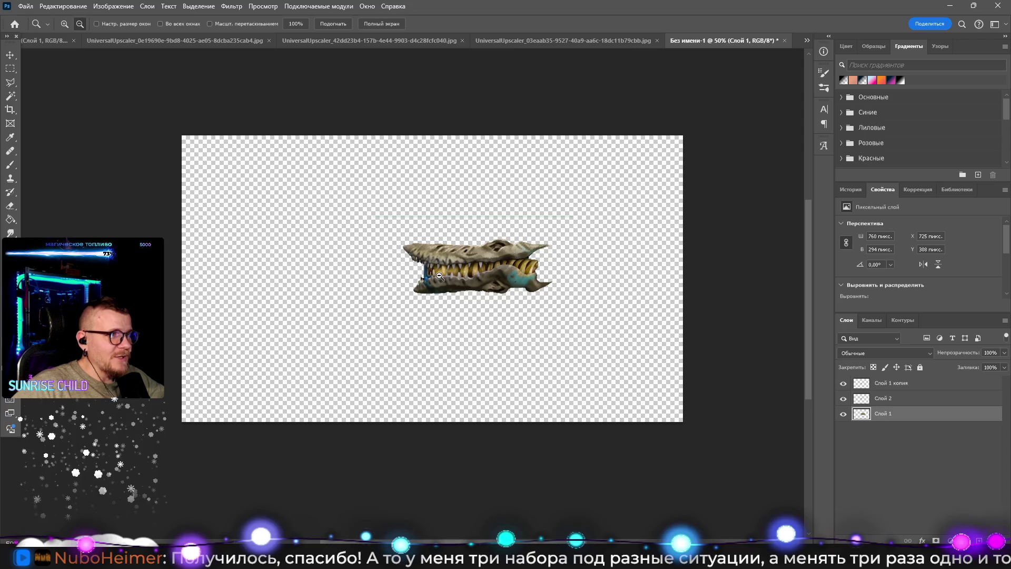
{"action": "left_click", "coordinate": [440, 275], "text": "alt"}
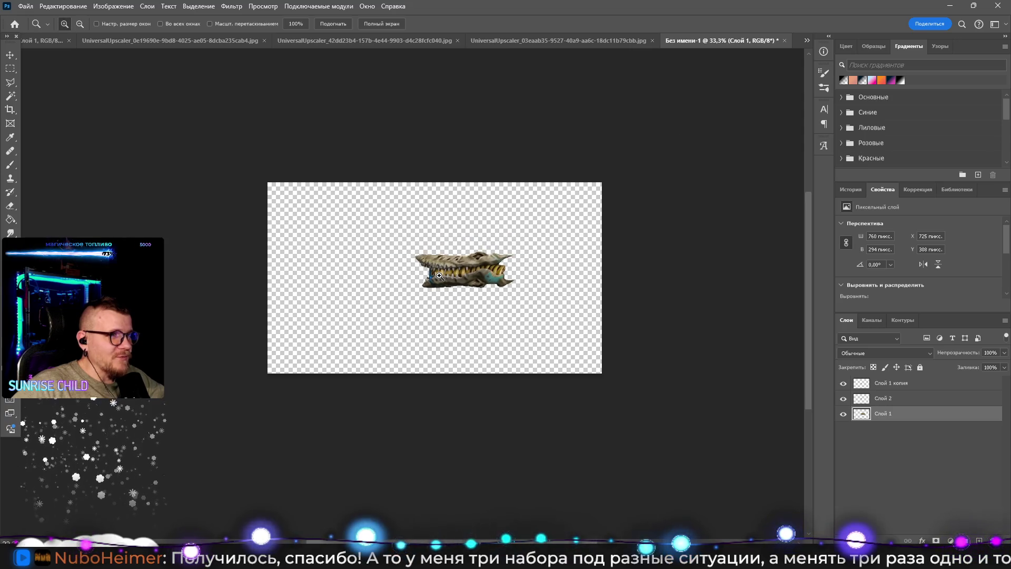
{"action": "left_click", "coordinate": [483, 282]}
{"action": "left_click", "coordinate": [484, 281]}
{"action": "left_click", "coordinate": [483, 281]}
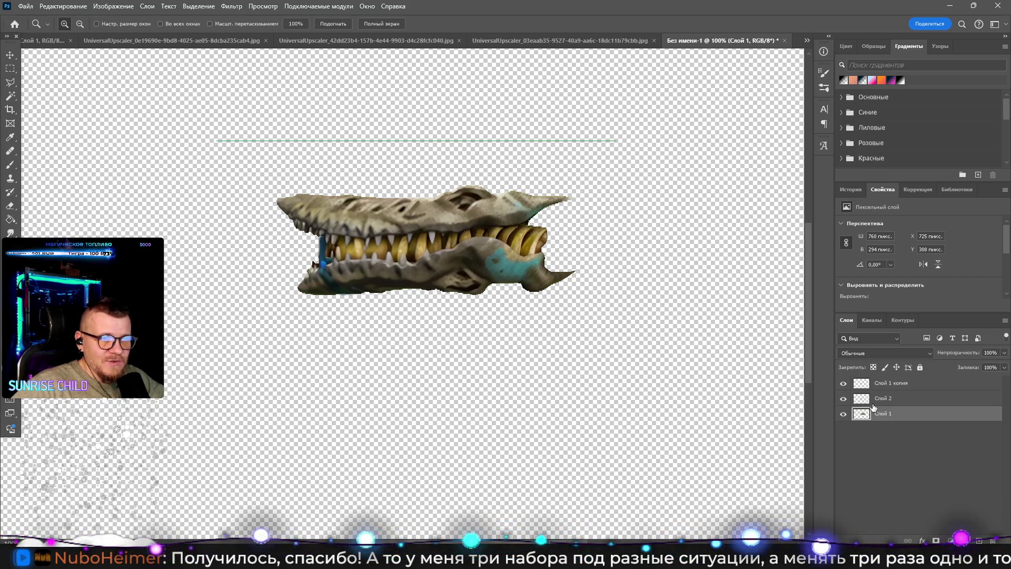
Step: Select Слой 1 копия, zoom in on the teeth, and set the Eraser to full hardness
{"action": "left_click", "coordinate": [895, 398]}
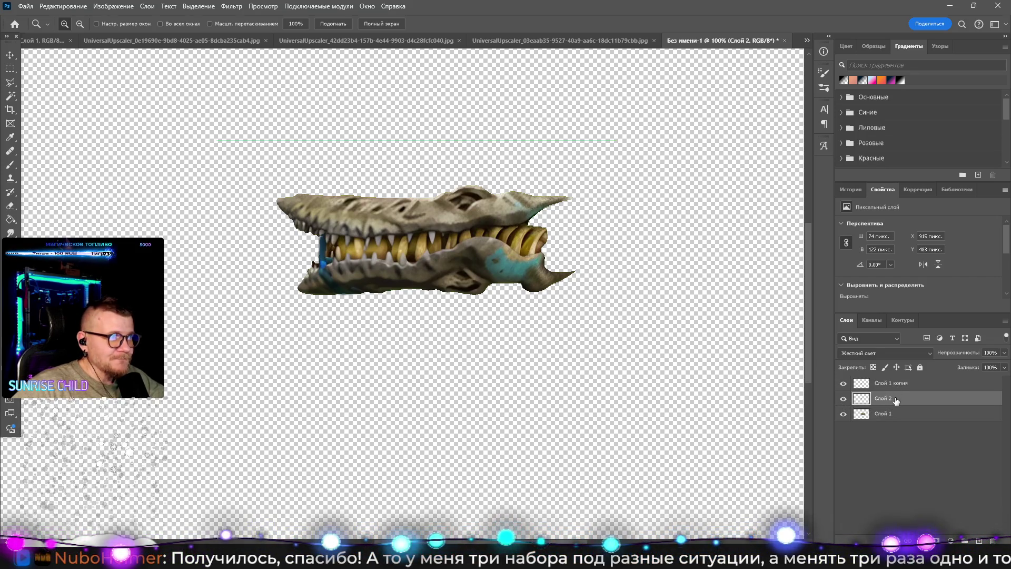
{"action": "left_click", "coordinate": [890, 383]}
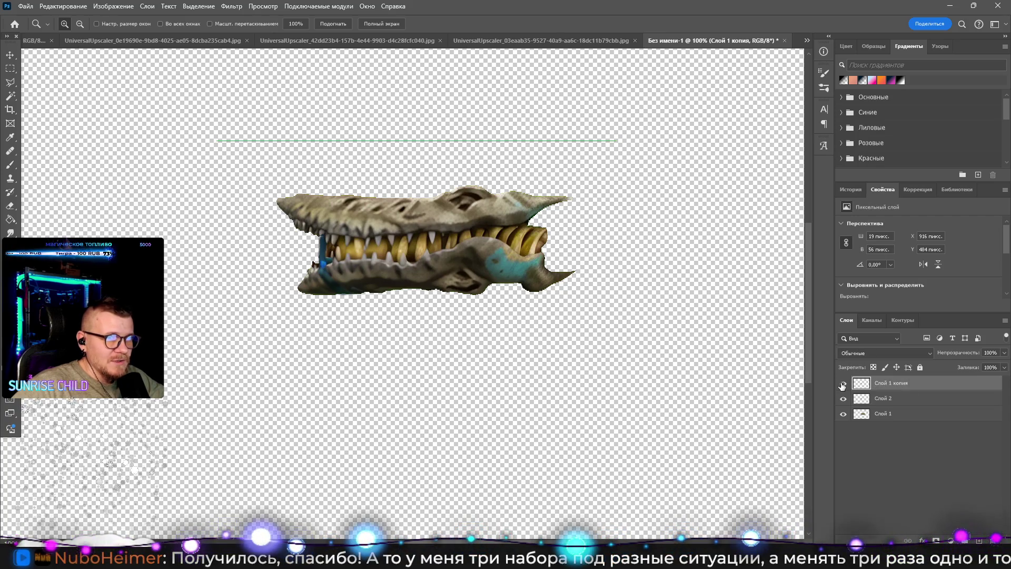
{"action": "left_click", "coordinate": [275, 223]}
{"action": "left_click", "coordinate": [275, 223]}
{"action": "key", "text": "e"}
{"action": "right_click", "coordinate": [392, 131]}
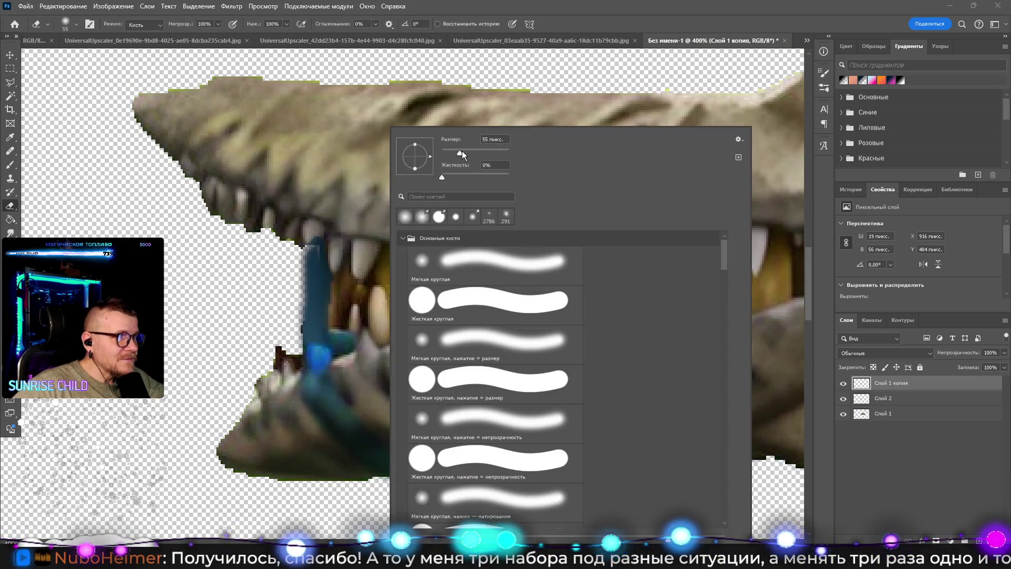
{"action": "left_click", "coordinate": [499, 176]}
{"action": "left_click", "coordinate": [342, 195]}
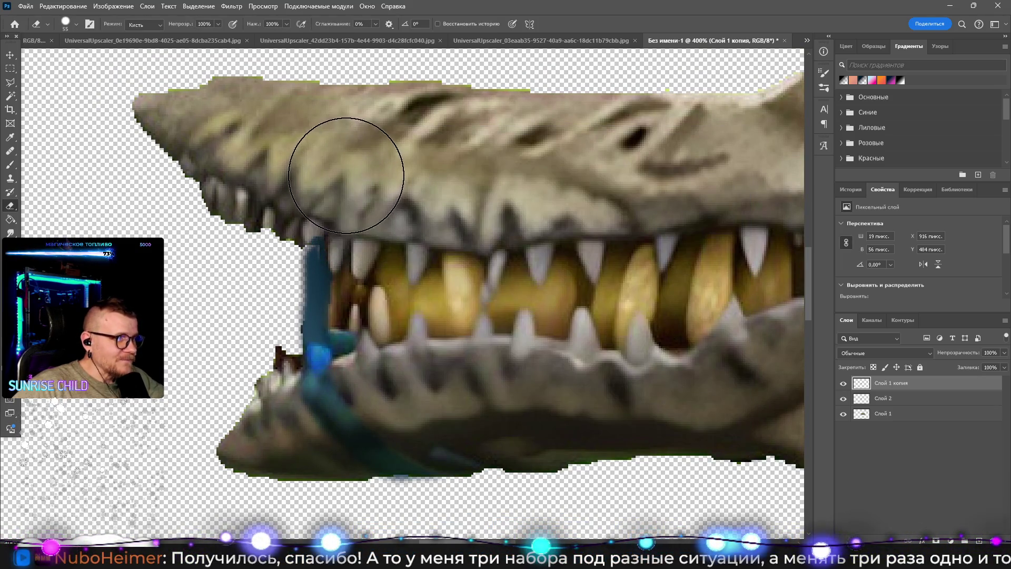
Step: Erase a stray bit near the teeth and try the Smudge tool
{"action": "left_click", "coordinate": [380, 251]}
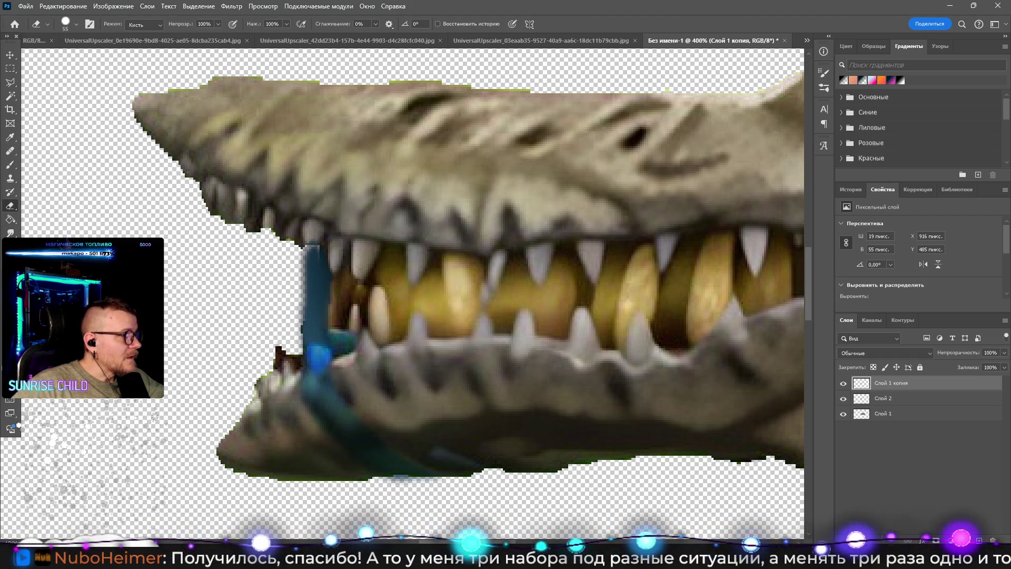
{"action": "left_click", "coordinate": [11, 233]}
{"action": "right_click", "coordinate": [313, 260]}
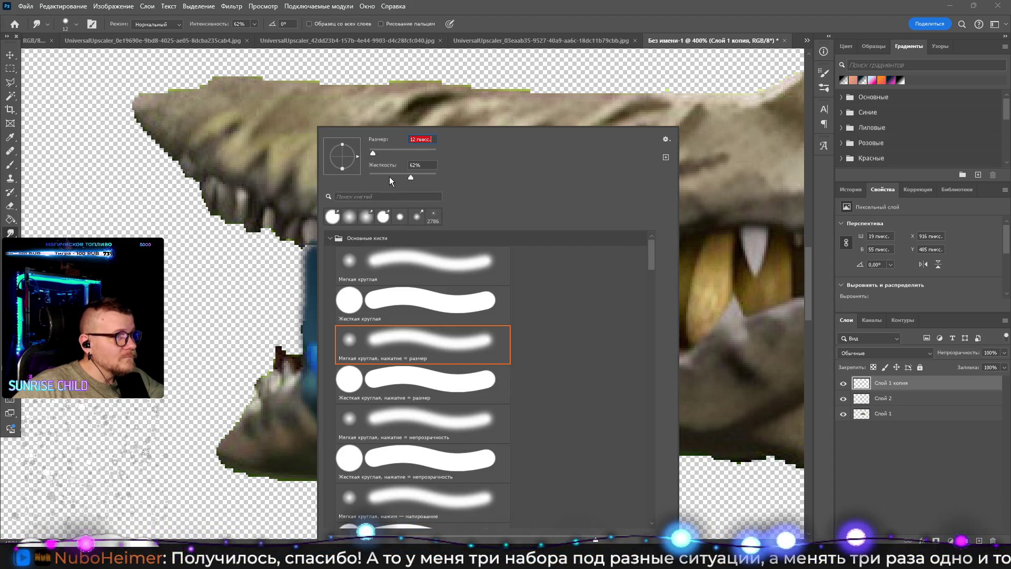
{"action": "left_click", "coordinate": [311, 257]}
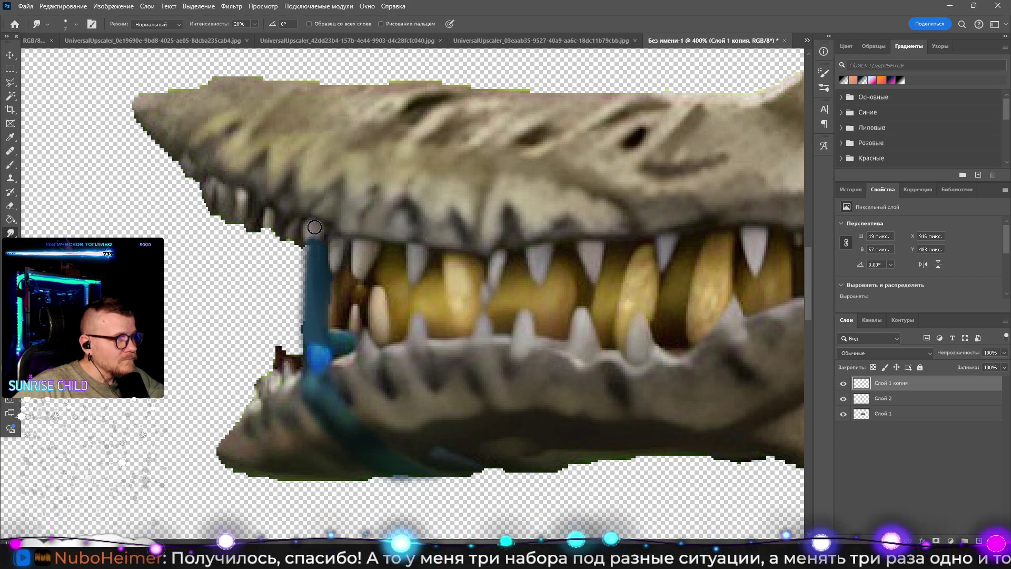
Step: Erase the top of the blue stripe with a 25 px eraser, then zoom out
{"action": "key", "text": "e"}
{"action": "right_click", "coordinate": [338, 210]}
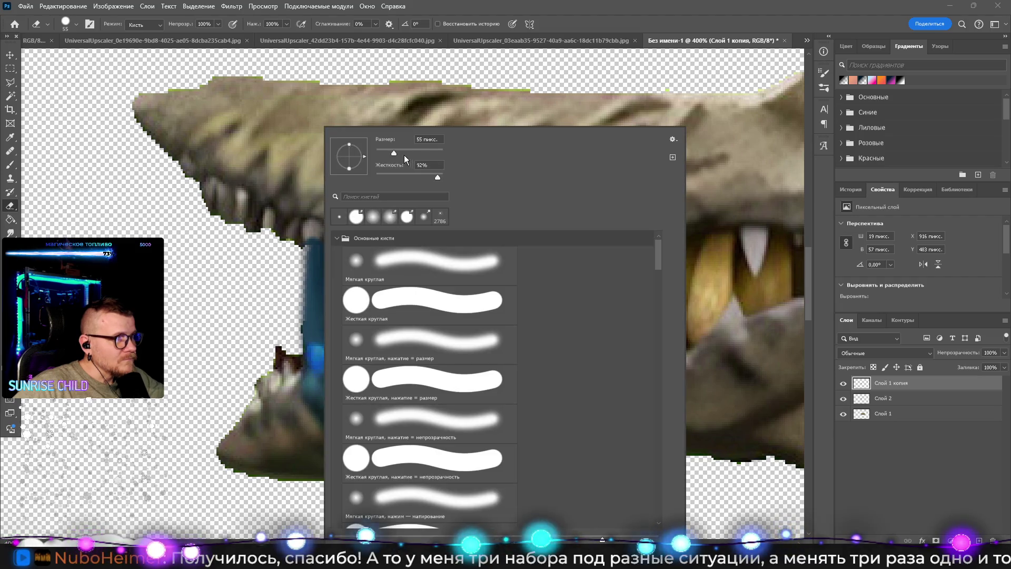
{"action": "key", "text": "Return"}
{"action": "left_click", "coordinate": [308, 214]}
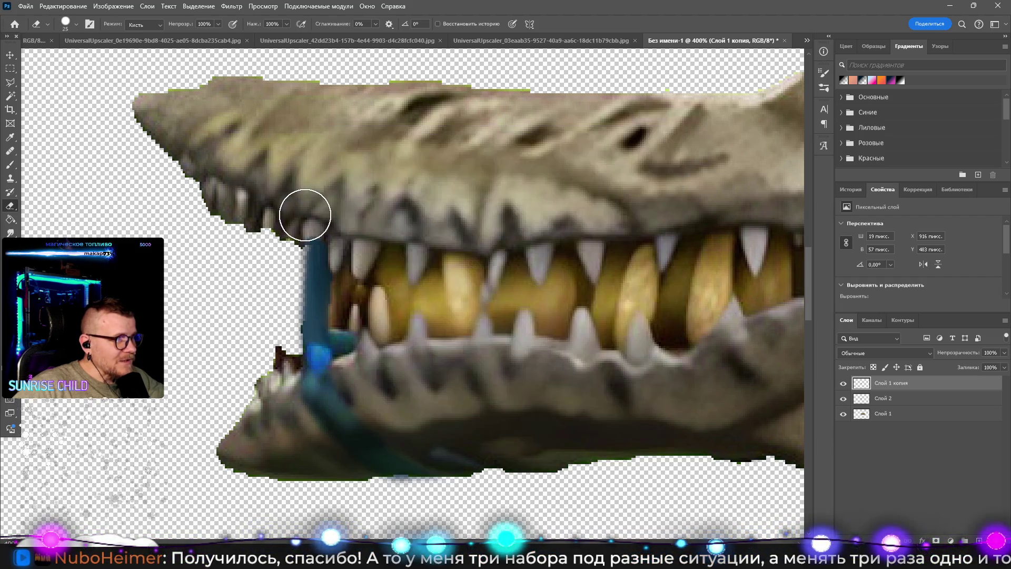
{"action": "key", "text": "z"}
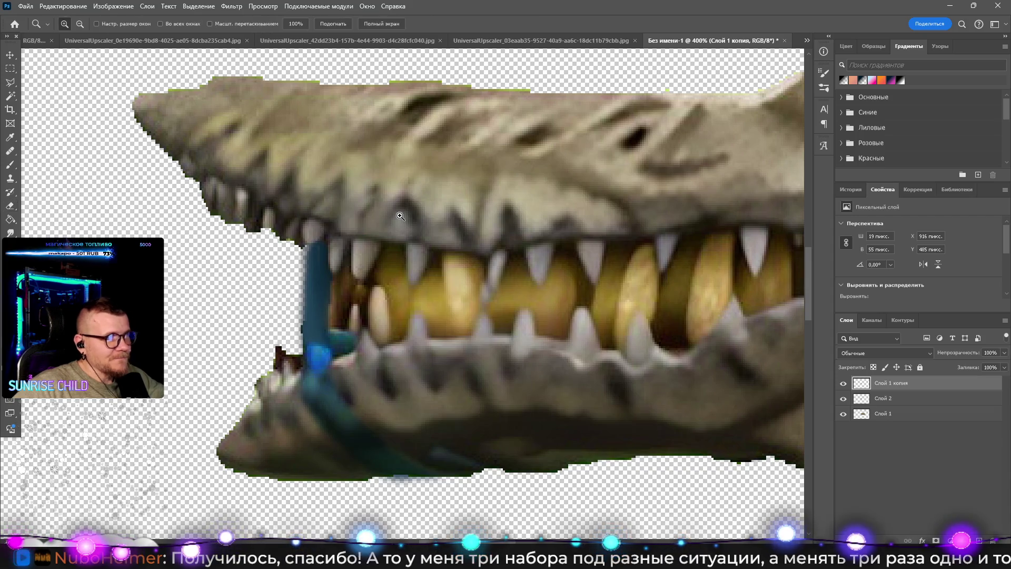
{"action": "left_click", "coordinate": [402, 215], "text": "alt"}
{"action": "left_click", "coordinate": [402, 215], "text": "alt"}
{"action": "left_click", "coordinate": [403, 215], "text": "alt"}
{"action": "left_click", "coordinate": [402, 215], "text": "alt"}
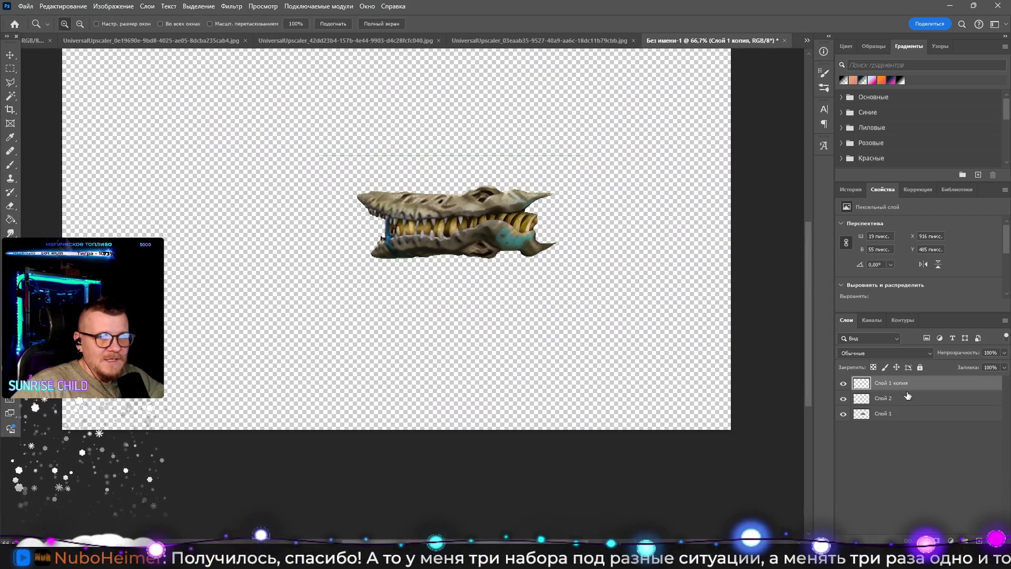
Step: Merge the three layers into one and delete the faint grey line above the crocodile
{"action": "left_click", "coordinate": [901, 415], "text": "shift"}
{"action": "right_click", "coordinate": [901, 415]}
{"action": "left_click", "coordinate": [904, 248]}
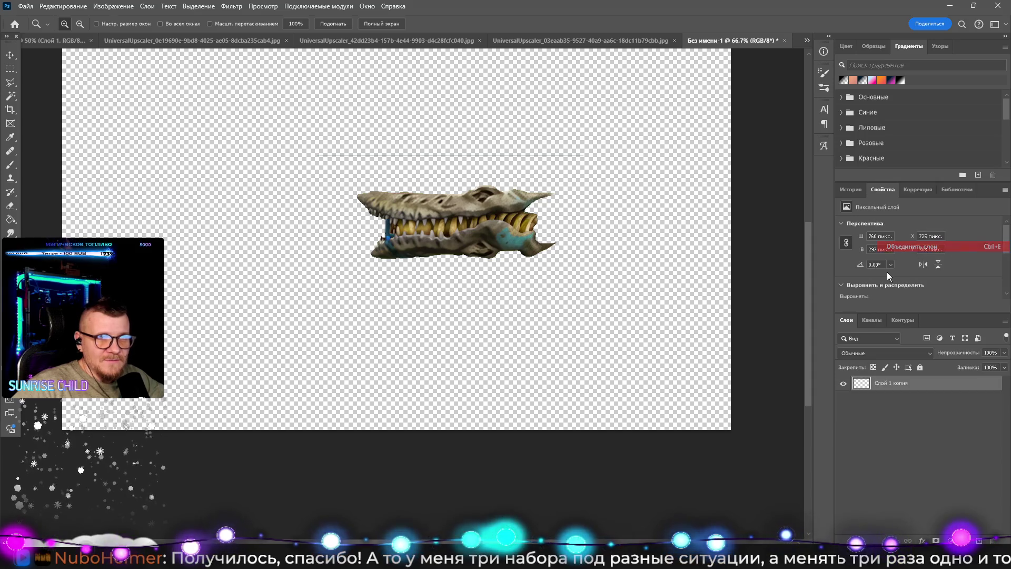
{"action": "left_click", "coordinate": [11, 70]}
{"action": "left_click_drag", "start_coordinate": [299, 132], "coordinate": [632, 172]}
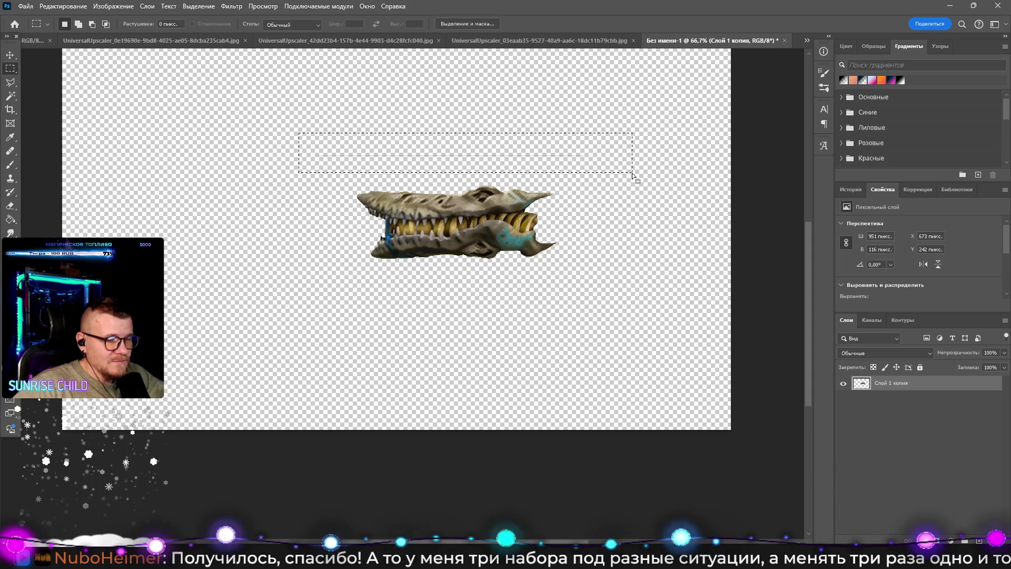
{"action": "key", "text": "Delete"}
Step: Draw rectangular selections around the jaw, then deselect and zoom out to the whole canvas
{"action": "mouse_move", "coordinate": [566, 157]}
{"action": "left_mouse_down"}
{"action": "mouse_move", "coordinate": [610, 227]}
{"action": "mouse_move", "coordinate": [623, 310]}
{"action": "left_mouse_up"}
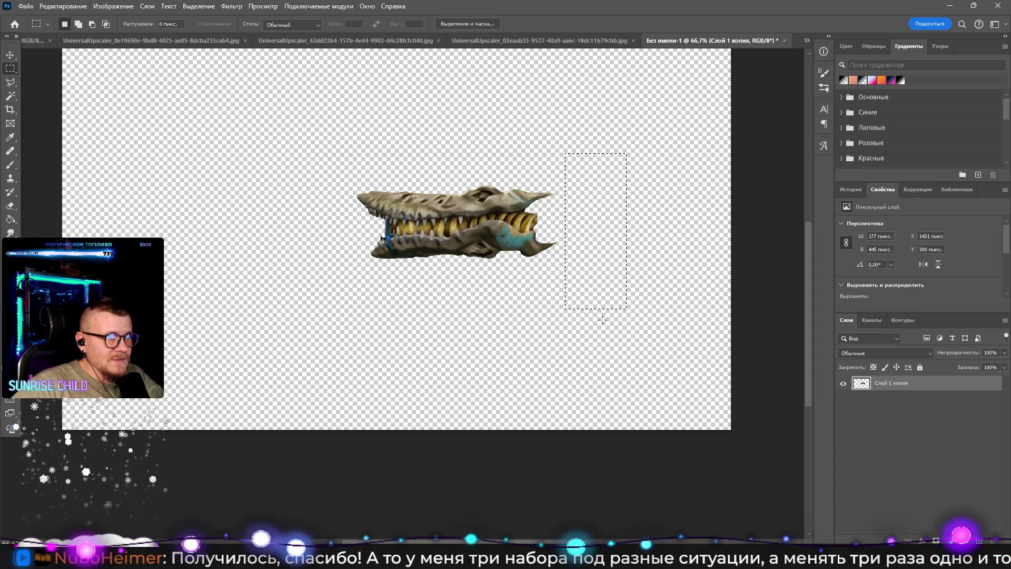
{"action": "mouse_move", "coordinate": [356, 270]}
{"action": "left_mouse_down"}
{"action": "mouse_move", "coordinate": [557, 252]}
{"action": "mouse_move", "coordinate": [357, 268]}
{"action": "mouse_move", "coordinate": [513, 276]}
{"action": "mouse_move", "coordinate": [322, 269]}
{"action": "mouse_move", "coordinate": [631, 286]}
{"action": "mouse_move", "coordinate": [603, 315]}
{"action": "left_mouse_up"}
{"action": "mouse_move", "coordinate": [283, 136]}
{"action": "left_mouse_down"}
{"action": "mouse_move", "coordinate": [351, 290]}
{"action": "mouse_move", "coordinate": [352, 263]}
{"action": "left_mouse_up"}
{"action": "left_click", "coordinate": [320, 252]}
{"action": "key", "text": "z"}
{"action": "left_click", "coordinate": [320, 251], "text": "alt"}
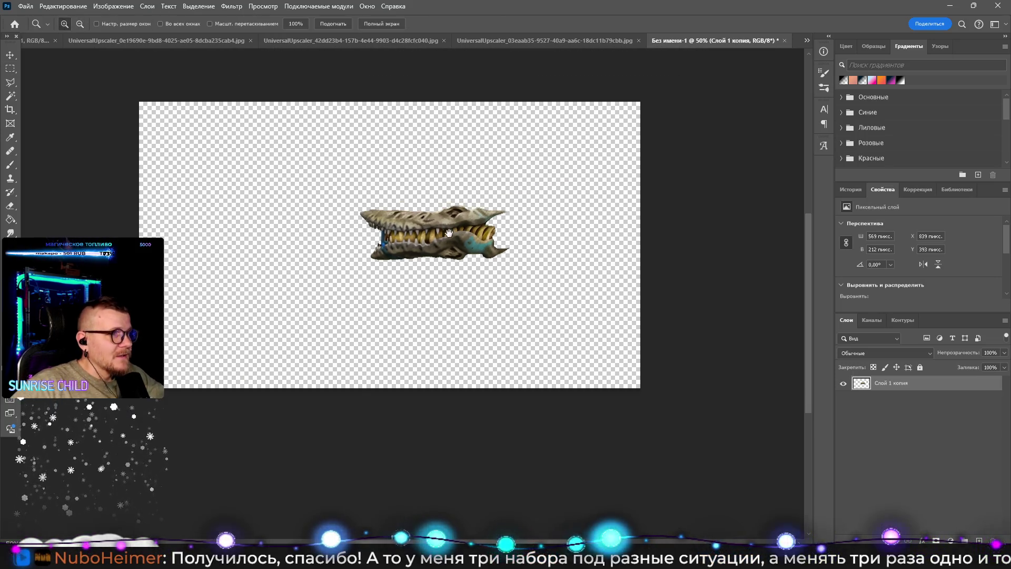
Step: Move the jaw to the canvas's upper left and shrink it to about 77%
{"action": "left_click", "coordinate": [10, 54]}
{"action": "mouse_move", "coordinate": [426, 264]}
{"action": "left_mouse_down"}
{"action": "mouse_move", "coordinate": [258, 247]}
{"action": "mouse_move", "coordinate": [283, 246]}
{"action": "left_mouse_up"}
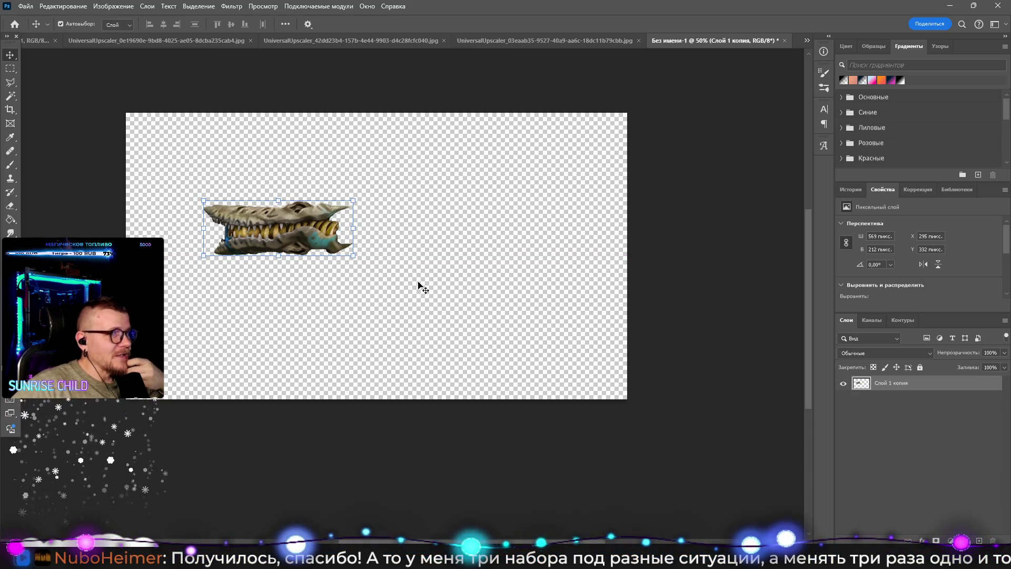
{"action": "left_click_drag", "start_coordinate": [353, 251], "coordinate": [318, 242]}
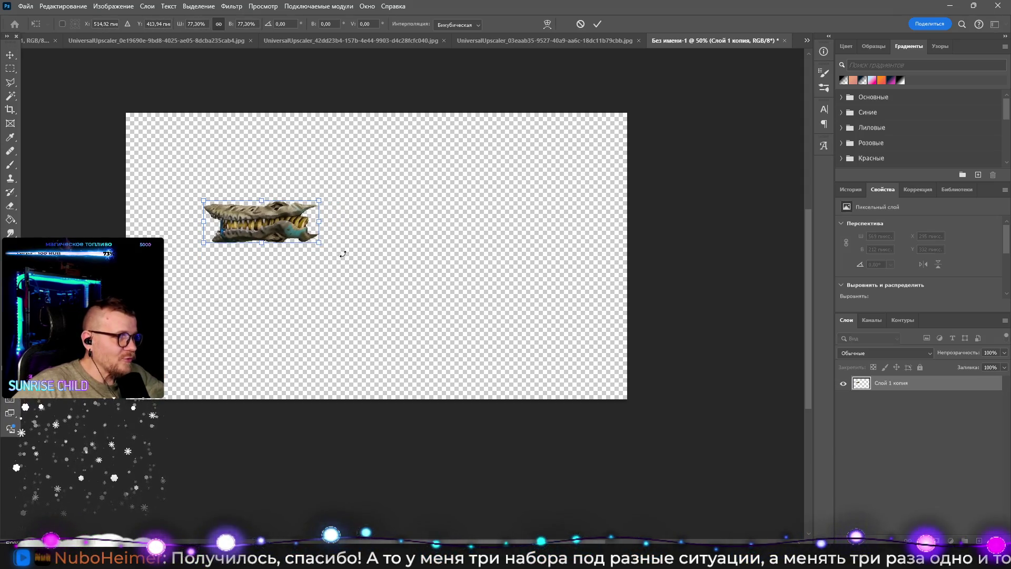
{"action": "left_click", "coordinate": [621, 41]}
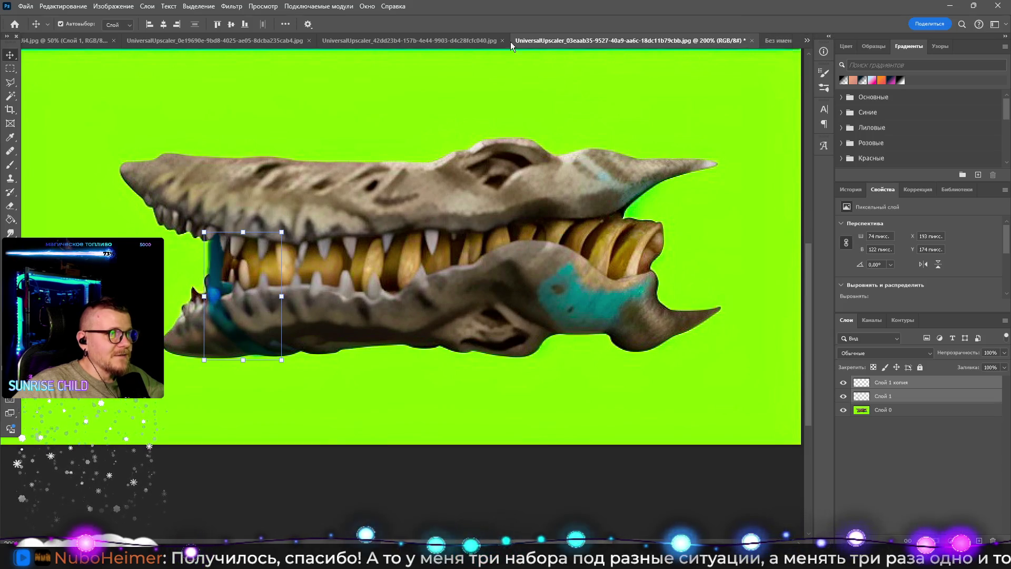
Step: Open the tiki-mask gun image and Magic Wand-select its green background
{"action": "left_click", "coordinate": [489, 40]}
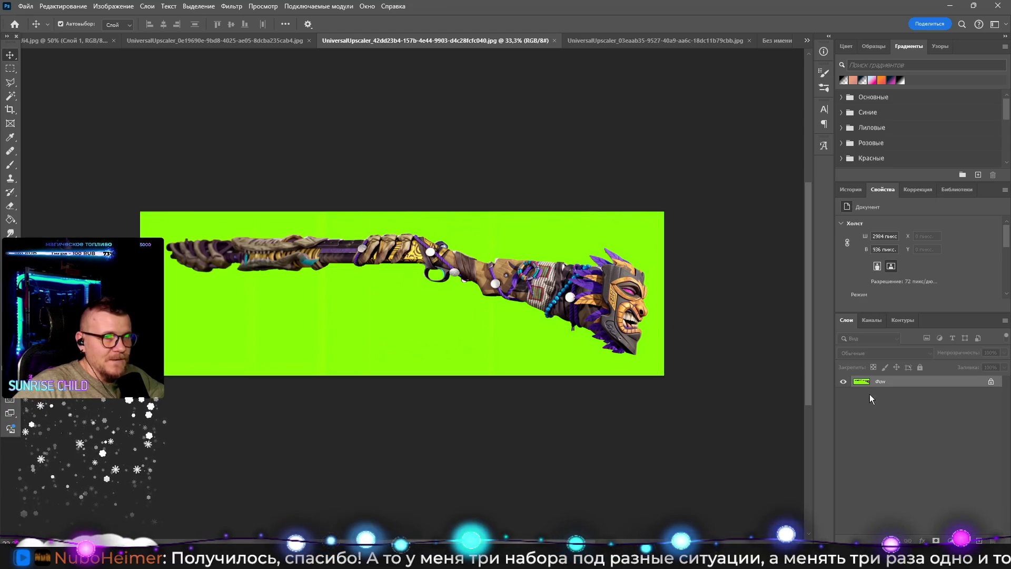
{"action": "left_click", "coordinate": [10, 95]}
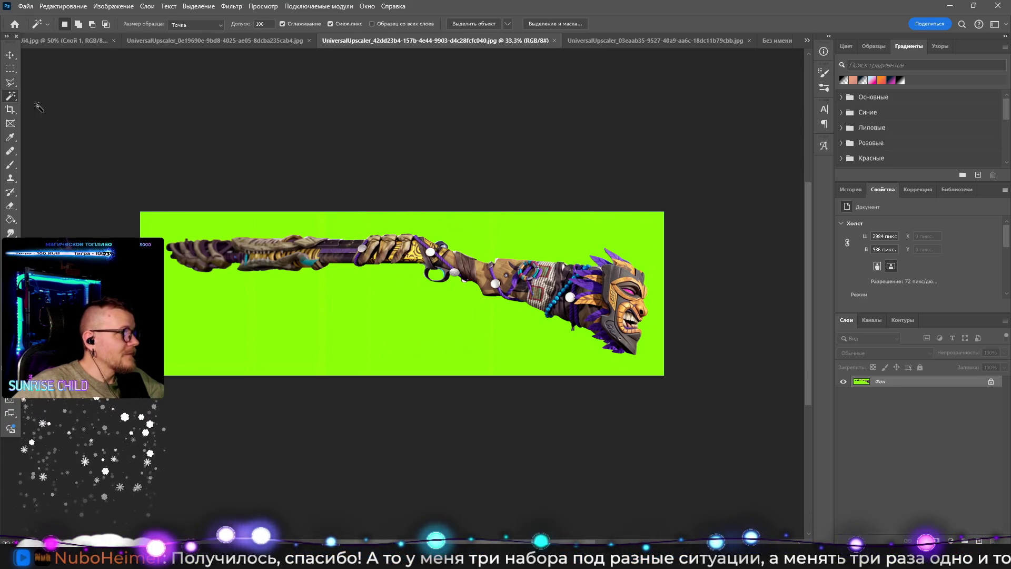
{"action": "left_click", "coordinate": [366, 230]}
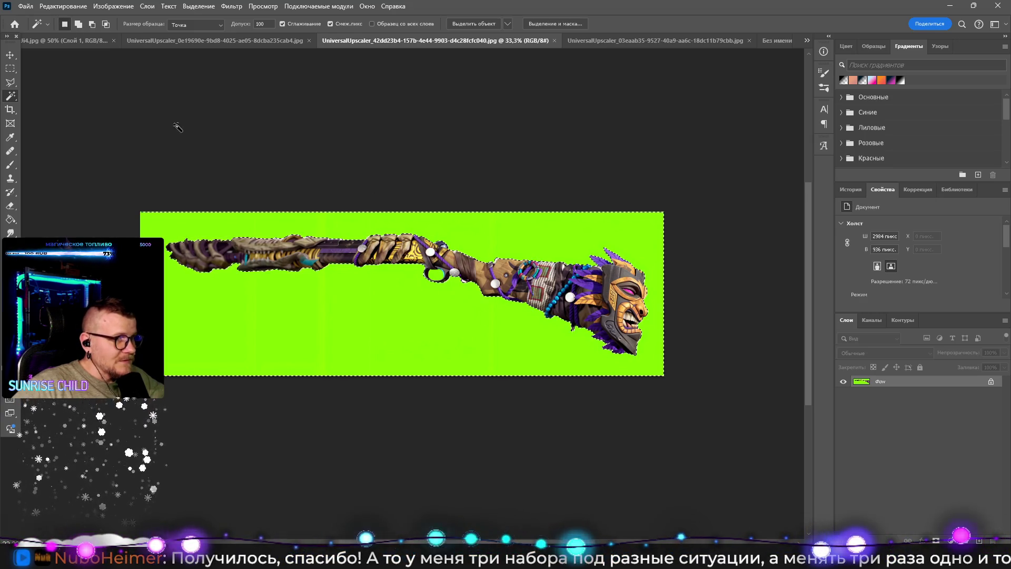
Step: Invert the selection onto the gun, copy it, and return to the composite document
{"action": "key", "text": "m"}
{"action": "right_click", "coordinate": [429, 257]}
{"action": "left_click", "coordinate": [447, 275]}
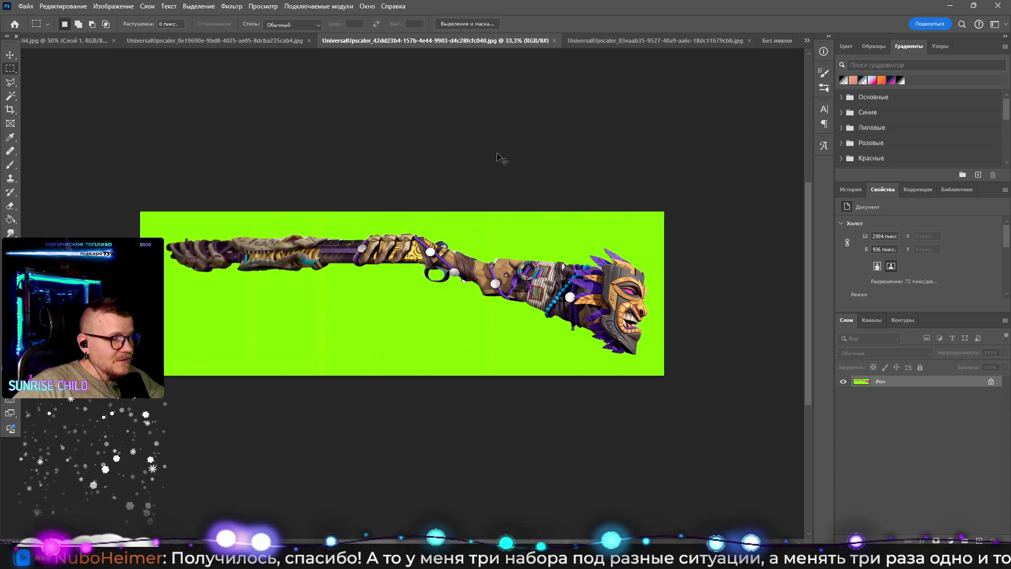
{"action": "key", "text": "q"}
{"action": "left_click", "coordinate": [638, 43]}
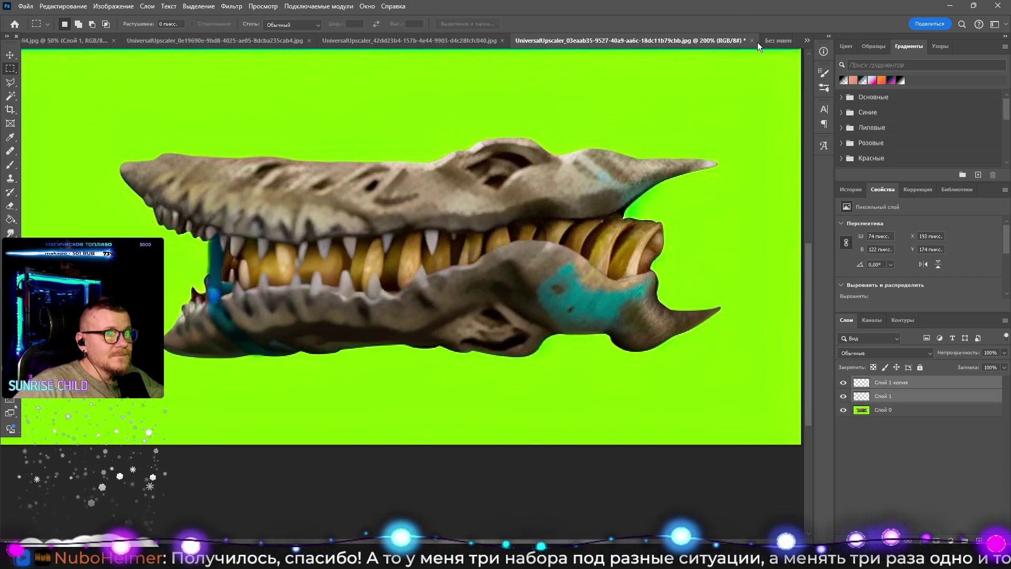
{"action": "left_click", "coordinate": [778, 40]}
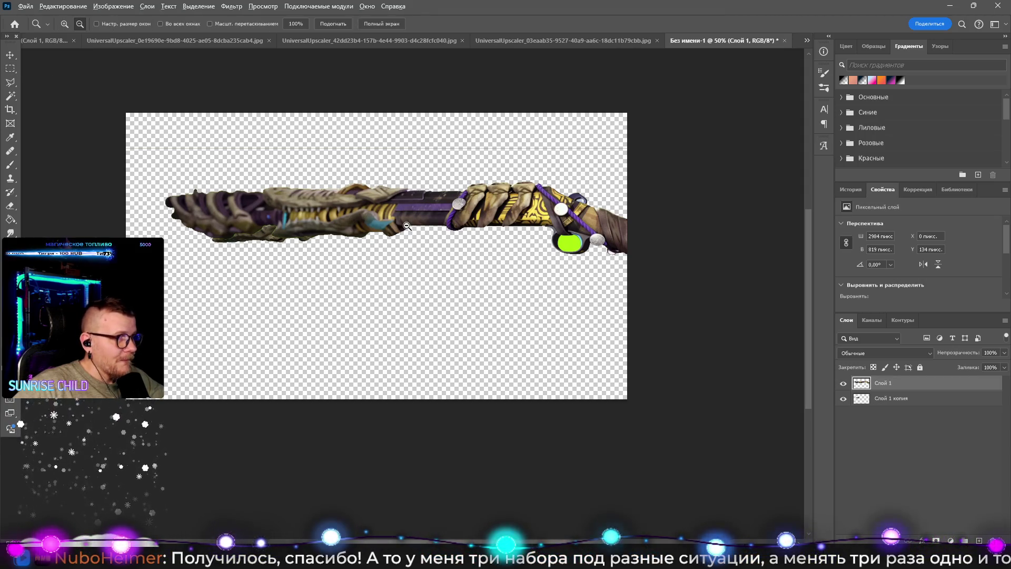
Step: Scale the gun down to about 61% with Free Transform
{"action": "key", "text": "ctrl+minus"}
{"action": "key", "text": "ctrl+t"}
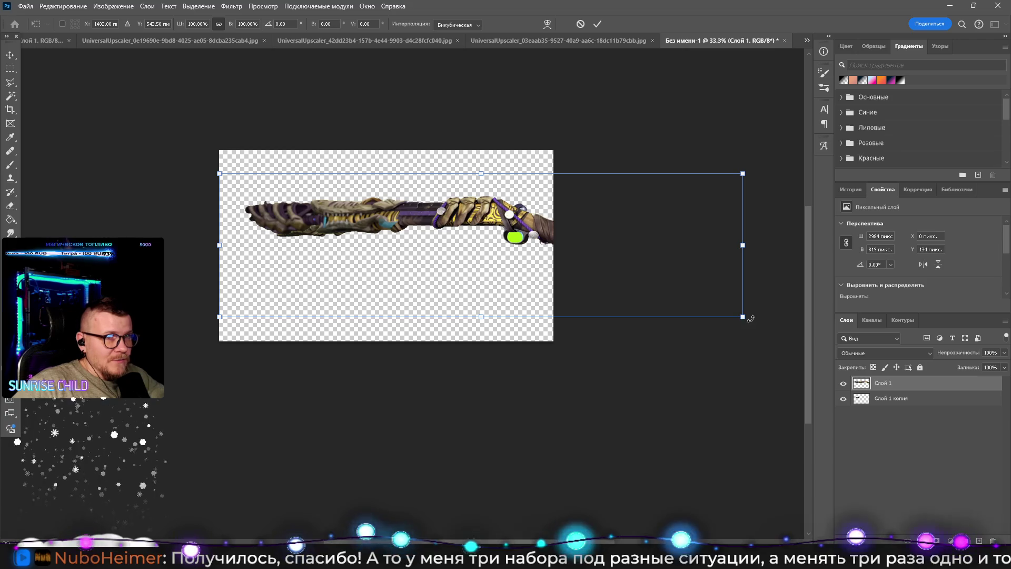
{"action": "left_click_drag", "start_coordinate": [743, 317], "coordinate": [547, 261]}
Step: Delete the leftover green fill inside the gun's trigger
{"action": "left_click", "coordinate": [363, 206]}
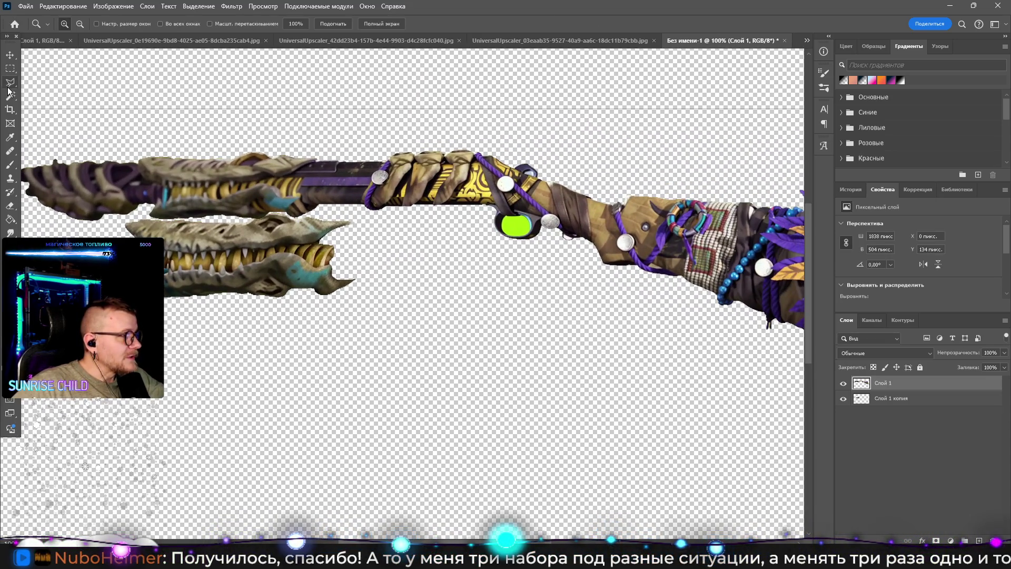
{"action": "left_click", "coordinate": [9, 94]}
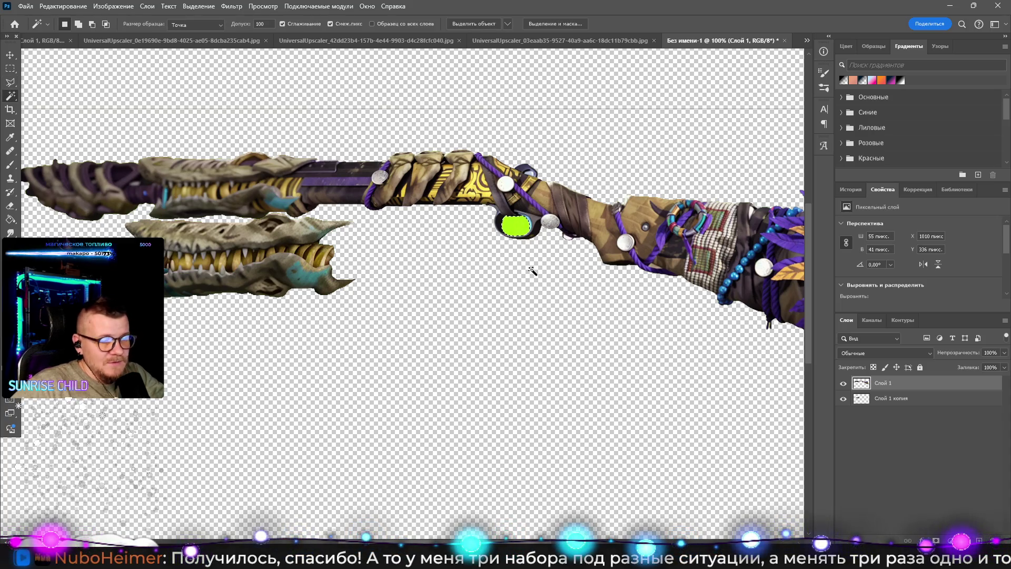
{"action": "key", "text": "Delete"}
Step: Move the jaw onto the barrel, layer it above the gun, and scale it to 80%
{"action": "key", "text": "m"}
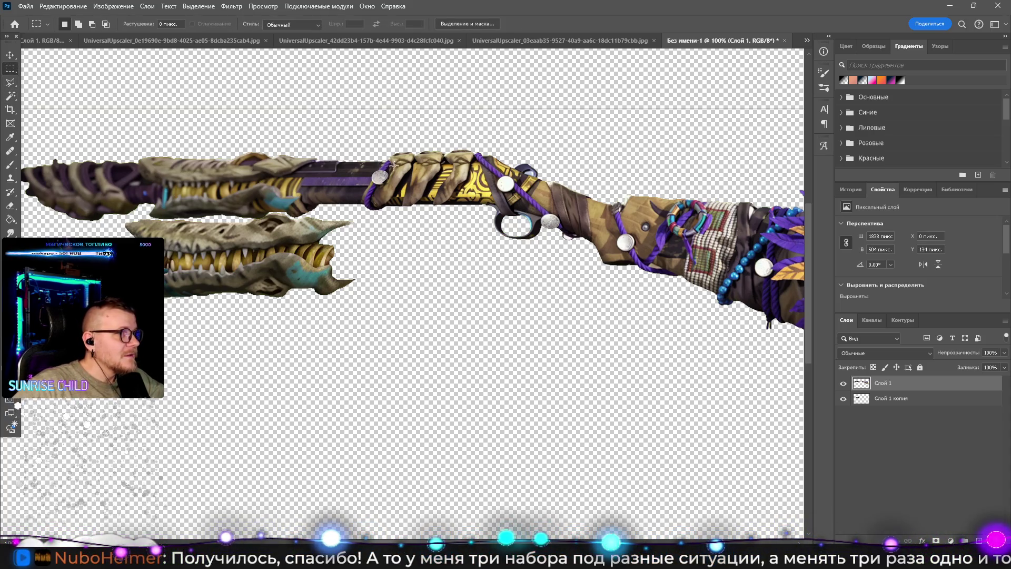
{"action": "key", "text": "v"}
{"action": "mouse_move", "coordinate": [251, 258]}
{"action": "left_mouse_down"}
{"action": "mouse_move", "coordinate": [257, 222]}
{"action": "mouse_move", "coordinate": [244, 187]}
{"action": "left_mouse_up"}
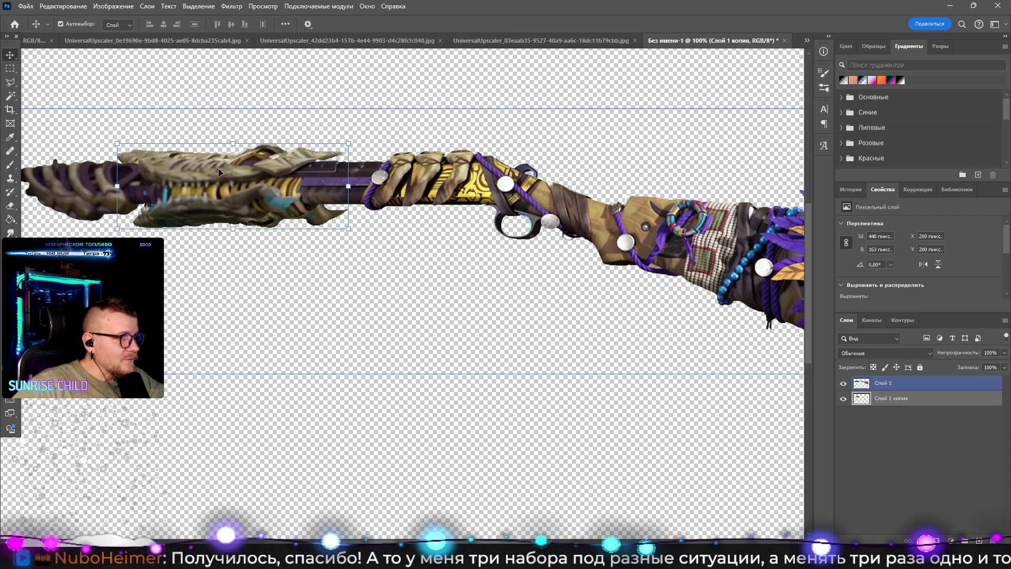
{"action": "left_click_drag", "start_coordinate": [890, 398], "coordinate": [890, 379]}
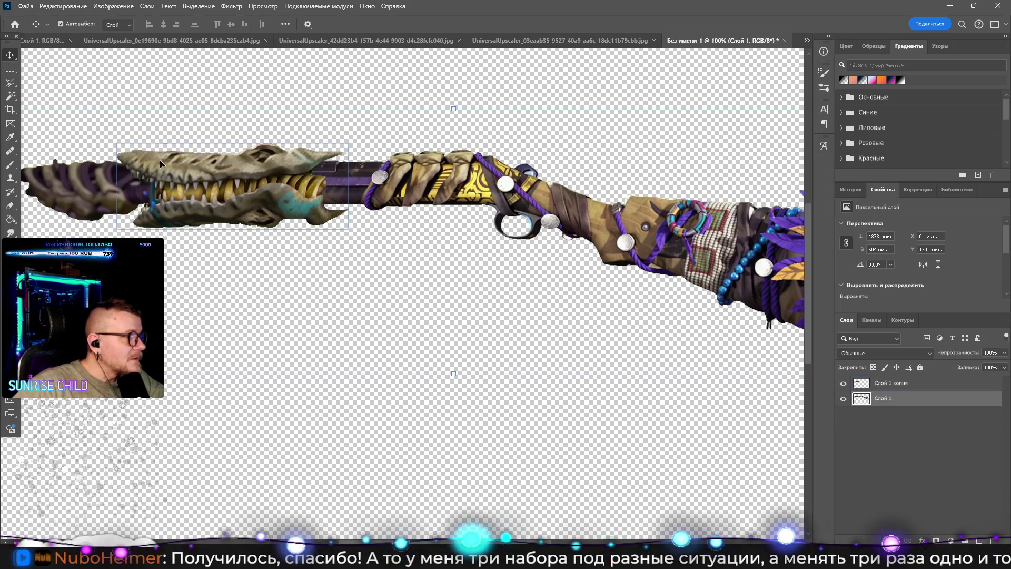
{"action": "mouse_move", "coordinate": [117, 144]}
{"action": "left_mouse_down"}
{"action": "mouse_move", "coordinate": [187, 177]}
{"action": "mouse_move", "coordinate": [172, 170]}
{"action": "left_mouse_up"}
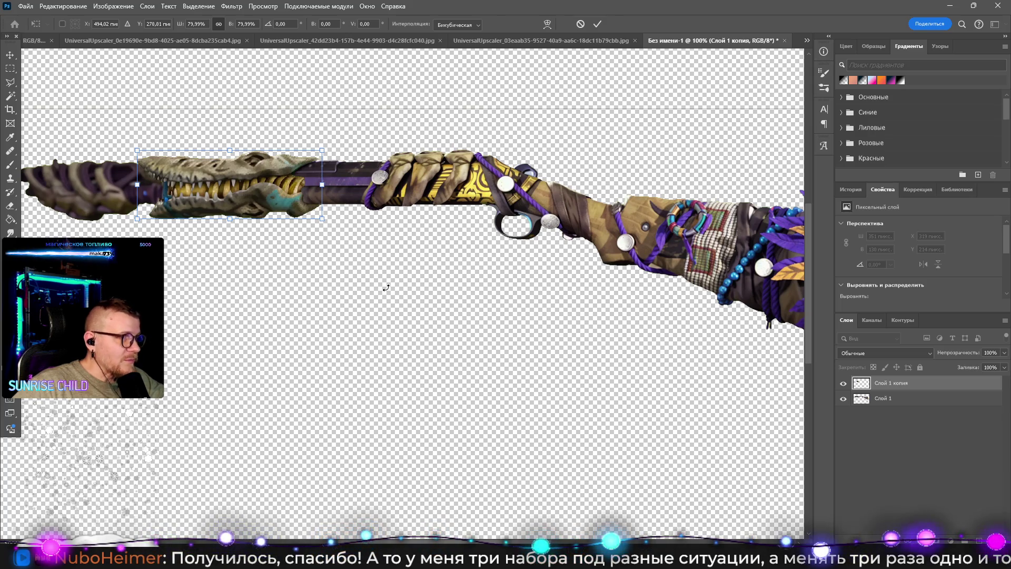
{"action": "key", "text": "Return"}
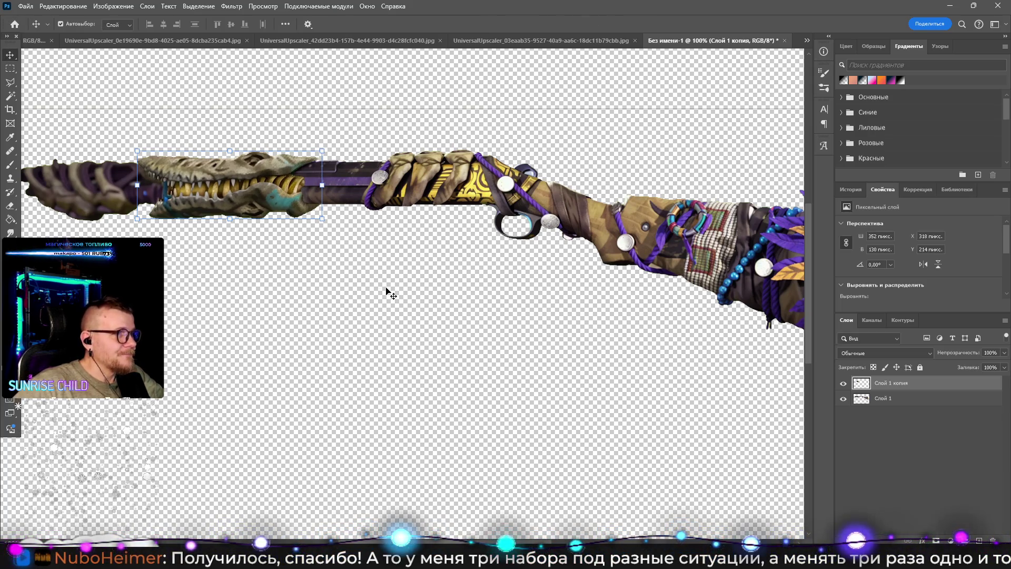
{"action": "left_click", "coordinate": [410, 294]}
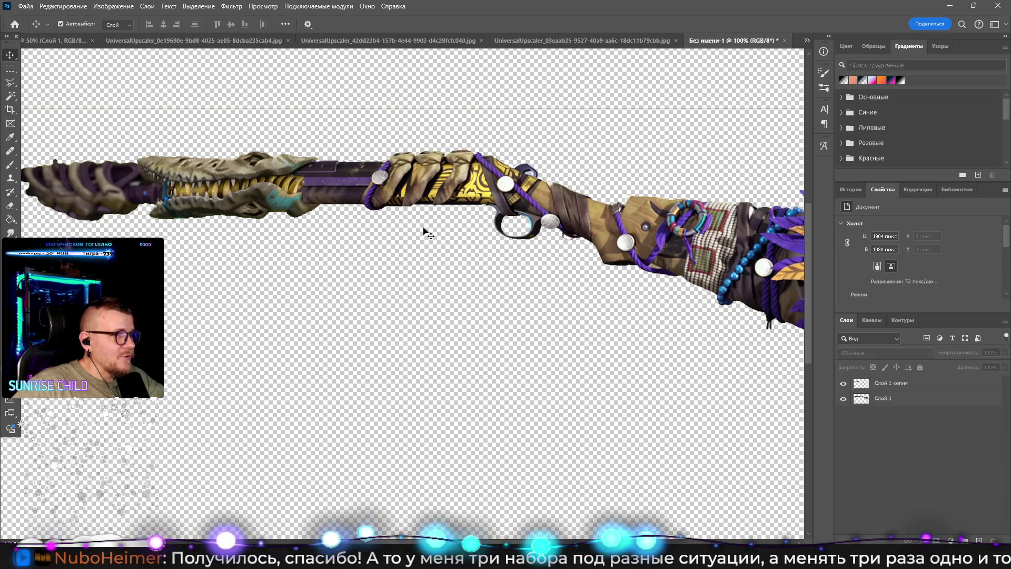
{"action": "left_click", "coordinate": [570, 40]}
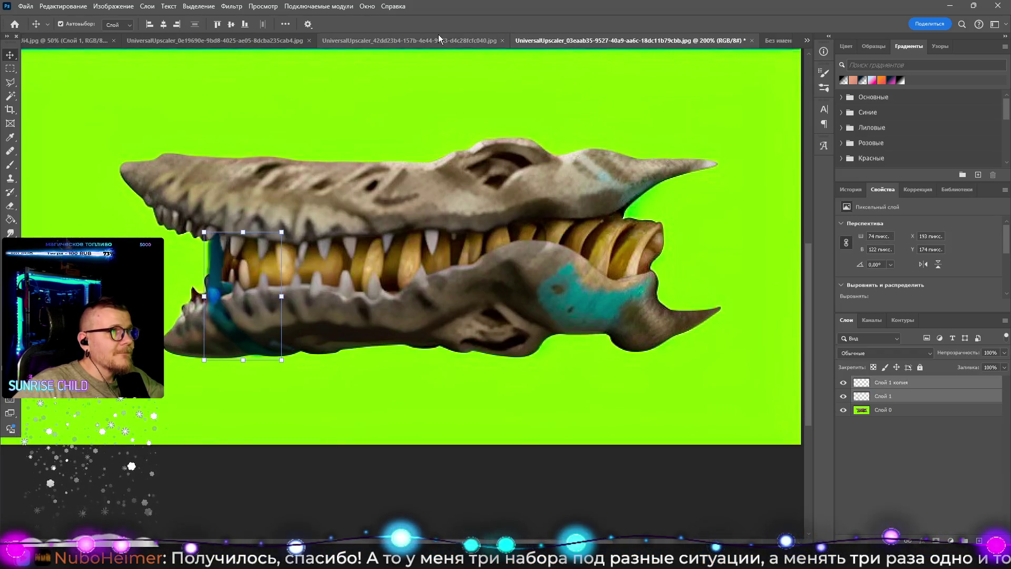
Step: In the barrel image, Magic Wand-select the green background at Tolerance 200
{"action": "left_click", "coordinate": [439, 34]}
{"action": "left_click", "coordinate": [164, 45]}
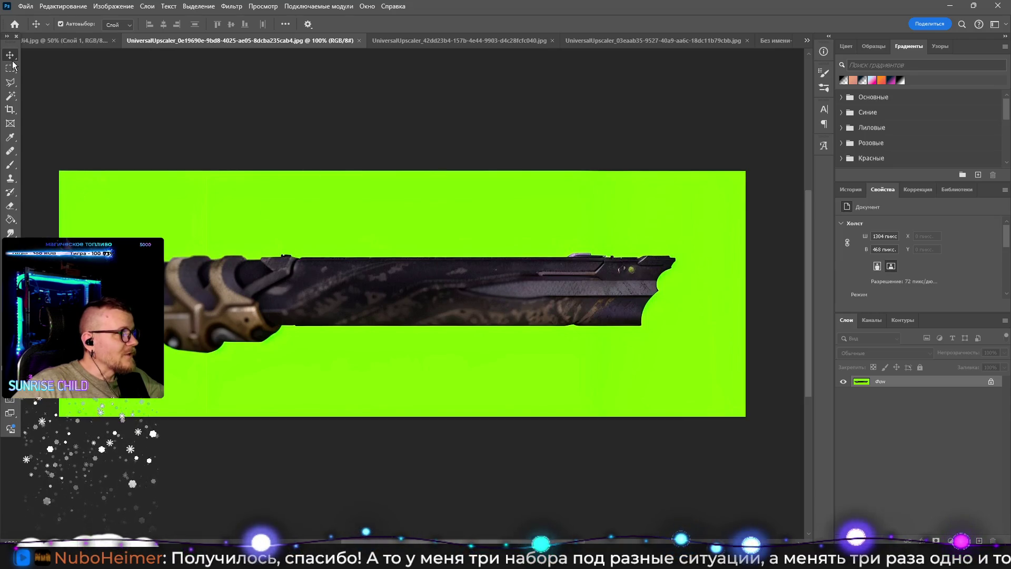
{"action": "left_click", "coordinate": [11, 97]}
{"action": "left_click", "coordinate": [210, 232]}
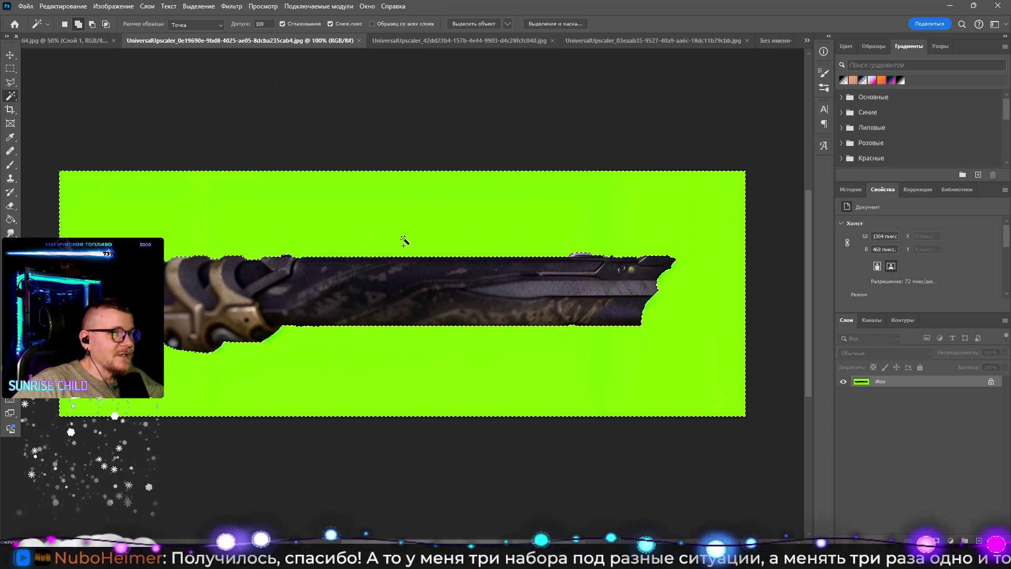
{"action": "double_click", "coordinate": [260, 24]}
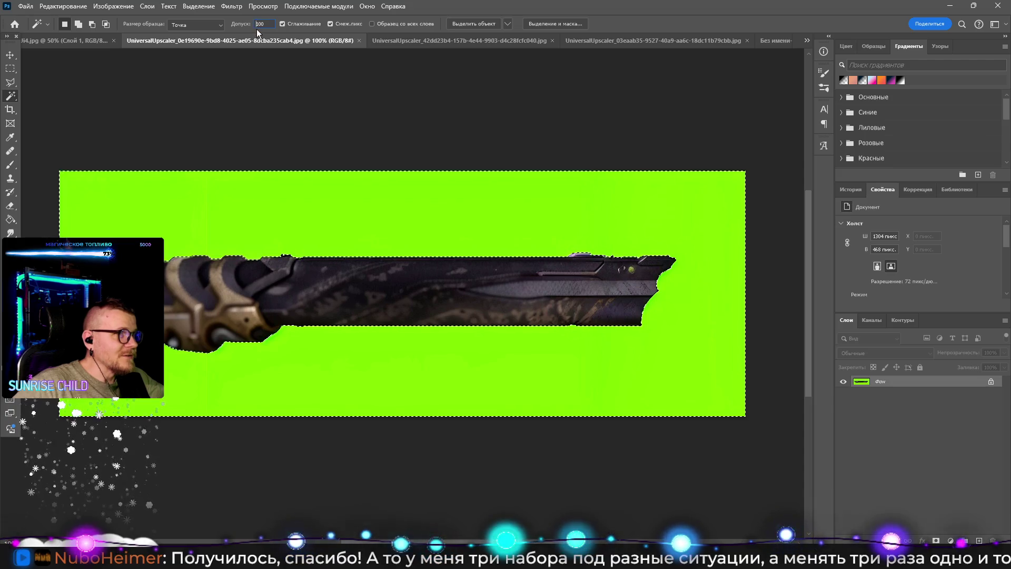
{"action": "type", "text": "200"}
{"action": "key", "text": "Return"}
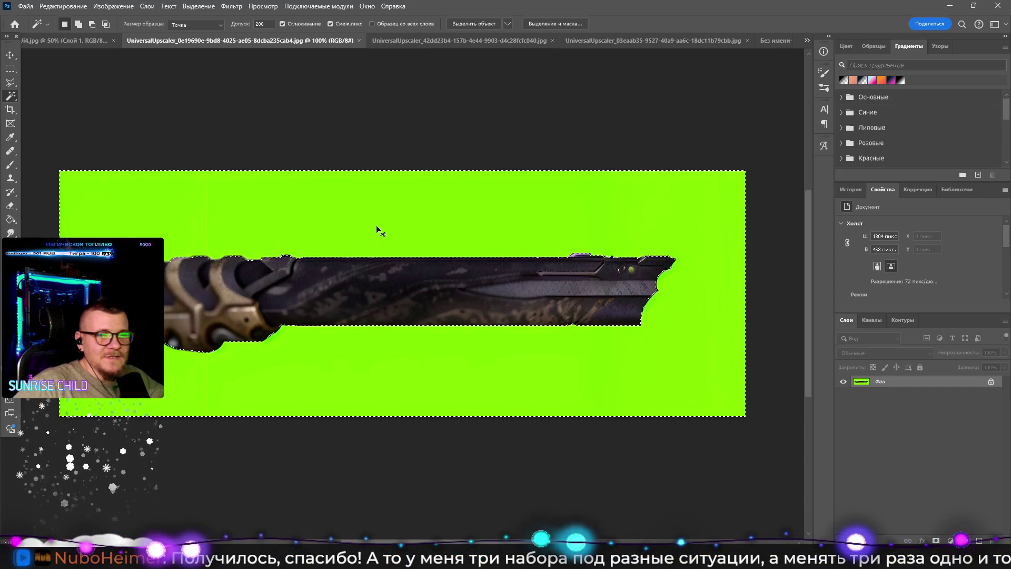
Step: Paste into the composite, then undo the wrongly pasted green area
{"action": "left_click", "coordinate": [774, 40]}
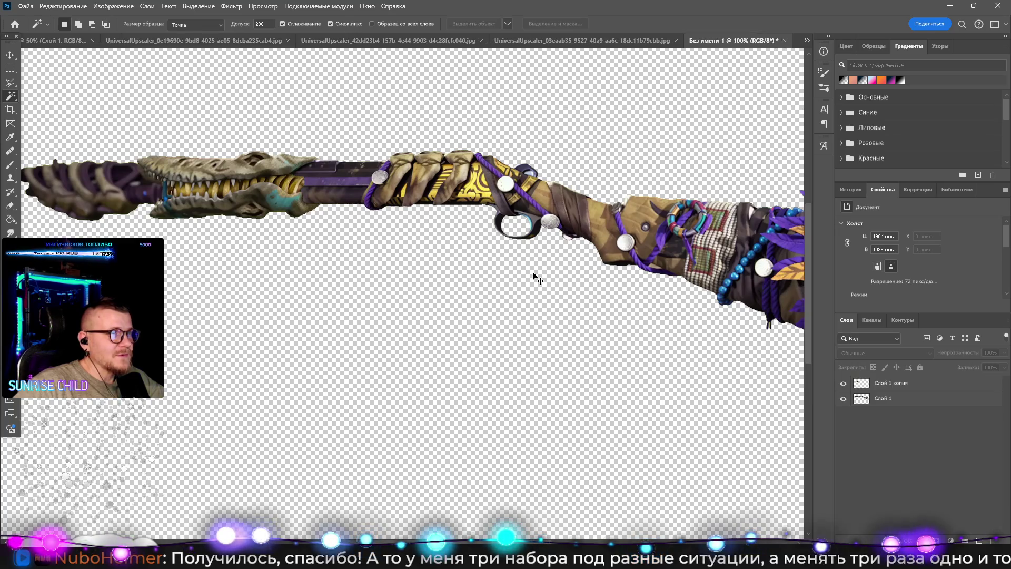
{"action": "key", "text": "ctrl+v"}
{"action": "key", "text": "ctrl+z"}
Step: Invert the selection onto the barrel, copy it, and paste it into Без имени-1 as Слой 2
{"action": "left_click", "coordinate": [236, 41]}
{"action": "key", "text": "m"}
{"action": "right_click", "coordinate": [222, 288]}
{"action": "left_click", "coordinate": [276, 301]}
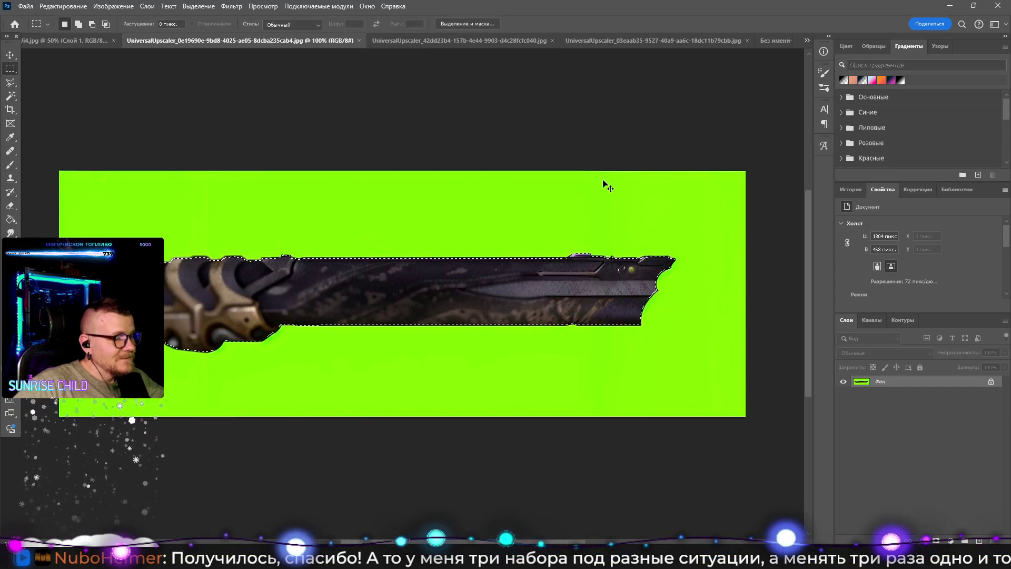
{"action": "key", "text": "ctrl+c"}
{"action": "left_click", "coordinate": [776, 40]}
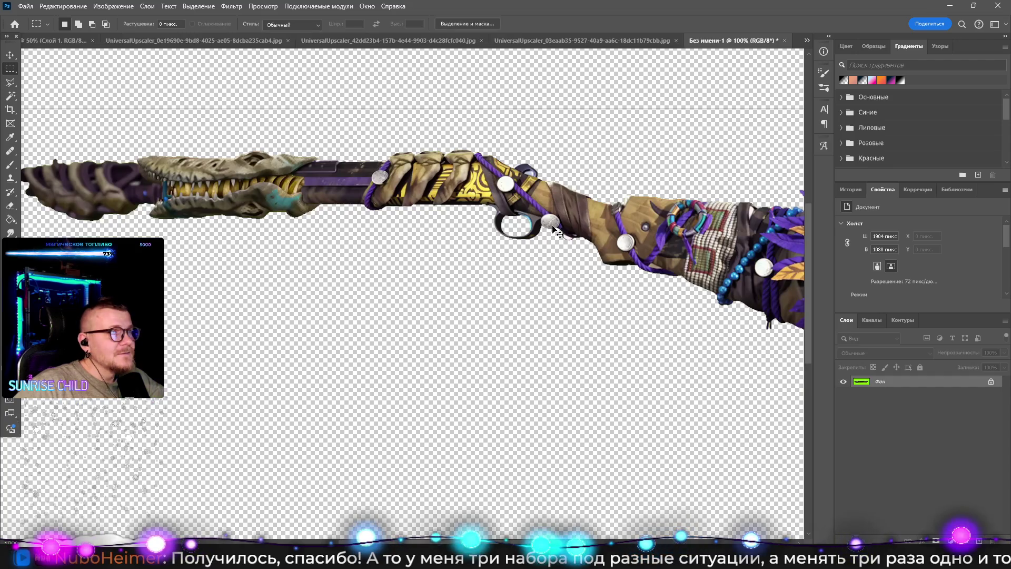
{"action": "key", "text": "ctrl+v"}
{"action": "key", "text": "z"}
{"action": "left_click", "coordinate": [347, 205], "text": "alt"}
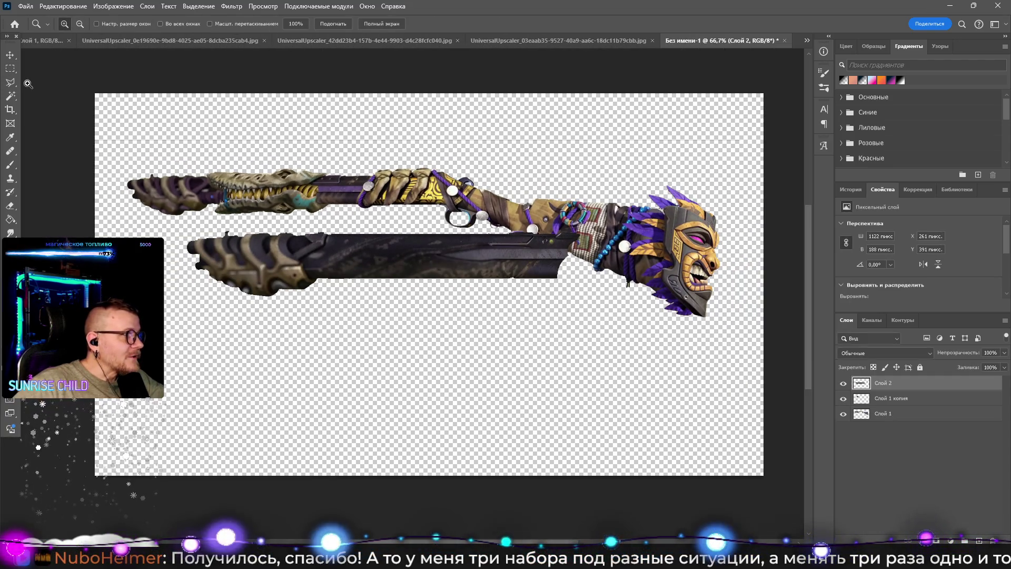
Step: Scale Слой 2 down to about 62% and place it over the rifle's front barrel
{"action": "left_click", "coordinate": [11, 58]}
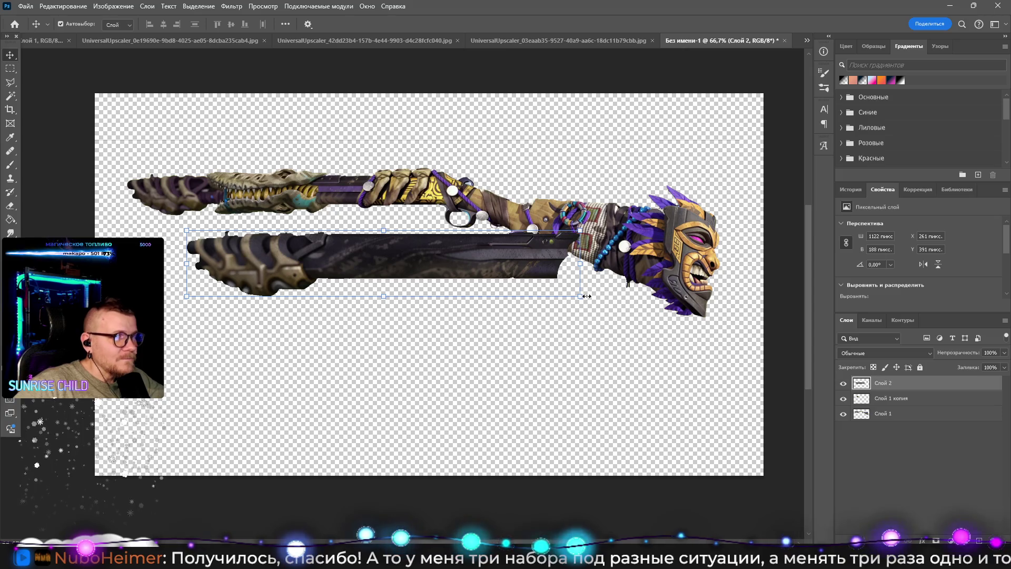
{"action": "left_click_drag", "start_coordinate": [583, 299], "coordinate": [464, 277]}
{"action": "mouse_move", "coordinate": [401, 250]}
{"action": "left_mouse_down"}
{"action": "mouse_move", "coordinate": [366, 234]}
{"action": "mouse_move", "coordinate": [375, 211]}
{"action": "mouse_move", "coordinate": [418, 223]}
{"action": "mouse_move", "coordinate": [373, 208]}
{"action": "left_mouse_up"}
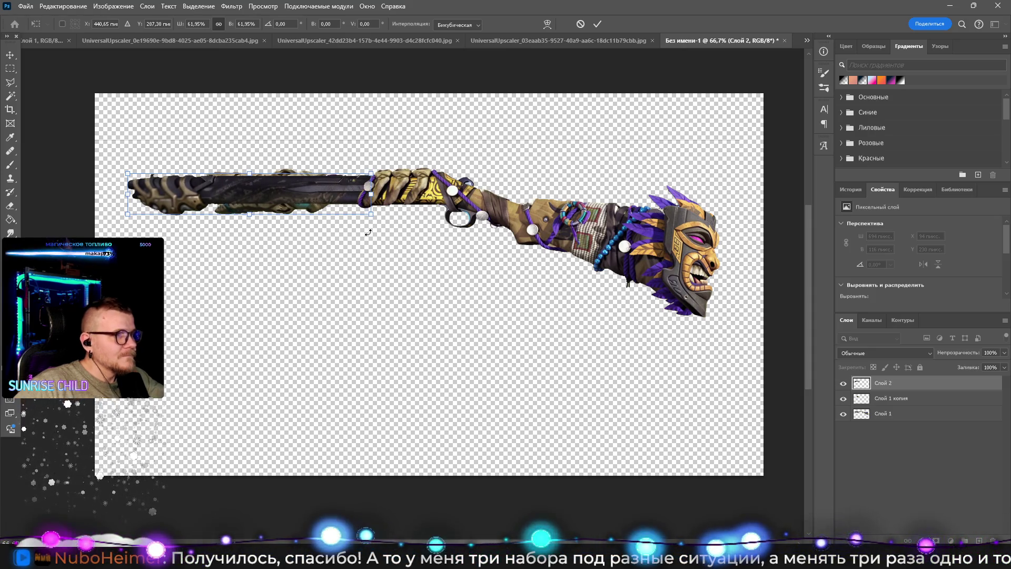
{"action": "key", "text": "Return"}
Step: Zoom in on the barrel join and hide the Слой 2 and Слой 1 копия layers
{"action": "key", "text": "z"}
{"action": "left_click", "coordinate": [400, 166]}
{"action": "left_click", "coordinate": [400, 166]}
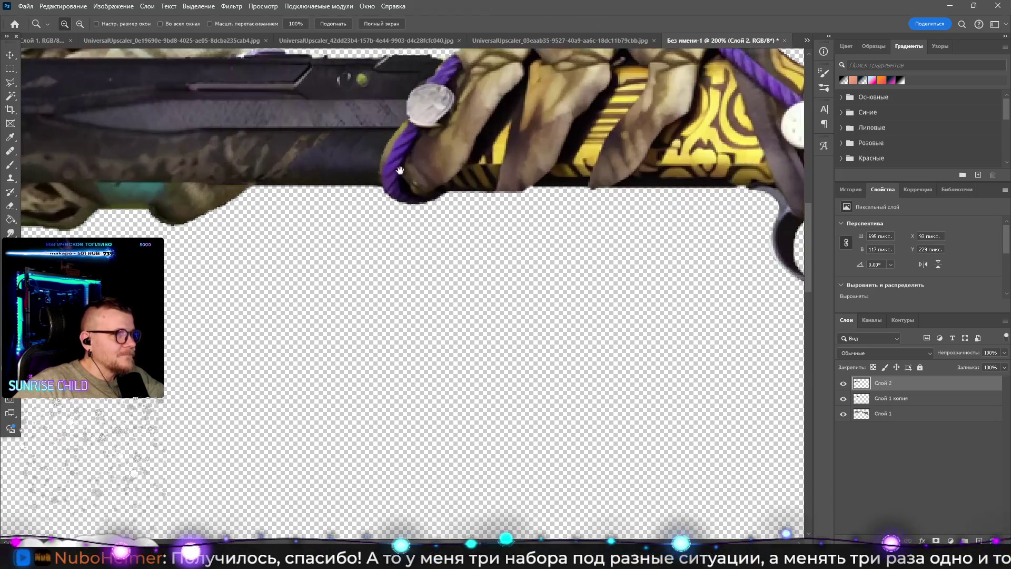
{"action": "left_click", "coordinate": [400, 166]}
{"action": "left_click_drag", "start_coordinate": [390, 247], "coordinate": [391, 215]}
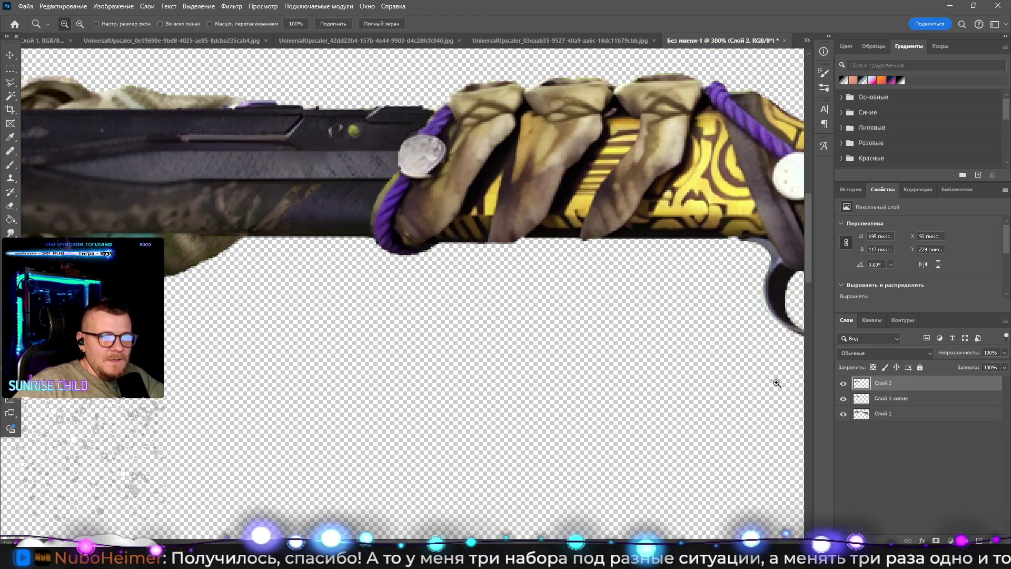
{"action": "left_click", "coordinate": [843, 398]}
{"action": "left_click", "coordinate": [843, 383]}
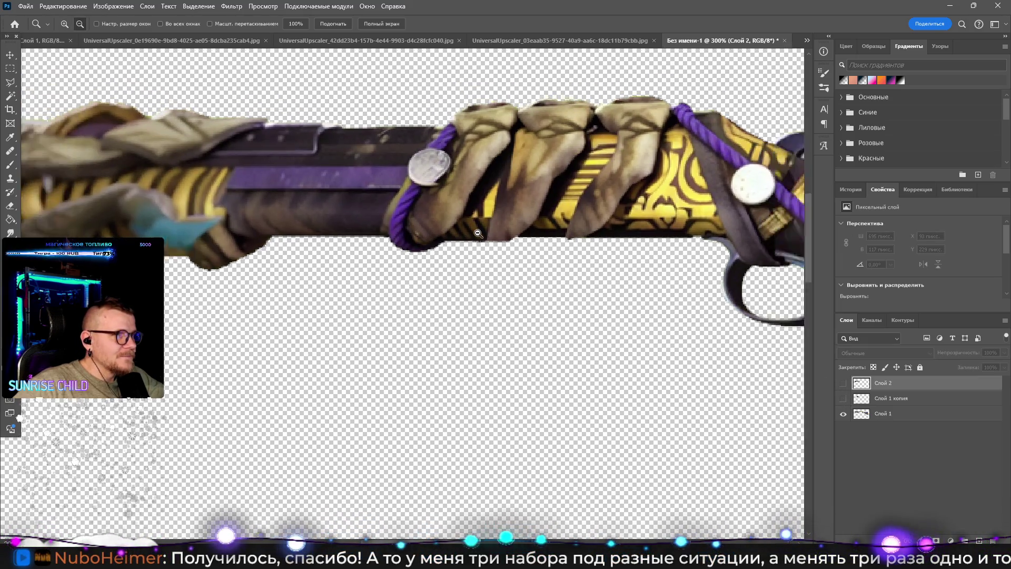
{"action": "left_click", "coordinate": [478, 233], "text": "alt"}
Step: Trace a Polygonal Lasso outline around the rifle's original front barrel
{"action": "key", "text": "e"}
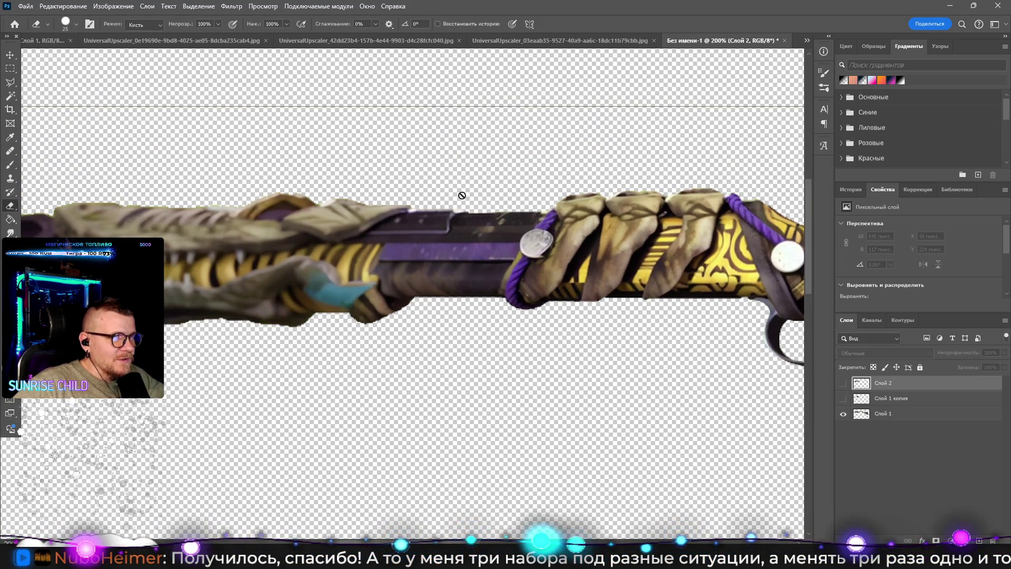
{"action": "left_click", "coordinate": [11, 80]}
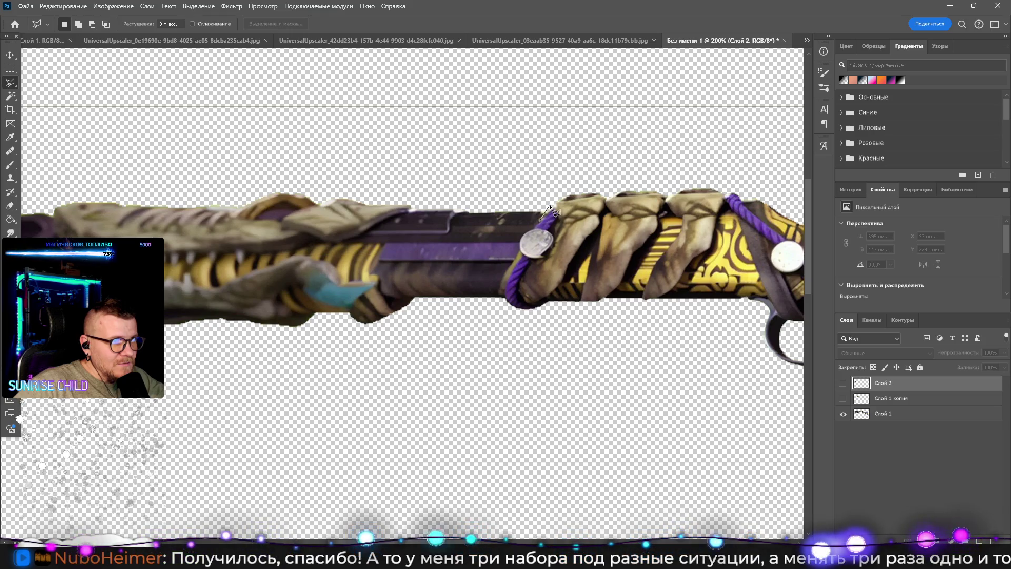
{"action": "left_click", "coordinate": [539, 221]}
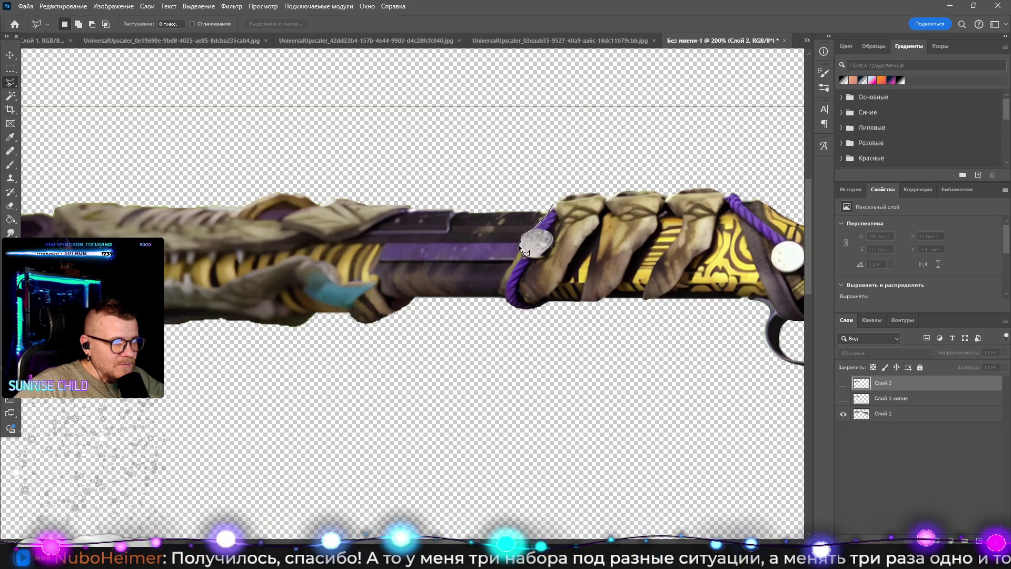
{"action": "left_click", "coordinate": [503, 276]}
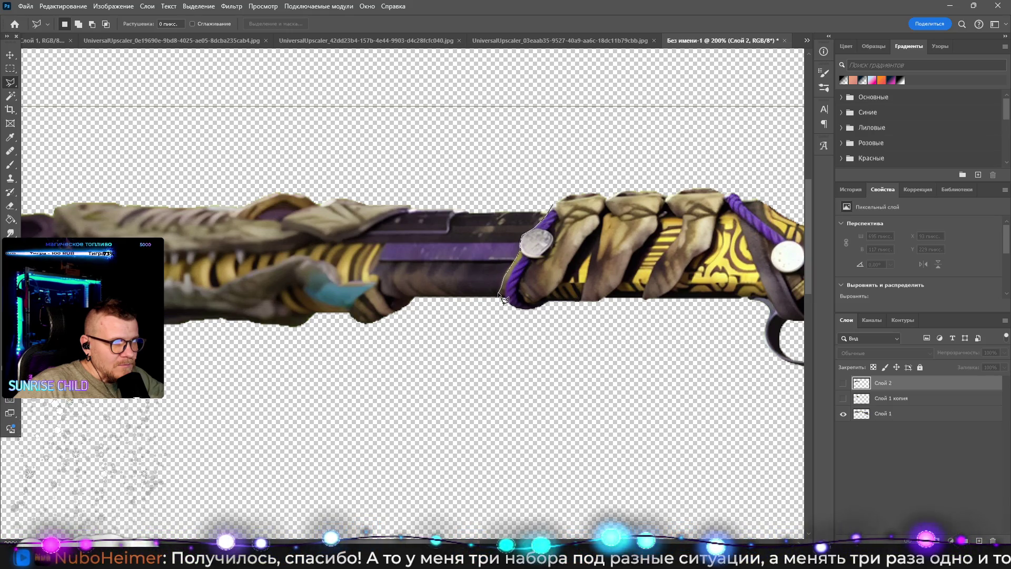
{"action": "left_click_drag", "start_coordinate": [406, 361], "coordinate": [653, 330]}
{"action": "left_click", "coordinate": [279, 341]}
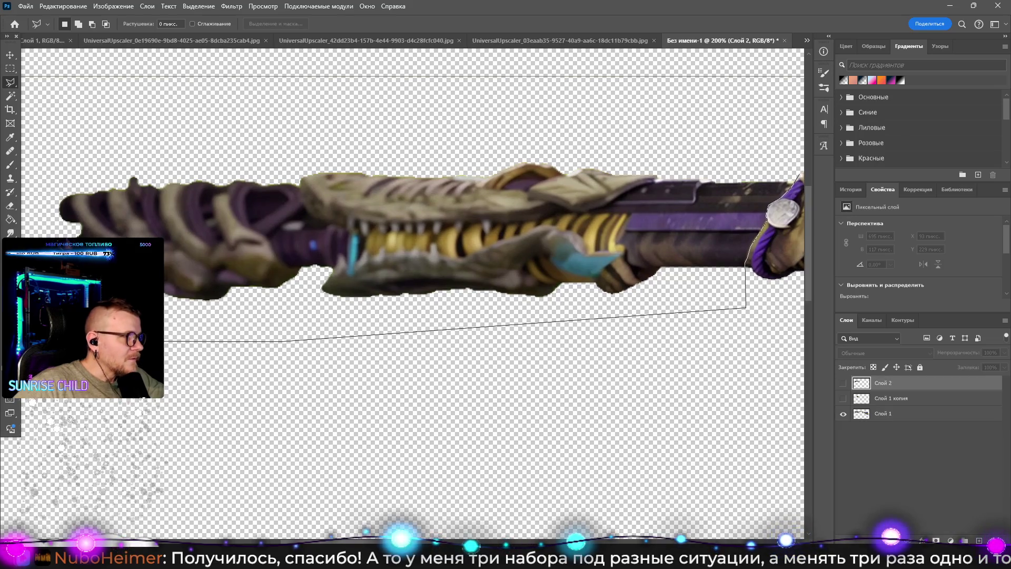
{"action": "left_click", "coordinate": [33, 101]}
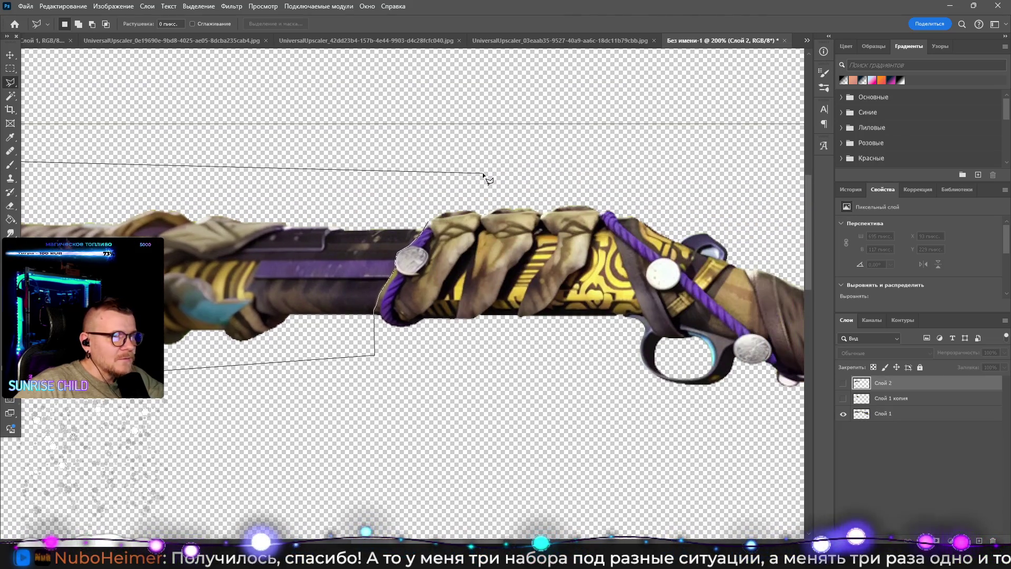
{"action": "left_click", "coordinate": [482, 173]}
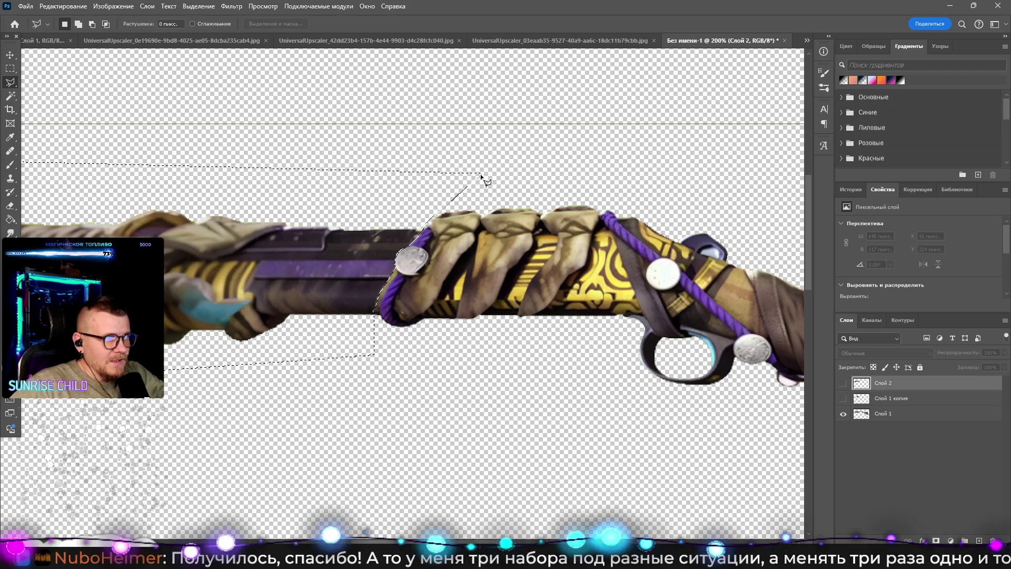
Step: Delete the selected front barrel from Слой 1 and zoom out to the whole weapon
{"action": "left_click", "coordinate": [882, 415]}
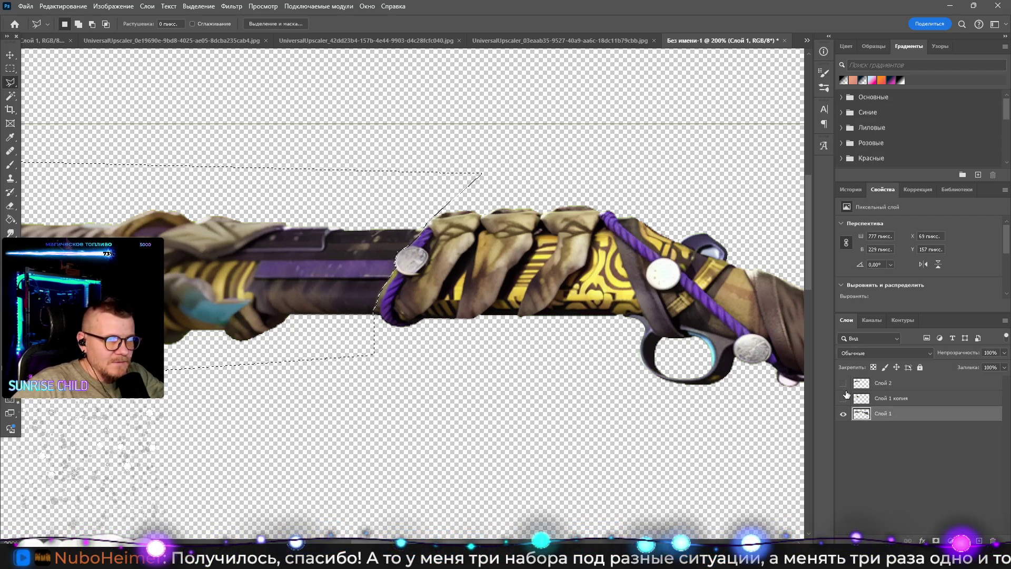
{"action": "key", "text": "Delete"}
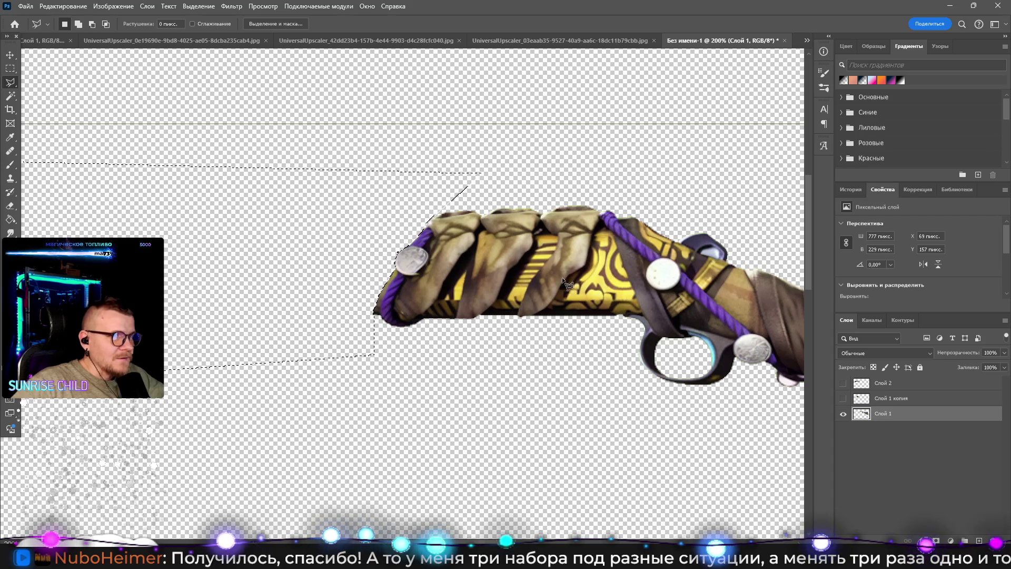
{"action": "key", "text": "z"}
{"action": "key", "text": "ctrl+minus"}
{"action": "key", "text": "ctrl+minus"}
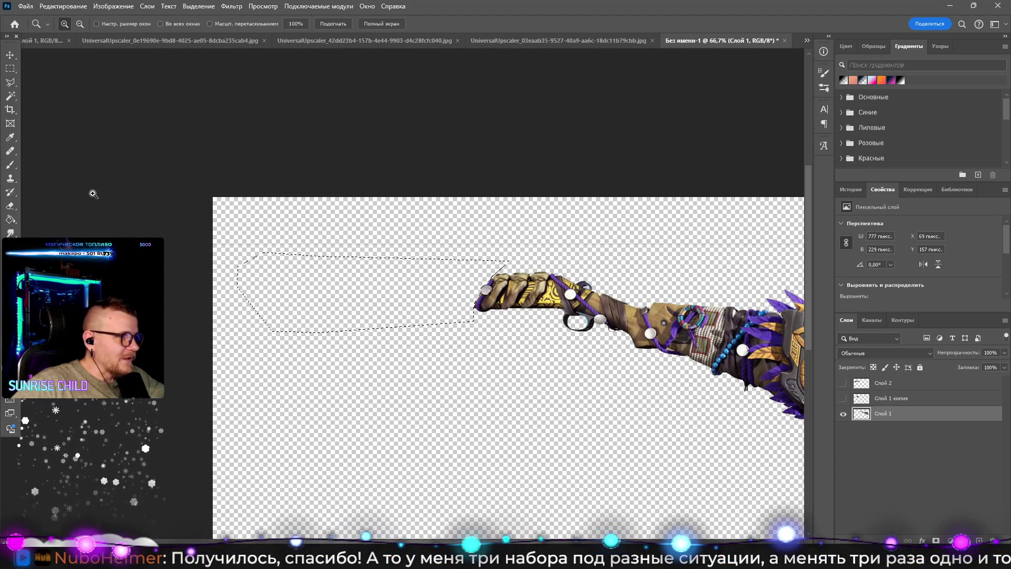
{"action": "left_click", "coordinate": [12, 69]}
{"action": "mouse_move", "coordinate": [226, 210]}
{"action": "left_mouse_down"}
{"action": "mouse_move", "coordinate": [977, 257]}
{"action": "mouse_move", "coordinate": [783, 268]}
{"action": "left_mouse_up"}
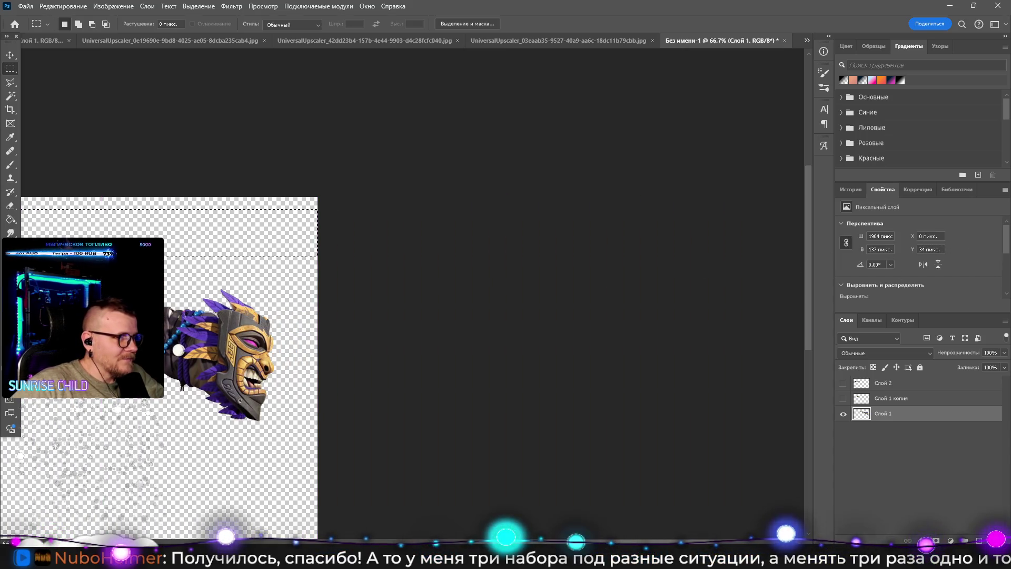
{"action": "left_click_drag", "start_coordinate": [280, 197], "coordinate": [361, 489]}
{"action": "left_click_drag", "start_coordinate": [227, 489], "coordinate": [303, 267]}
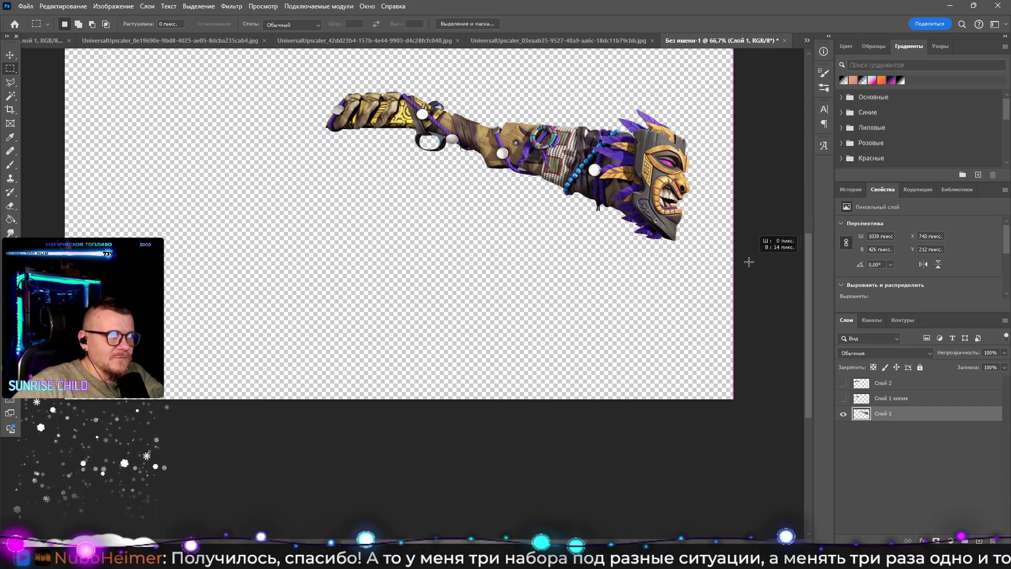
{"action": "scroll", "coordinate": [713, 255], "scroll_direction": "left", "scroll_amount": 5}
{"action": "key", "text": "ctrl+z"}
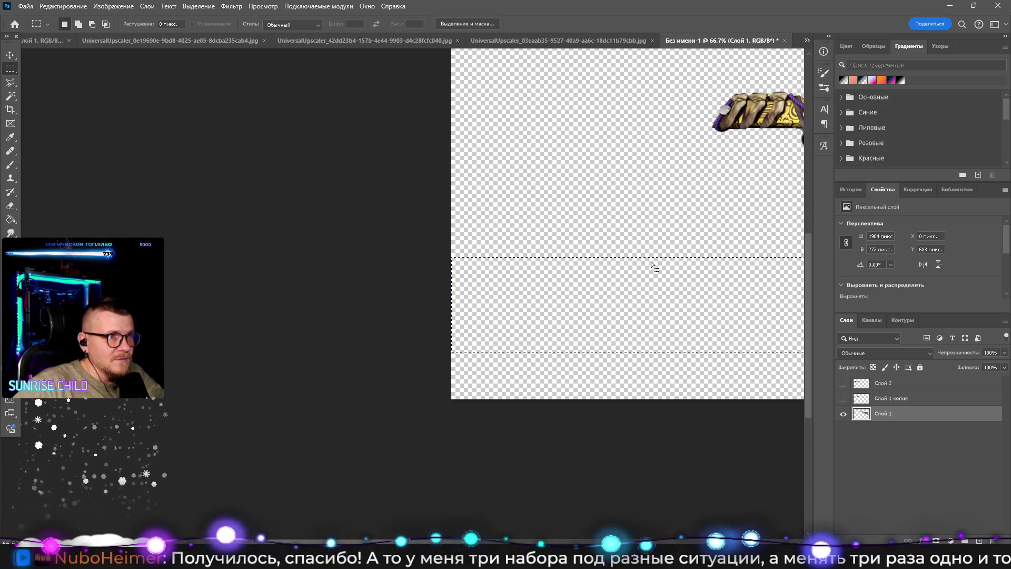
{"action": "key", "text": "z"}
{"action": "left_click", "coordinate": [572, 192], "text": "alt"}
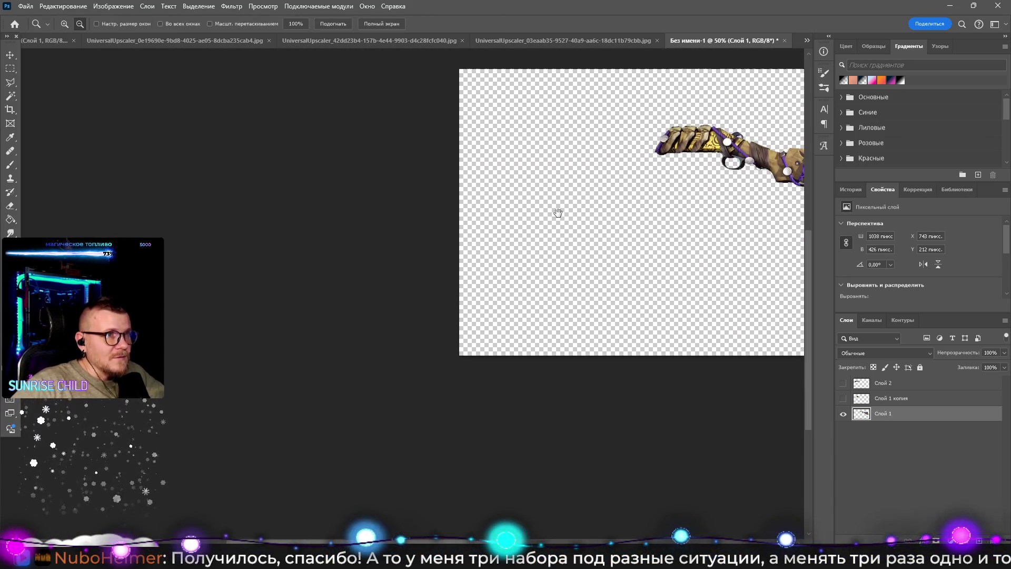
{"action": "left_click", "coordinate": [10, 68]}
{"action": "mouse_move", "coordinate": [390, 151]}
{"action": "left_mouse_down"}
{"action": "mouse_move", "coordinate": [421, 438]}
{"action": "mouse_move", "coordinate": [554, 443]}
{"action": "left_mouse_up"}
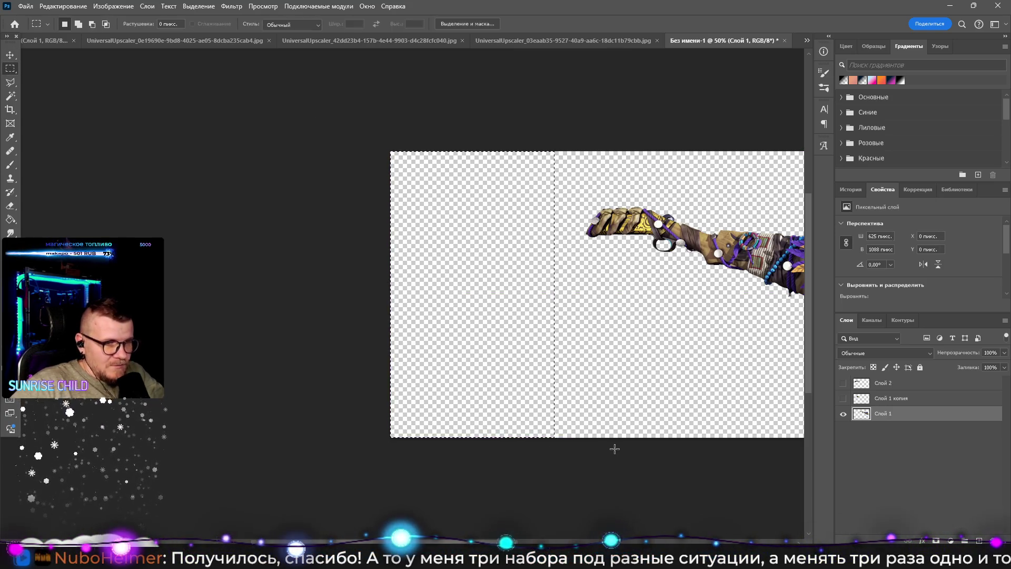
{"action": "key", "text": "alt+Tab"}
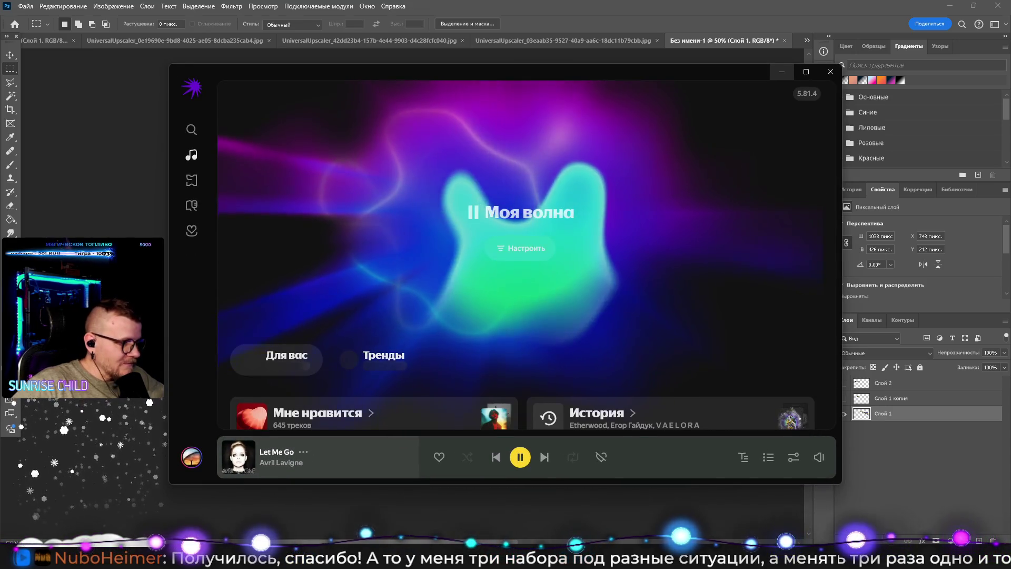
{"action": "key", "text": "alt+Tab"}
{"action": "left_click", "coordinate": [843, 382]}
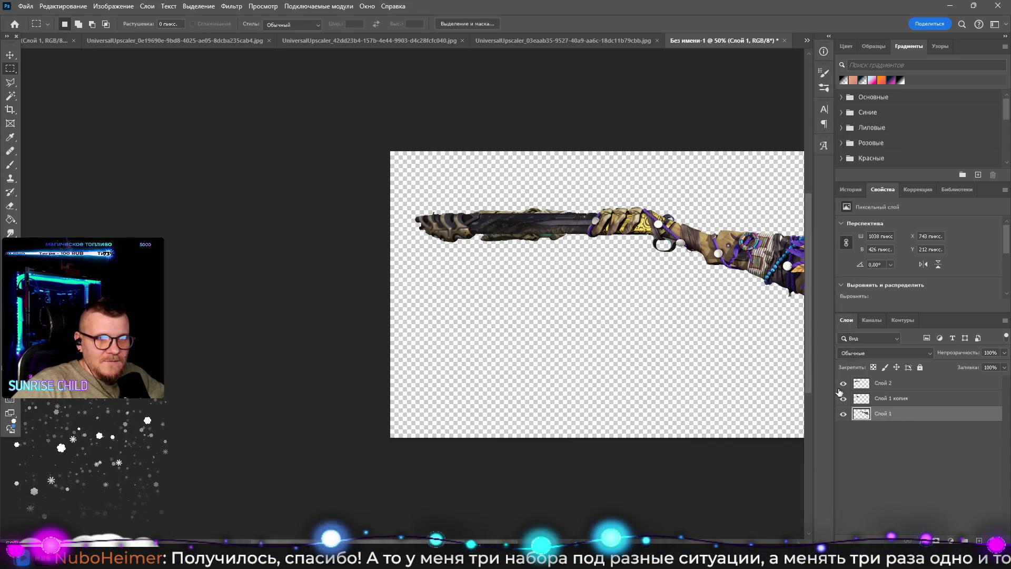
Step: Move Слой 1 копия to the top of the layer stack and zoom in on the jaw
{"action": "key", "text": "z"}
{"action": "key", "text": "ctrl+1"}
{"action": "left_click_drag", "start_coordinate": [890, 398], "coordinate": [887, 384]}
{"action": "left_click", "coordinate": [535, 233]}
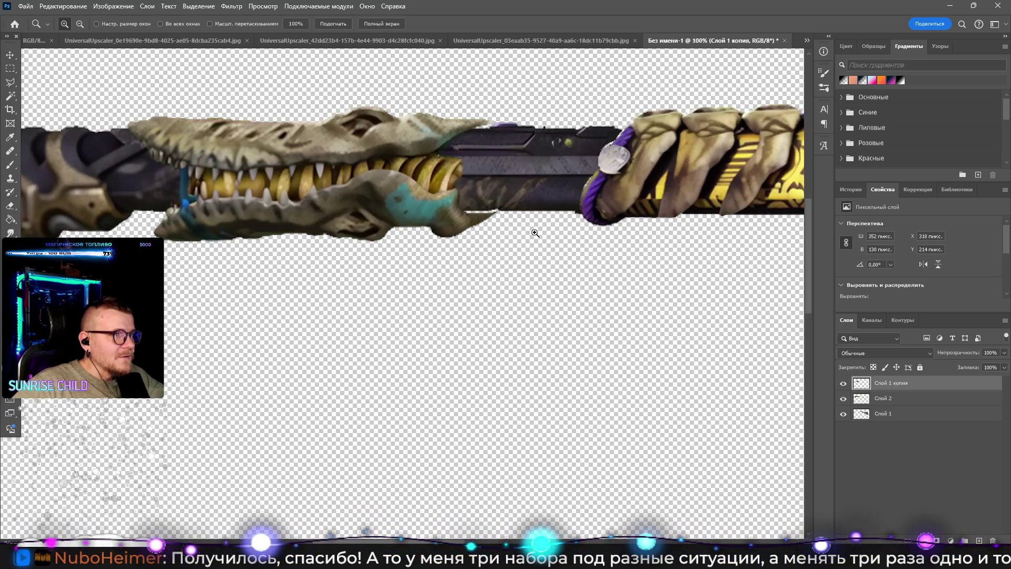
{"action": "left_click_drag", "start_coordinate": [519, 235], "coordinate": [519, 243]}
Step: Free Transform the crocodile jaw to about 91.57% over the barrel, undoing the accidental tilt
{"action": "left_click", "coordinate": [15, 55]}
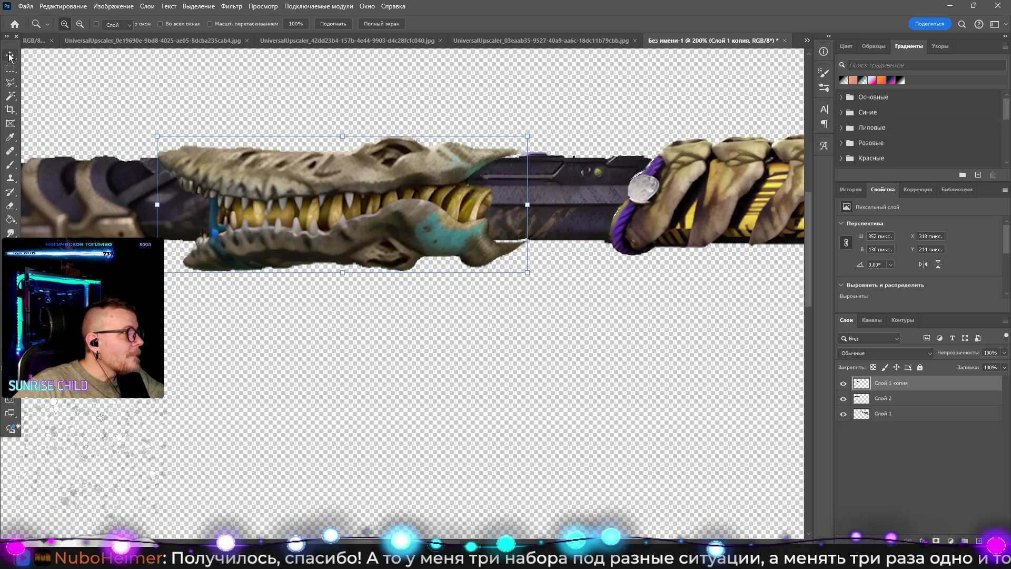
{"action": "mouse_move", "coordinate": [528, 273]}
{"action": "left_mouse_down"}
{"action": "mouse_move", "coordinate": [490, 249]}
{"action": "mouse_move", "coordinate": [564, 252]}
{"action": "mouse_move", "coordinate": [470, 248]}
{"action": "mouse_move", "coordinate": [487, 243]}
{"action": "mouse_move", "coordinate": [497, 262]}
{"action": "mouse_move", "coordinate": [479, 254]}
{"action": "left_mouse_up"}
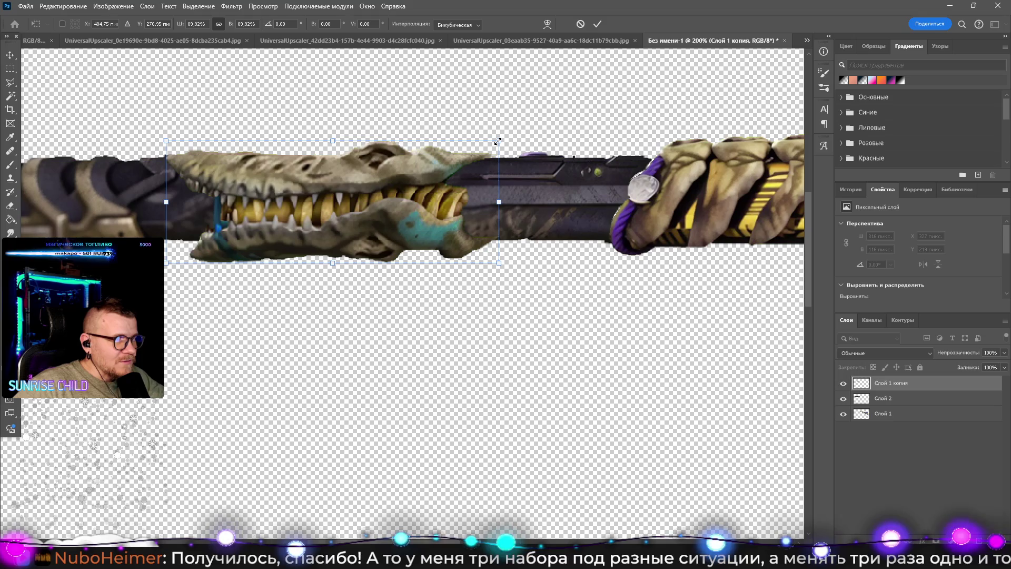
{"action": "left_click_drag", "start_coordinate": [500, 141], "coordinate": [501, 141]}
{"action": "left_click_drag", "start_coordinate": [455, 193], "coordinate": [459, 197]}
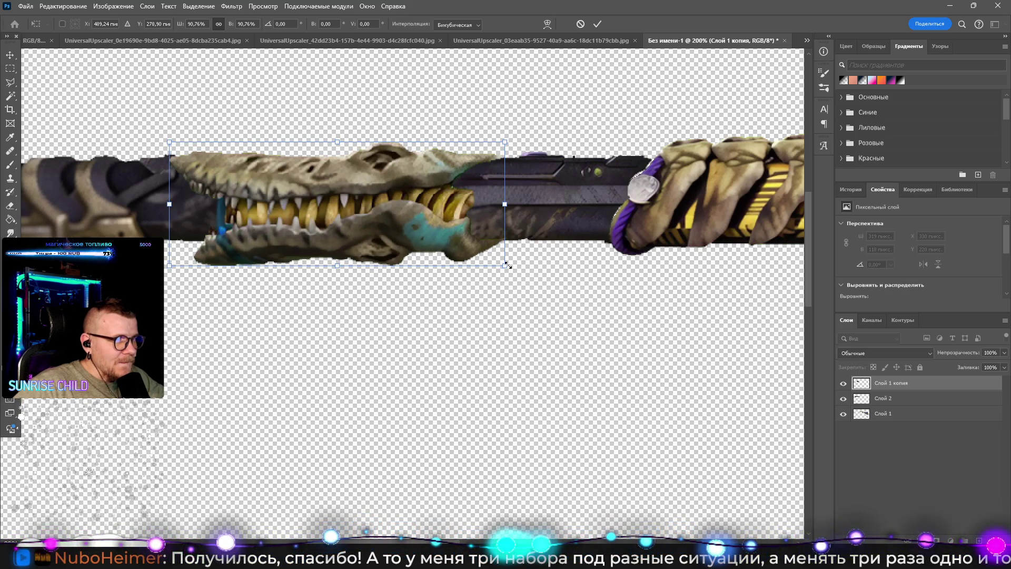
{"action": "left_click_drag", "start_coordinate": [506, 265], "coordinate": [510, 269]}
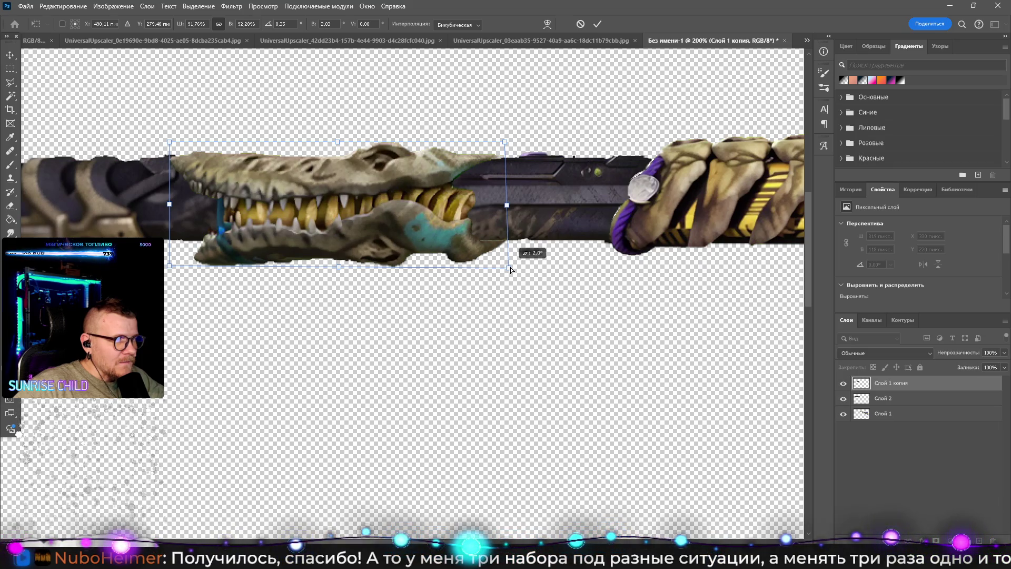
{"action": "key", "text": "ctrl+z"}
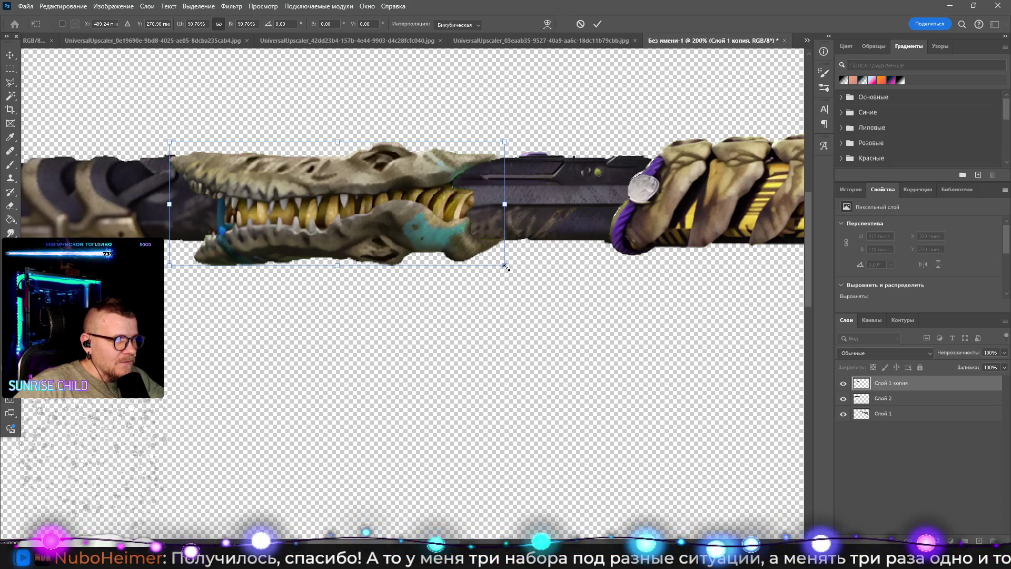
{"action": "left_click_drag", "start_coordinate": [508, 270], "coordinate": [502, 252]}
{"action": "key", "text": "Return"}
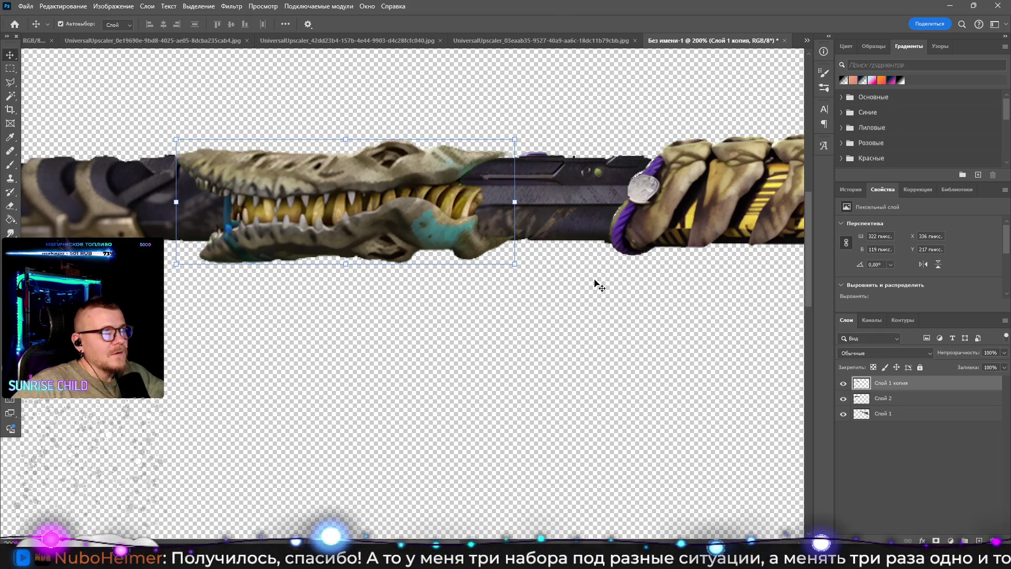
{"action": "key", "text": "z"}
{"action": "left_click", "coordinate": [559, 258], "text": "alt"}
{"action": "left_click", "coordinate": [558, 260], "text": "alt"}
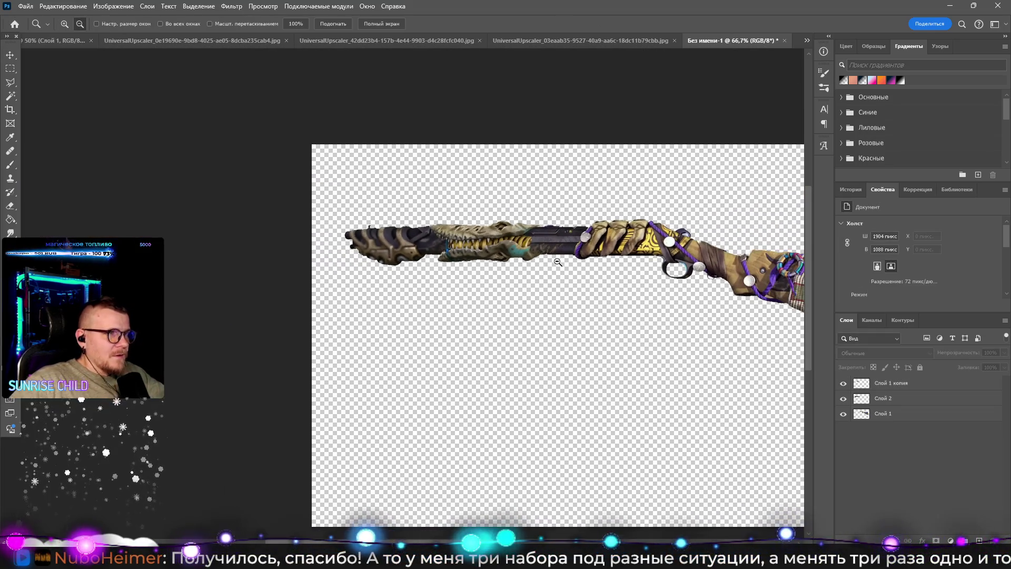
Step: Select Слой 1 копия and Слой 2 together on the canvas with the Move tool
{"action": "left_click", "coordinate": [558, 261], "text": "alt"}
{"action": "scroll", "coordinate": [559, 255], "scroll_direction": "up", "scroll_amount": 5}
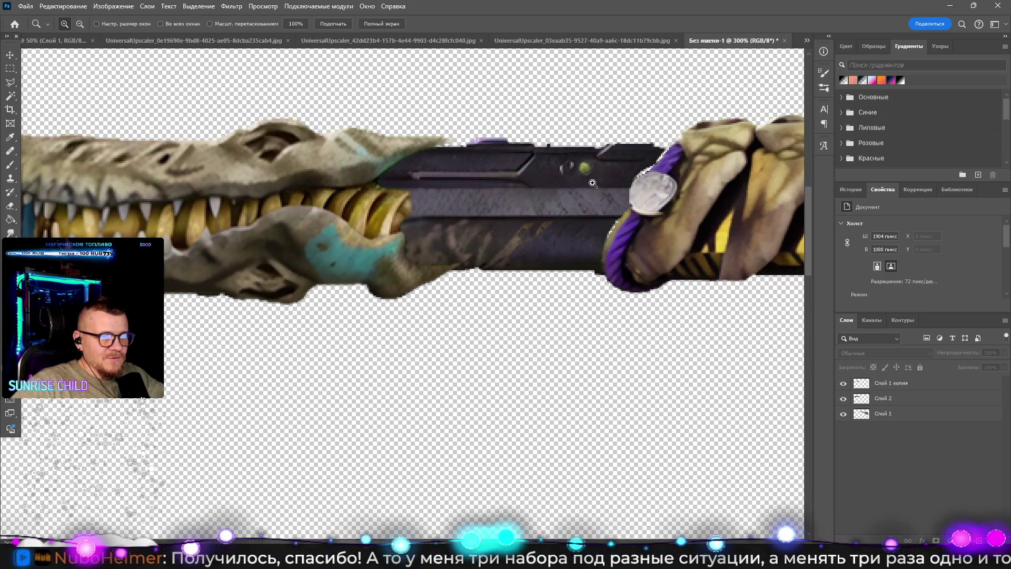
{"action": "scroll", "coordinate": [593, 182], "scroll_direction": "down", "scroll_amount": 4}
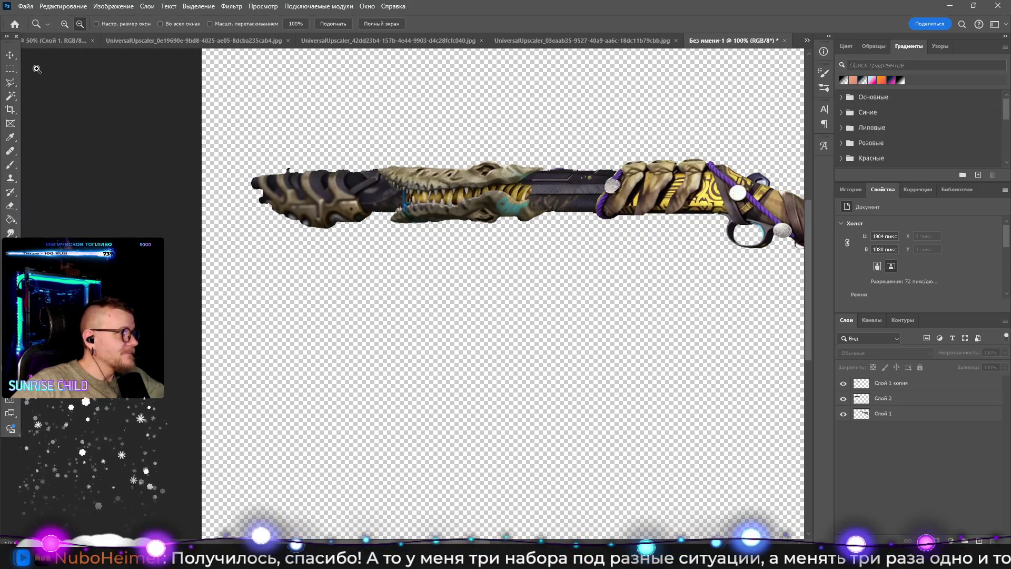
{"action": "left_click", "coordinate": [10, 68]}
{"action": "left_click_drag", "start_coordinate": [323, 124], "coordinate": [598, 282]}
{"action": "left_click", "coordinate": [491, 220]}
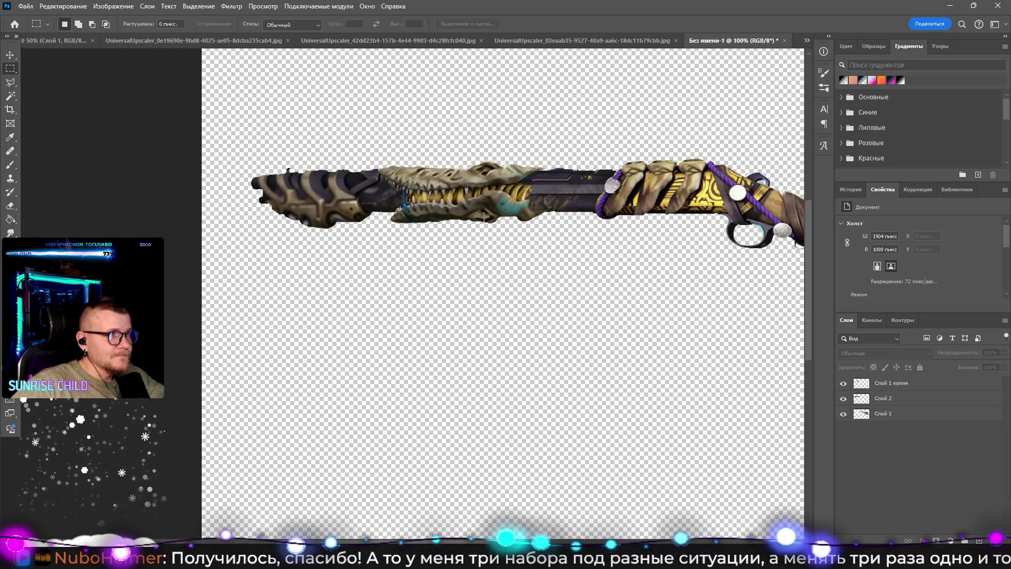
{"action": "left_click", "coordinate": [10, 54]}
{"action": "left_click_drag", "start_coordinate": [249, 121], "coordinate": [553, 289]}
{"action": "left_click", "coordinate": [503, 275]}
{"action": "mouse_move", "coordinate": [252, 103]}
{"action": "left_mouse_down"}
{"action": "mouse_move", "coordinate": [255, 131]}
{"action": "mouse_move", "coordinate": [479, 244]}
{"action": "left_mouse_up"}
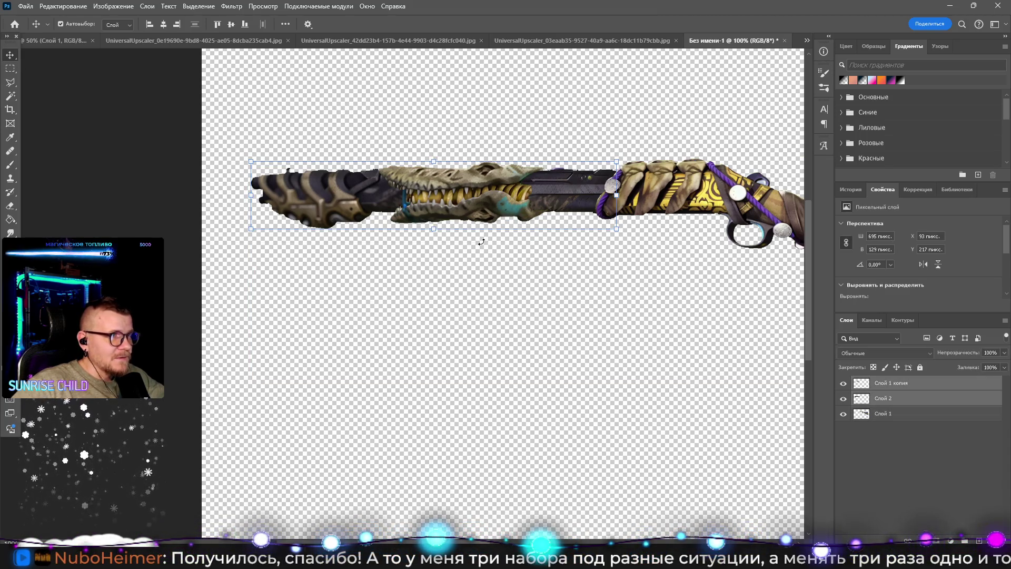
Step: Nudge the two barrel layers into alignment with arrow keys and move them below Слой 1
{"action": "left_click_drag", "start_coordinate": [509, 200], "coordinate": [506, 203]}
{"action": "key", "text": "ctrl+z"}
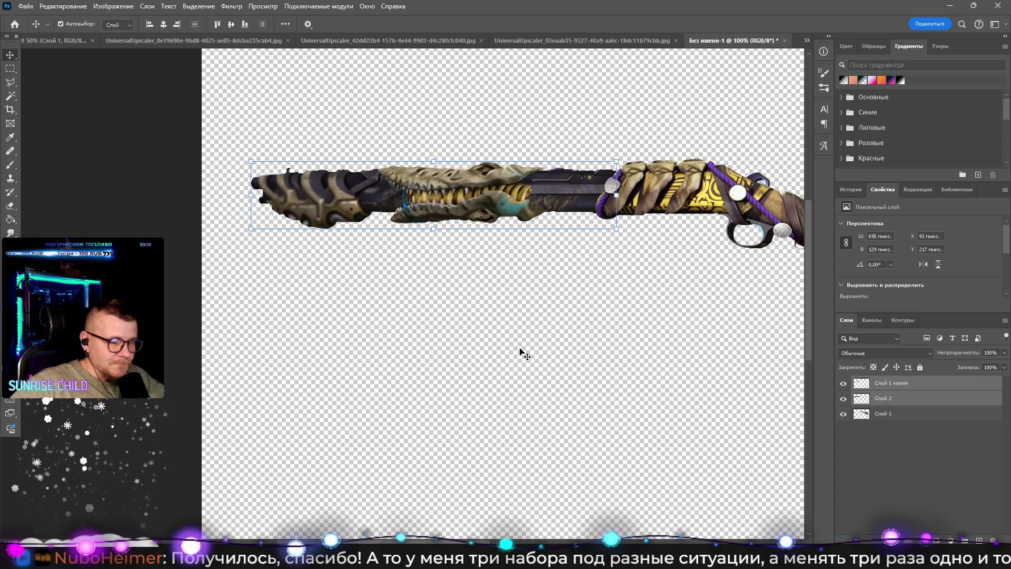
{"action": "key", "text": "Right"}
{"action": "key", "text": "Right"}
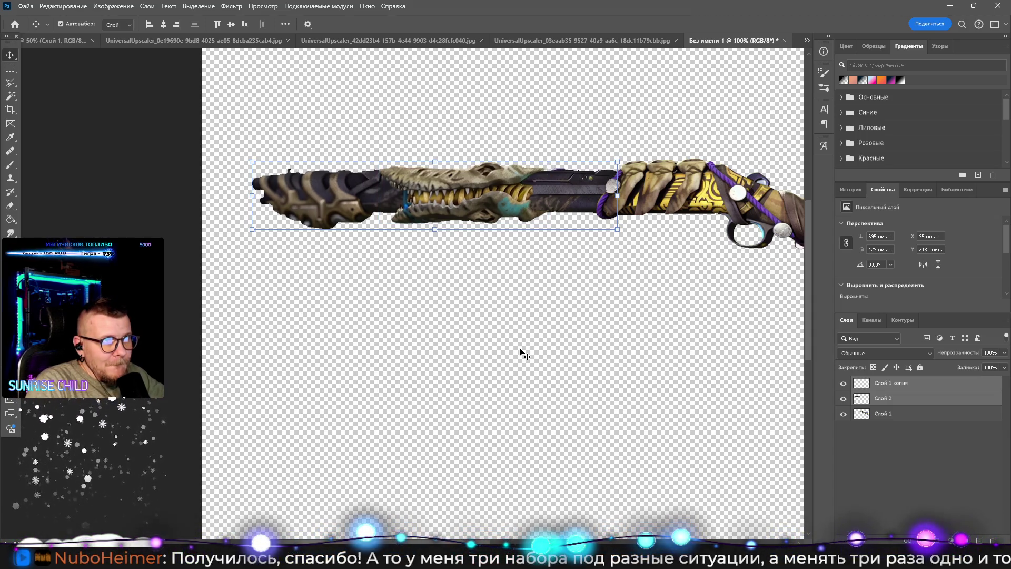
{"action": "key", "text": "Down"}
{"action": "key", "text": "Down"}
{"action": "key", "text": "Left"}
{"action": "key", "text": "Left"}
{"action": "key", "text": "Left"}
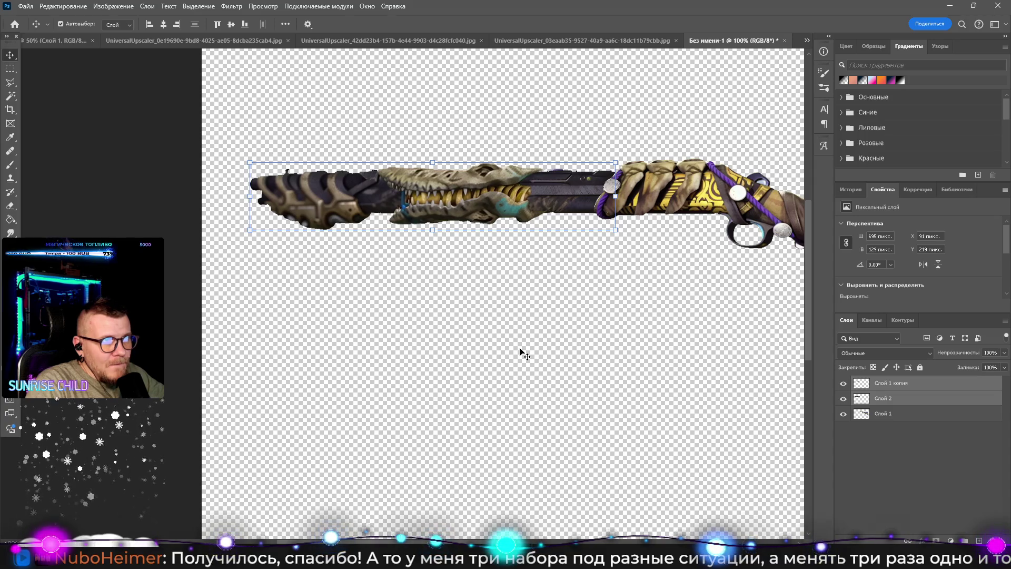
{"action": "key", "text": "Right"}
{"action": "key", "text": "Down"}
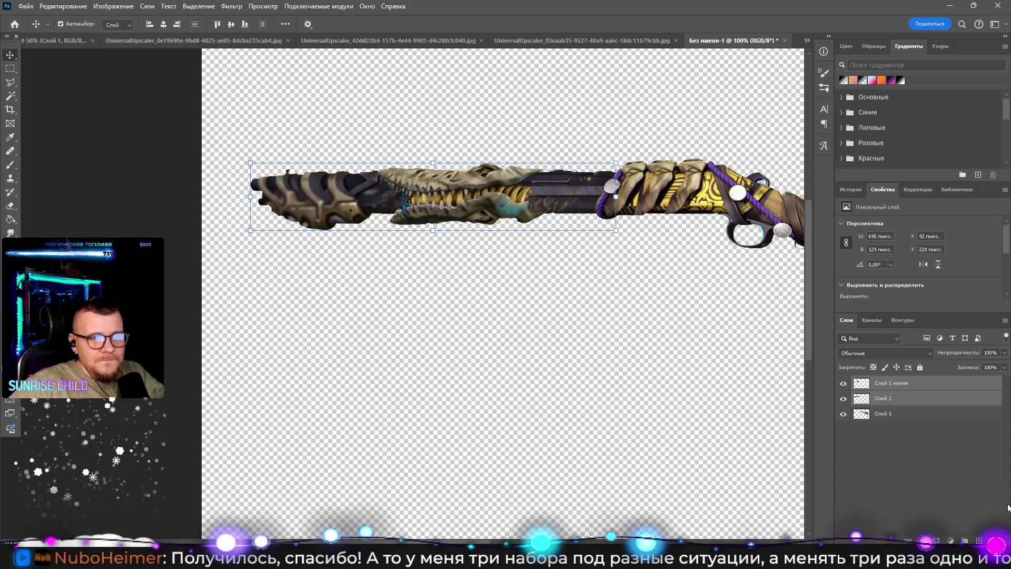
{"action": "key", "text": "Right"}
{"action": "left_click_drag", "start_coordinate": [909, 399], "coordinate": [900, 466]}
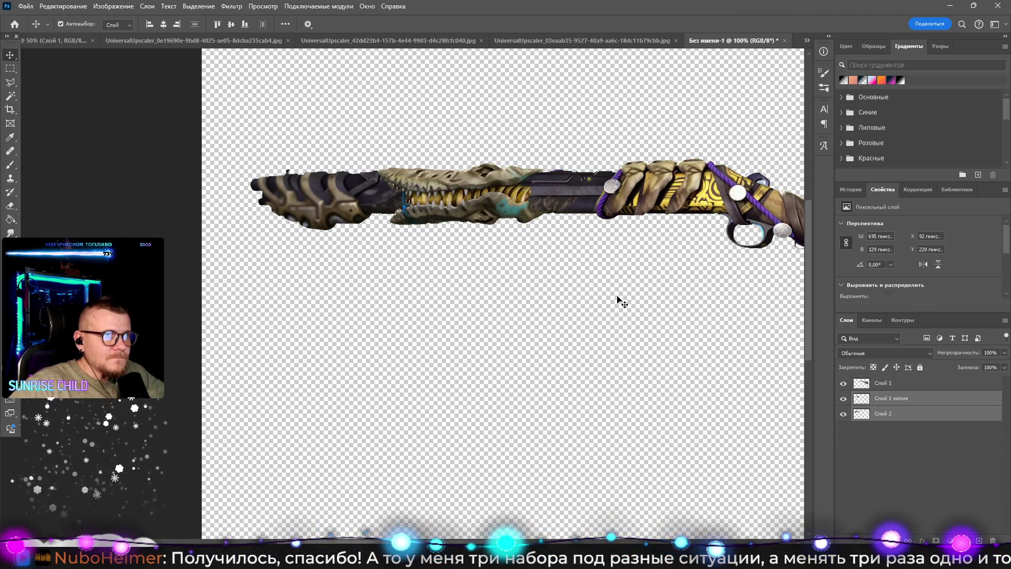
Step: Zoom in on Слой 2 and smudge its ragged edges at the purple rope at 100% intensity
{"action": "left_click", "coordinate": [613, 213]}
{"action": "key", "text": "z"}
{"action": "left_click_drag", "start_coordinate": [616, 216], "coordinate": [865, 416]}
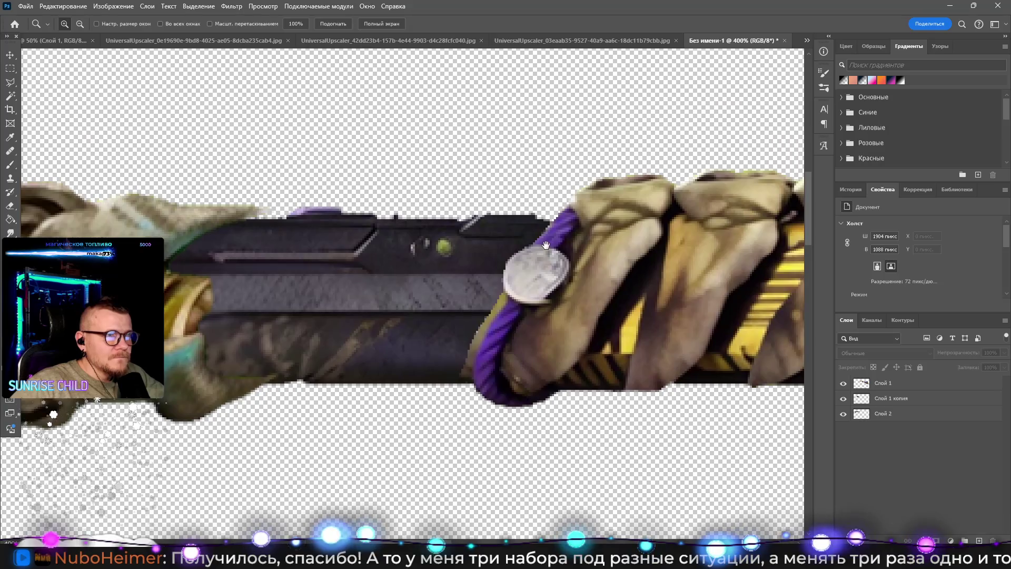
{"action": "left_click", "coordinate": [865, 416]}
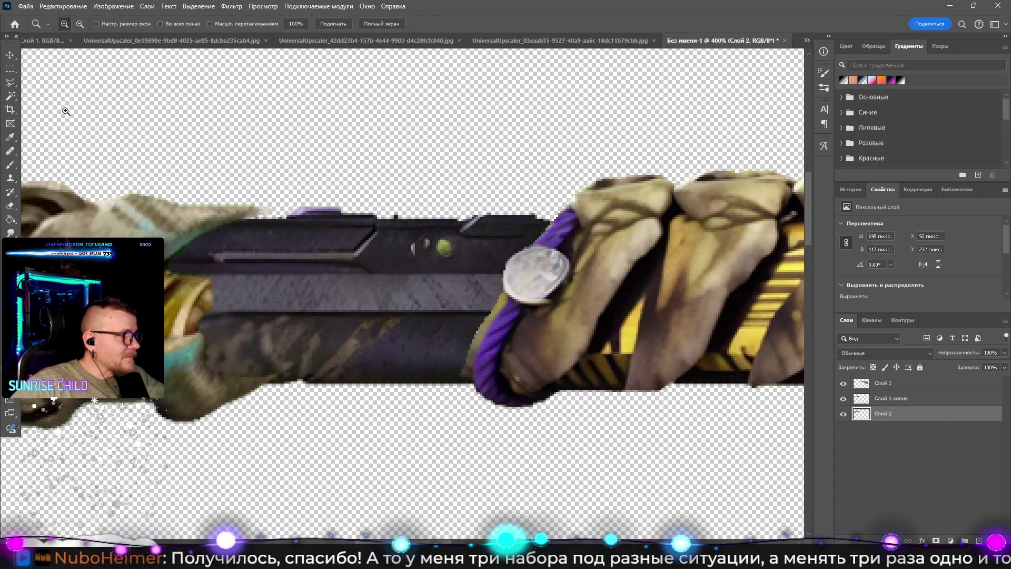
{"action": "left_click", "coordinate": [10, 232]}
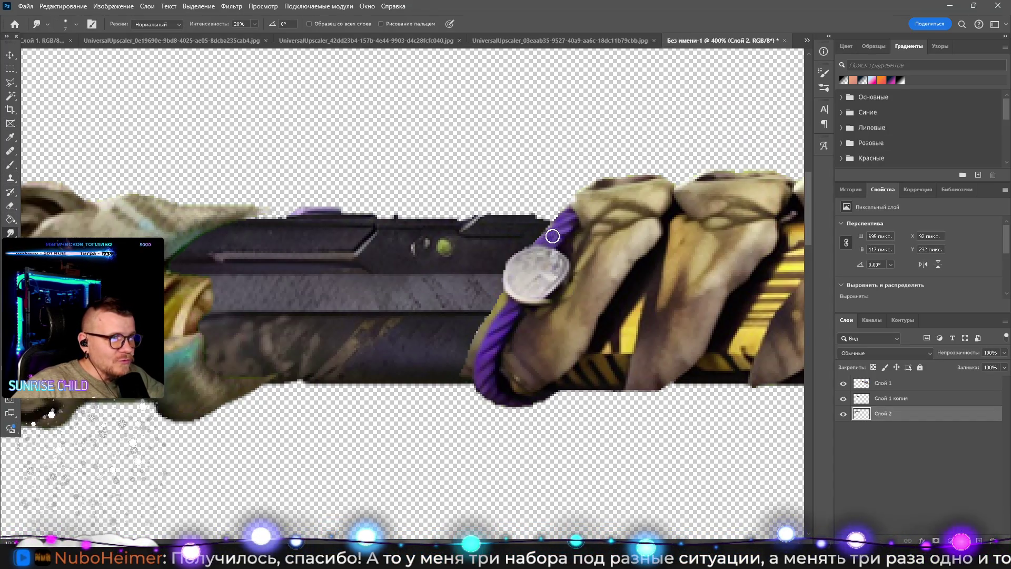
{"action": "mouse_move", "coordinate": [556, 229]}
{"action": "left_mouse_down"}
{"action": "mouse_move", "coordinate": [537, 221]}
{"action": "mouse_move", "coordinate": [558, 229]}
{"action": "left_mouse_up"}
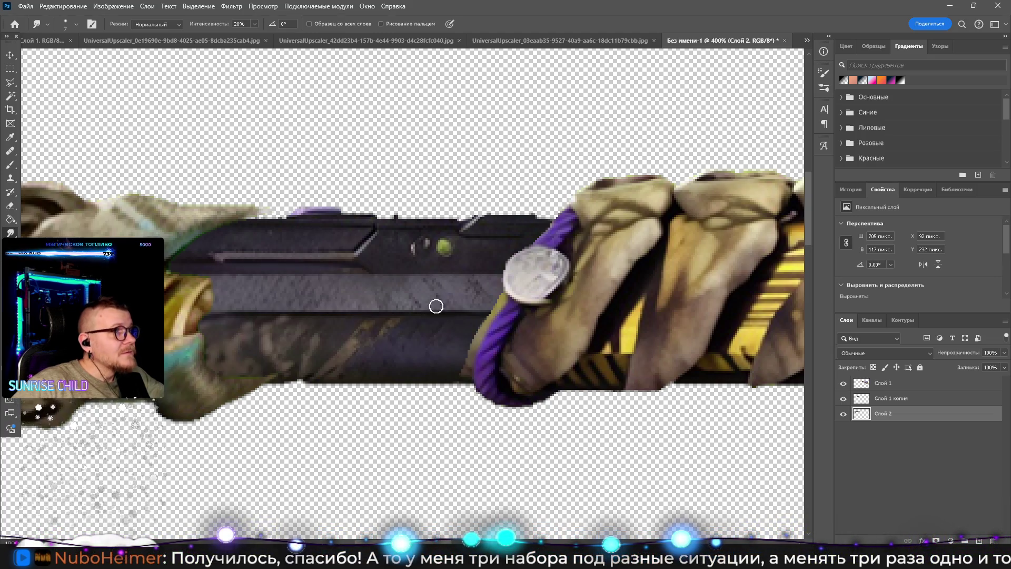
{"action": "left_click", "coordinate": [254, 24]}
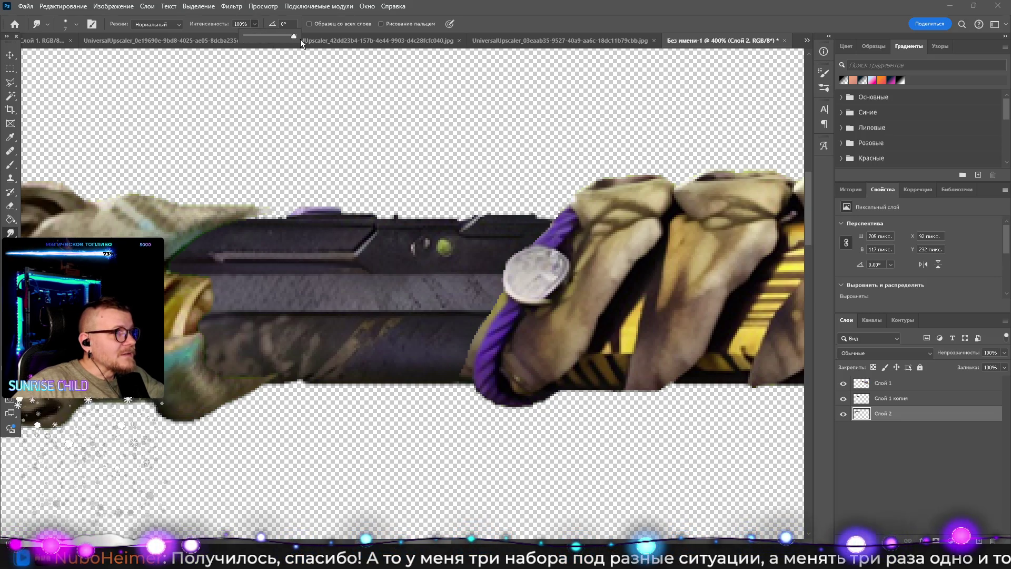
{"action": "left_click", "coordinate": [553, 224]}
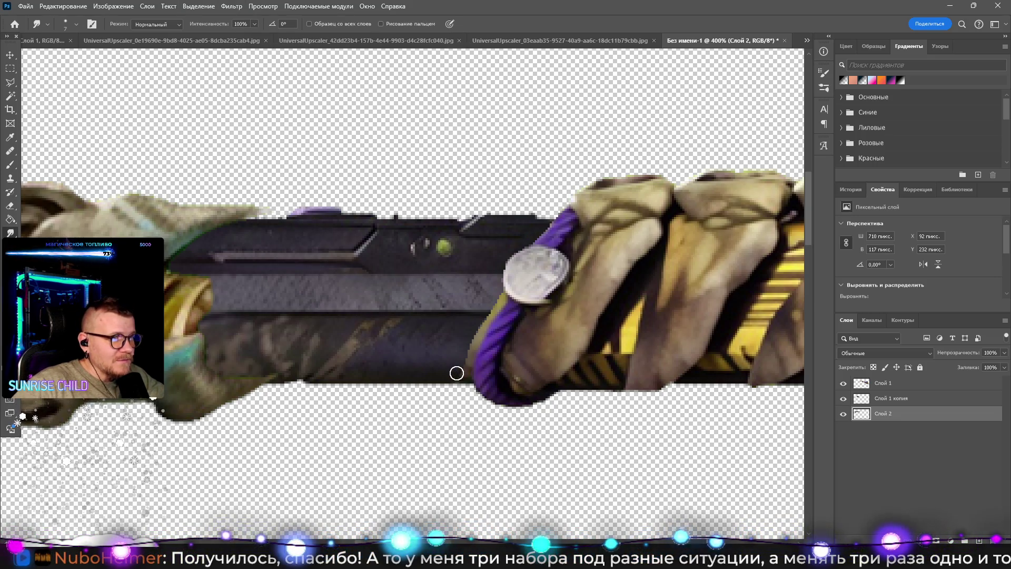
{"action": "mouse_move", "coordinate": [477, 383]}
{"action": "left_mouse_down"}
{"action": "mouse_move", "coordinate": [536, 303]}
{"action": "mouse_move", "coordinate": [399, 298]}
{"action": "left_mouse_up"}
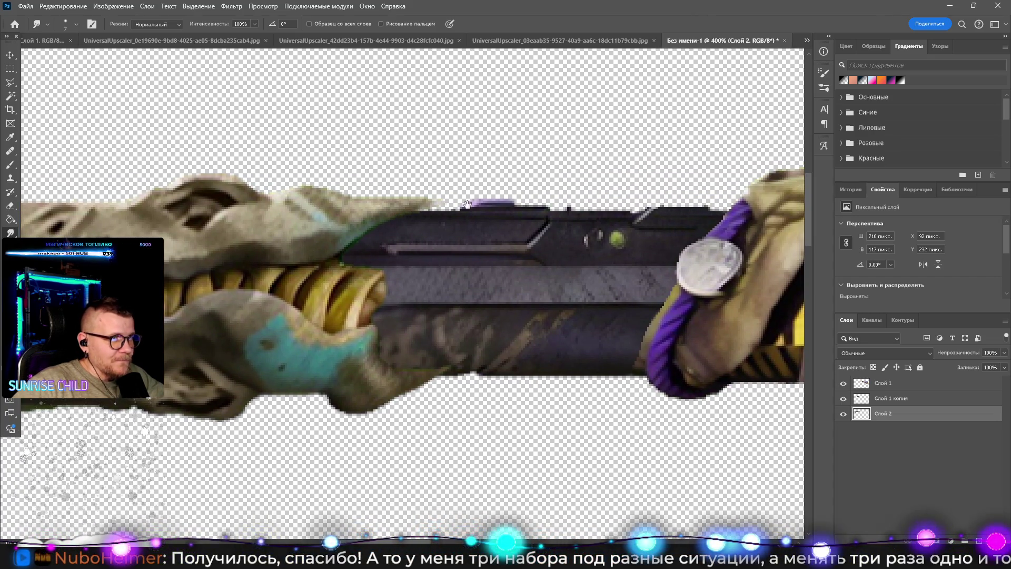
{"action": "key", "text": "z"}
{"action": "left_click", "coordinate": [543, 246], "text": "alt"}
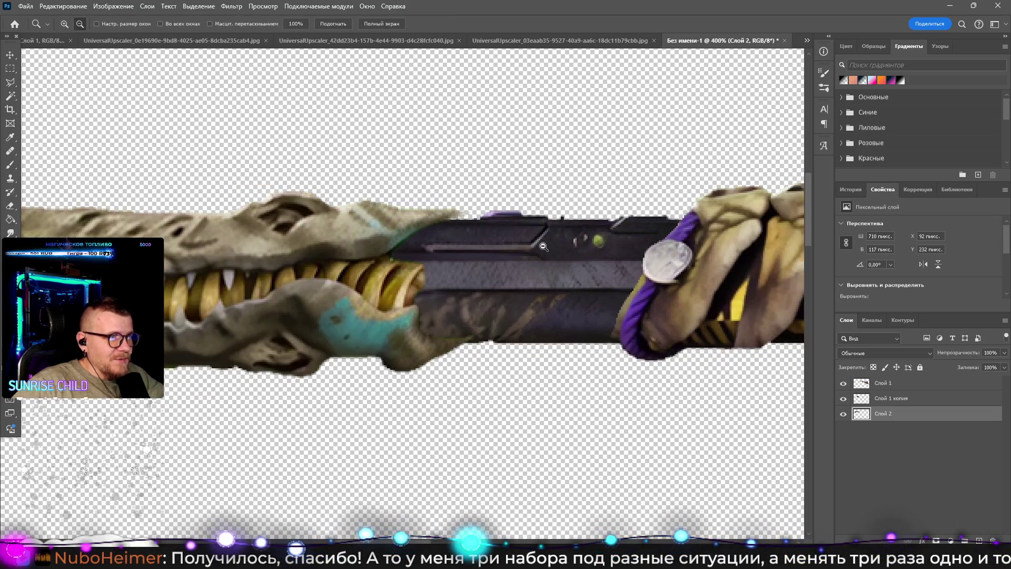
Step: Outline the purple blob above the barrel with a closed Polygonal Lasso selection
{"action": "left_click", "coordinate": [543, 246], "text": "alt"}
{"action": "left_click", "coordinate": [543, 246], "text": "alt"}
{"action": "left_click", "coordinate": [544, 246], "text": "alt"}
{"action": "left_click", "coordinate": [544, 246]}
{"action": "left_click", "coordinate": [544, 246]}
{"action": "left_click", "coordinate": [543, 246]}
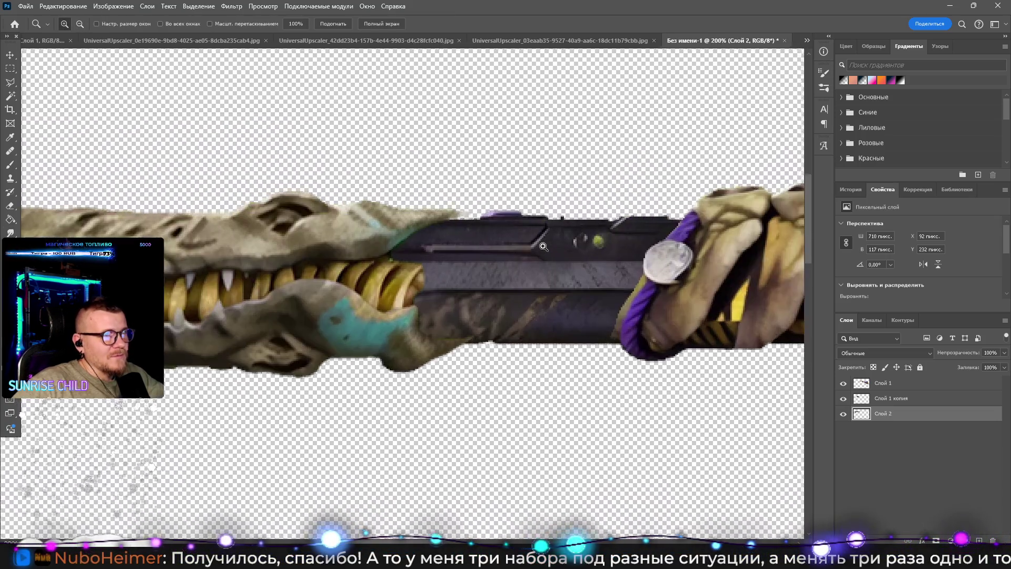
{"action": "left_click", "coordinate": [542, 245]}
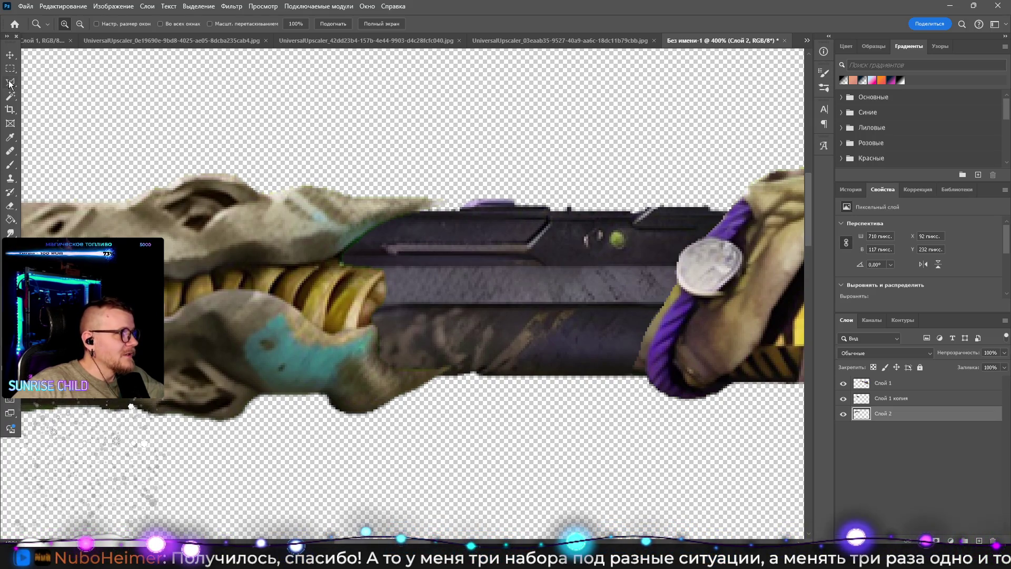
{"action": "key", "text": "l"}
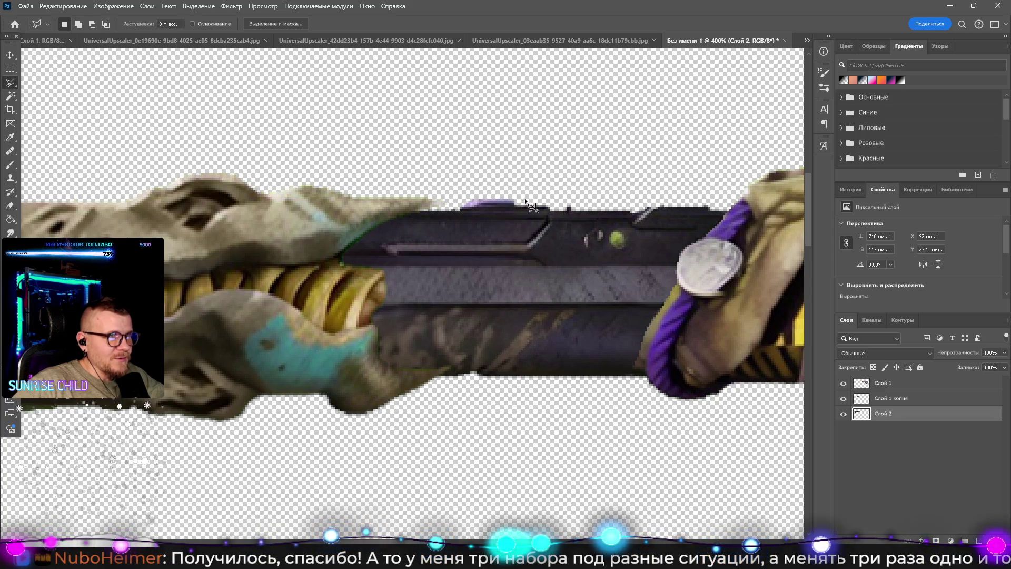
{"action": "left_click", "coordinate": [460, 208]}
{"action": "left_click", "coordinate": [461, 180]}
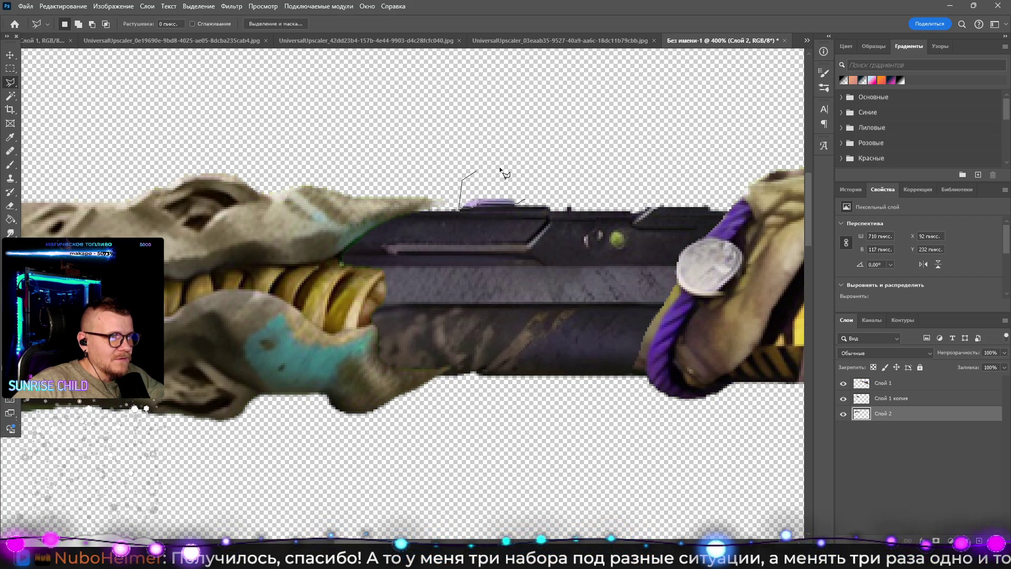
{"action": "double_click", "coordinate": [538, 176]}
{"action": "left_click", "coordinate": [10, 69]}
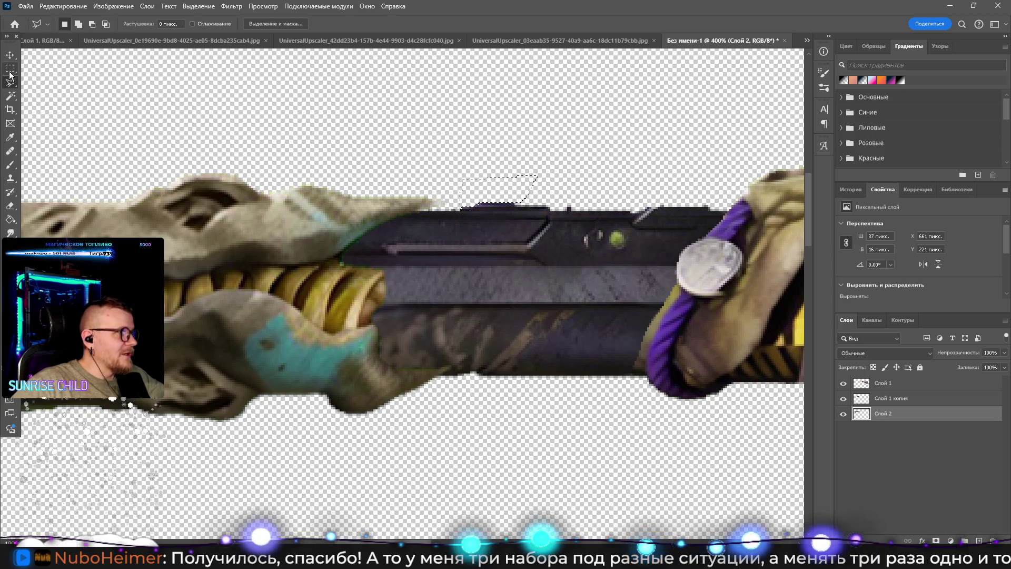
{"action": "key", "text": "z"}
{"action": "scroll", "coordinate": [372, 158], "scroll_direction": "down", "scroll_amount": 5}
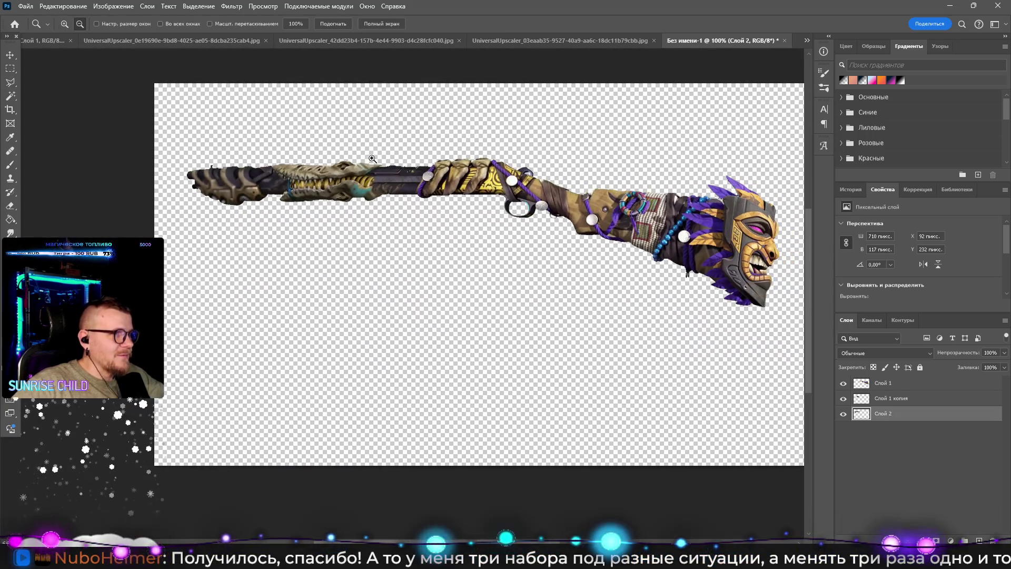
{"action": "left_click_drag", "start_coordinate": [375, 176], "coordinate": [379, 195]}
{"action": "scroll", "coordinate": [449, 236], "scroll_direction": "down", "scroll_amount": 1}
{"action": "scroll", "coordinate": [450, 236], "scroll_direction": "up", "scroll_amount": 1}
{"action": "scroll", "coordinate": [449, 235], "scroll_direction": "down", "scroll_amount": 3}
{"action": "scroll", "coordinate": [449, 235], "scroll_direction": "up", "scroll_amount": 1}
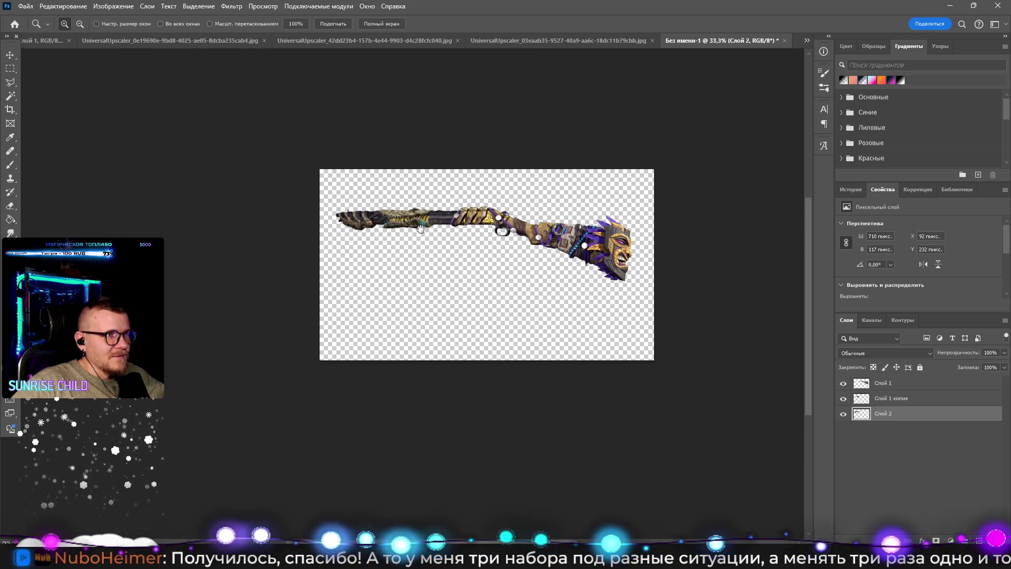
{"action": "left_click_drag", "start_coordinate": [454, 231], "coordinate": [393, 227]}
{"action": "scroll", "coordinate": [408, 244], "scroll_direction": "up", "scroll_amount": 1}
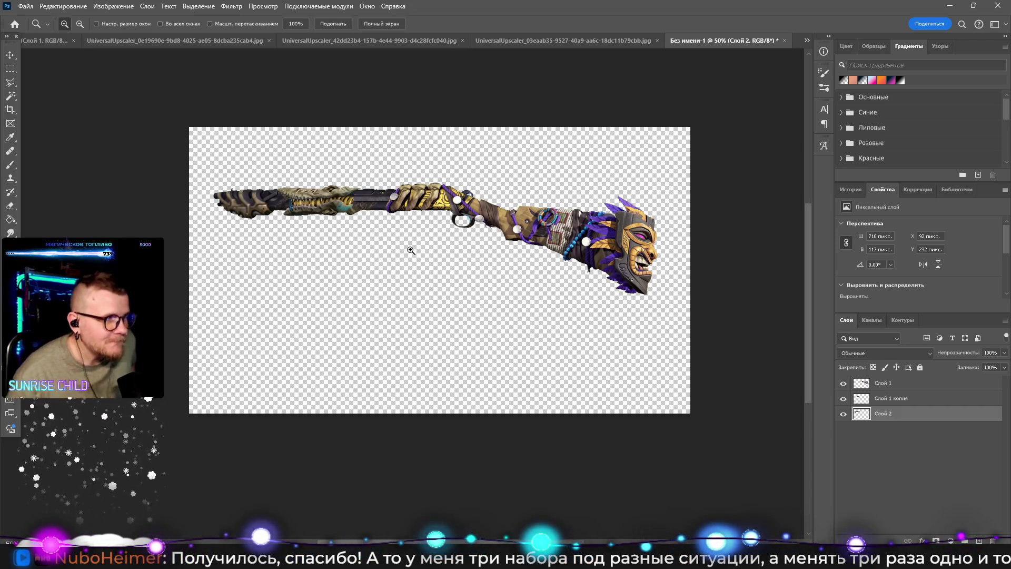
{"action": "scroll", "coordinate": [421, 258], "scroll_direction": "up", "scroll_amount": 1}
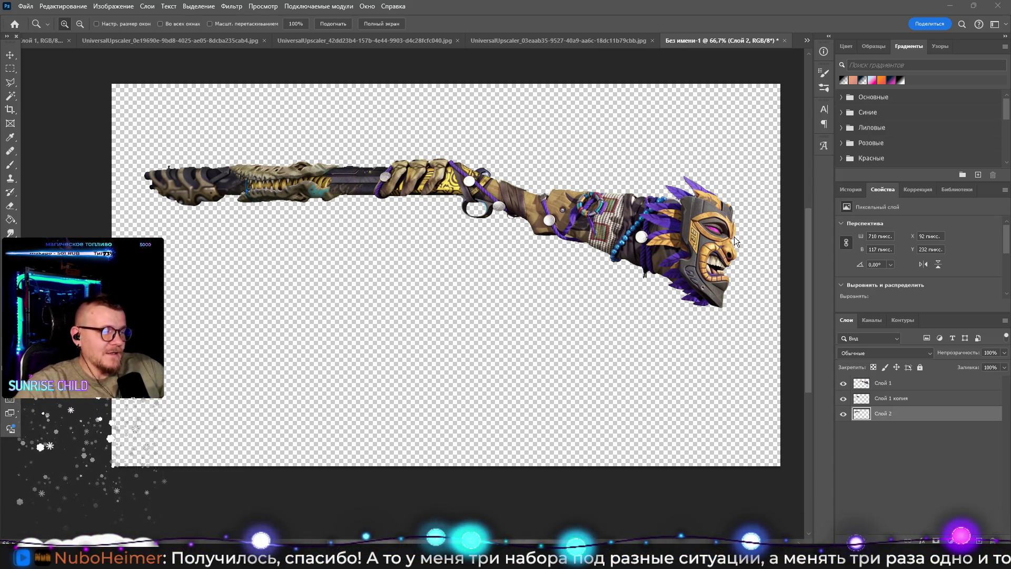
{"action": "key", "text": "Print"}
Step: Capture the weapon region, then a larger 1780 × 948 screen capture, and minimize Snagit Editor
{"action": "mouse_move", "coordinate": [120, 86]}
{"action": "left_mouse_down"}
{"action": "mouse_move", "coordinate": [793, 382]}
{"action": "mouse_move", "coordinate": [779, 414]}
{"action": "mouse_move", "coordinate": [775, 391]}
{"action": "left_mouse_up"}
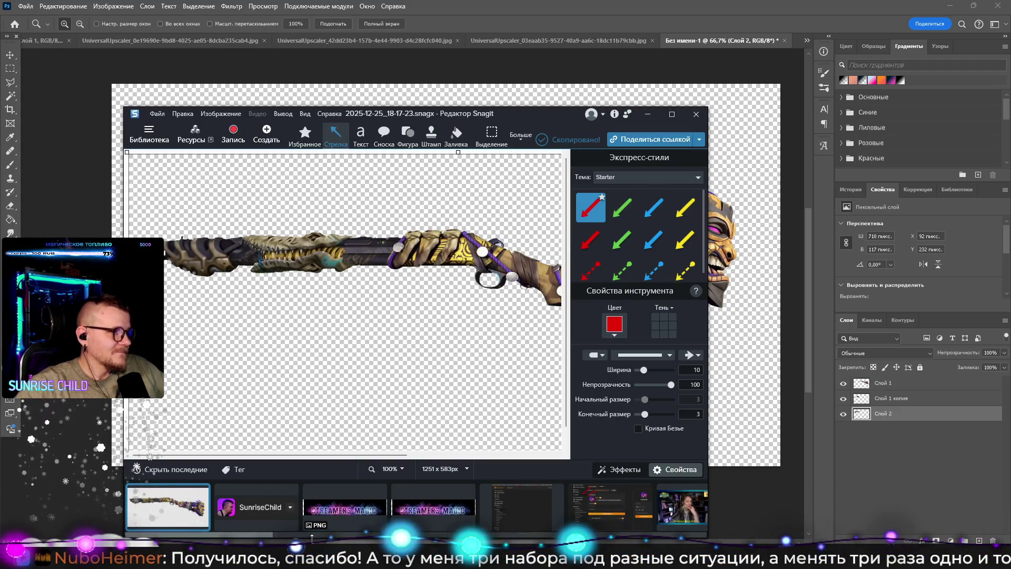
{"action": "left_click", "coordinate": [737, 390]}
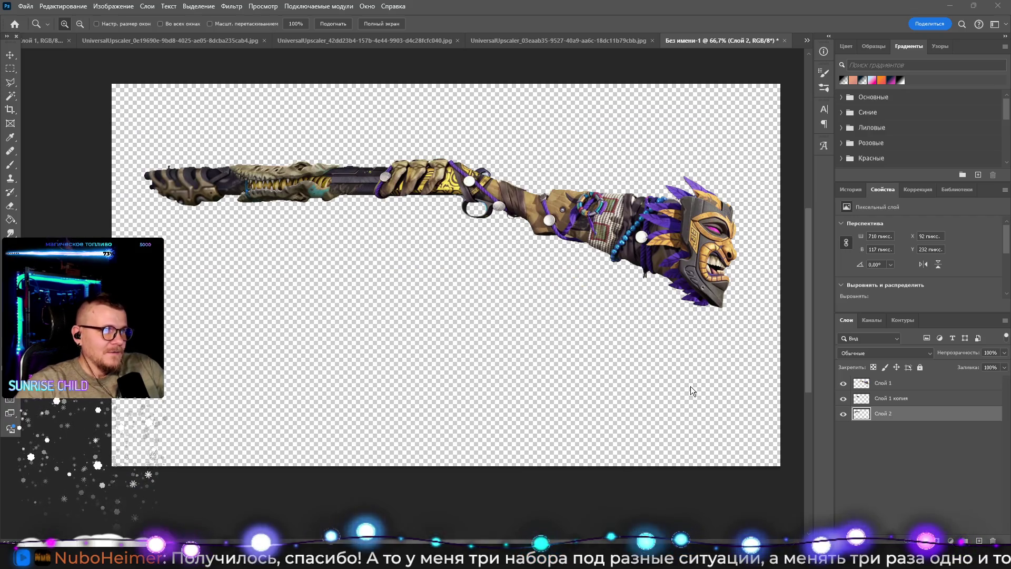
{"action": "key", "text": "Print"}
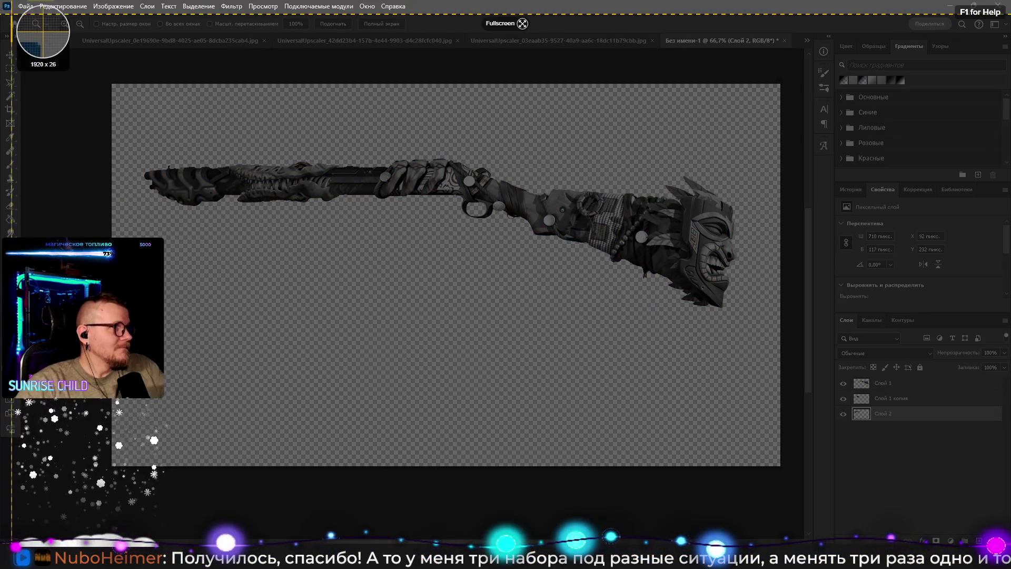
{"action": "mouse_move", "coordinate": [0, 0]}
{"action": "left_mouse_down"}
{"action": "mouse_move", "coordinate": [1005, 506]}
{"action": "mouse_move", "coordinate": [943, 510]}
{"action": "left_mouse_up"}
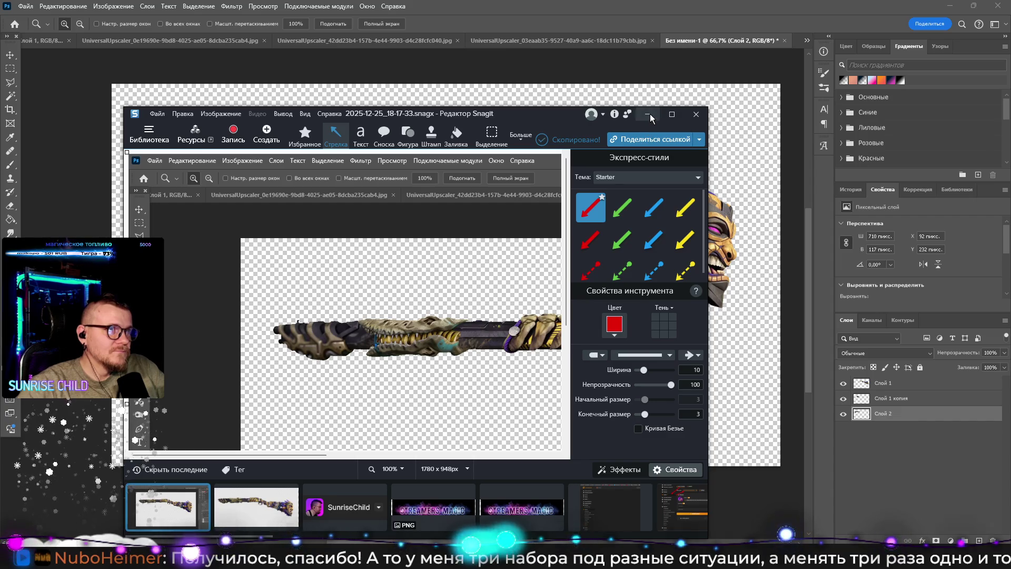
{"action": "left_click", "coordinate": [651, 118]}
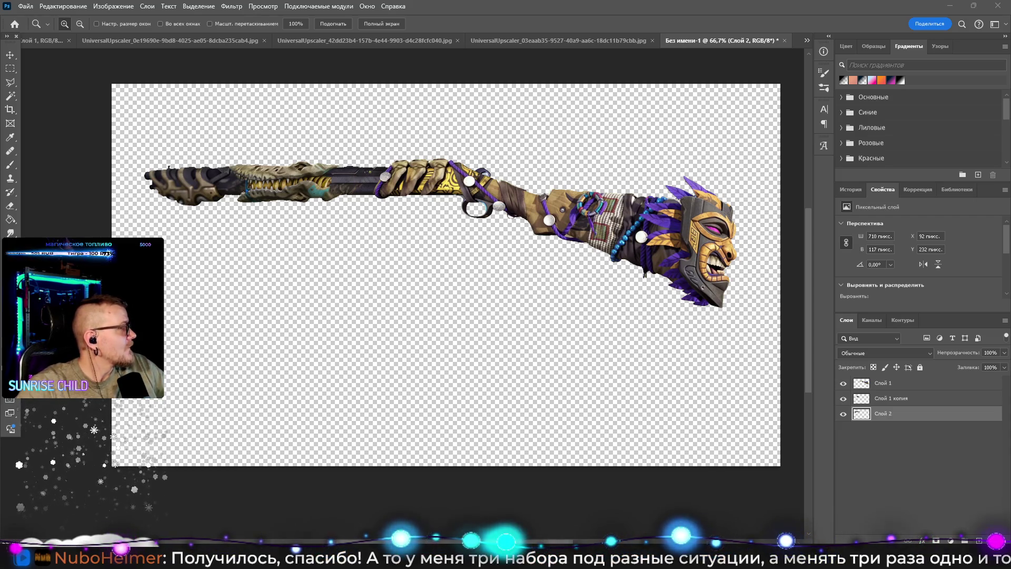
{"action": "left_click", "coordinate": [447, 206]}
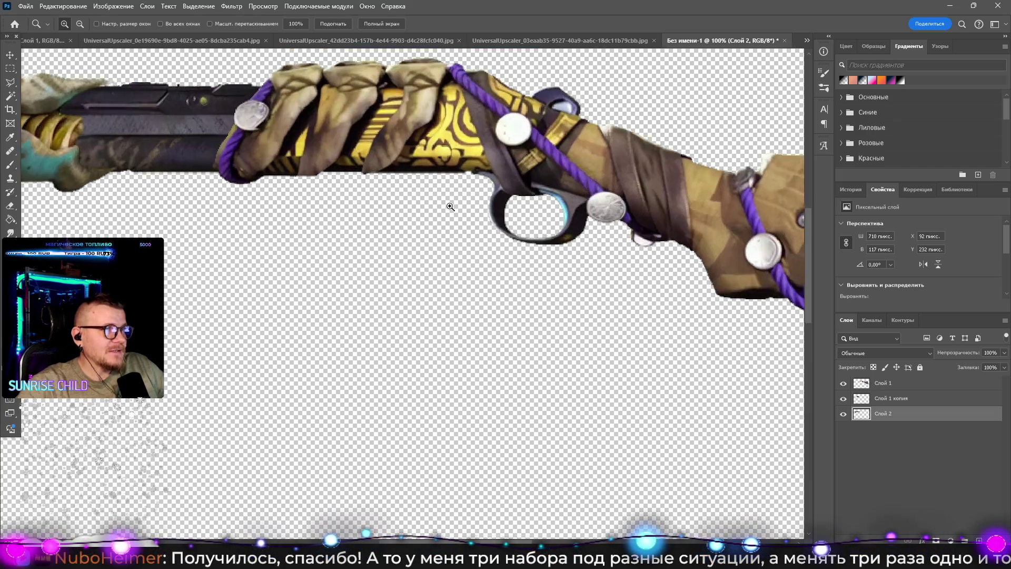
{"action": "mouse_move", "coordinate": [450, 206]}
{"action": "left_mouse_down"}
{"action": "mouse_move", "coordinate": [575, 219]}
{"action": "mouse_move", "coordinate": [465, 303]}
{"action": "mouse_move", "coordinate": [469, 287]}
{"action": "mouse_move", "coordinate": [368, 315]}
{"action": "mouse_move", "coordinate": [291, 353]}
{"action": "left_mouse_up"}
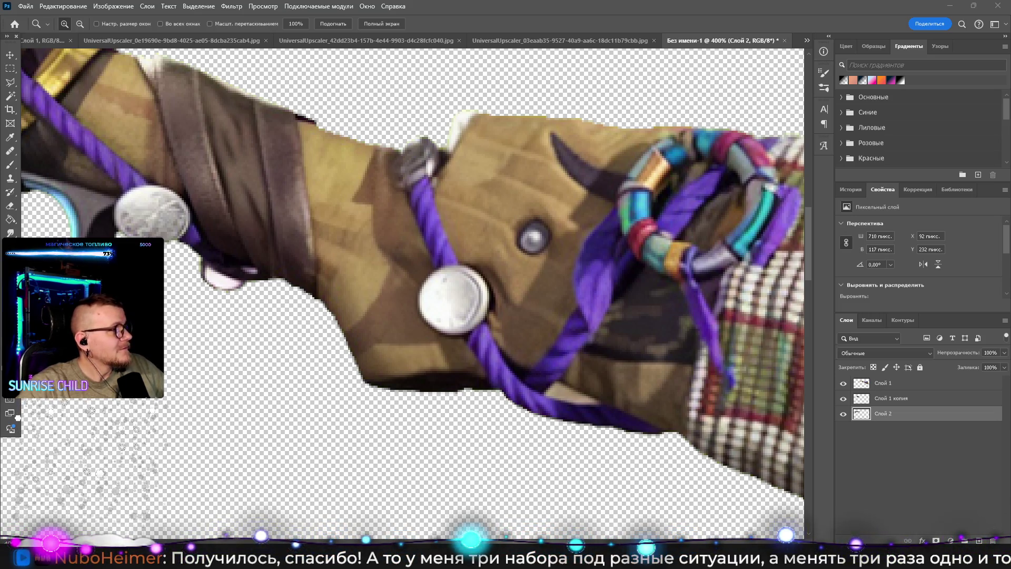
{"action": "left_click", "coordinate": [492, 220], "text": "alt"}
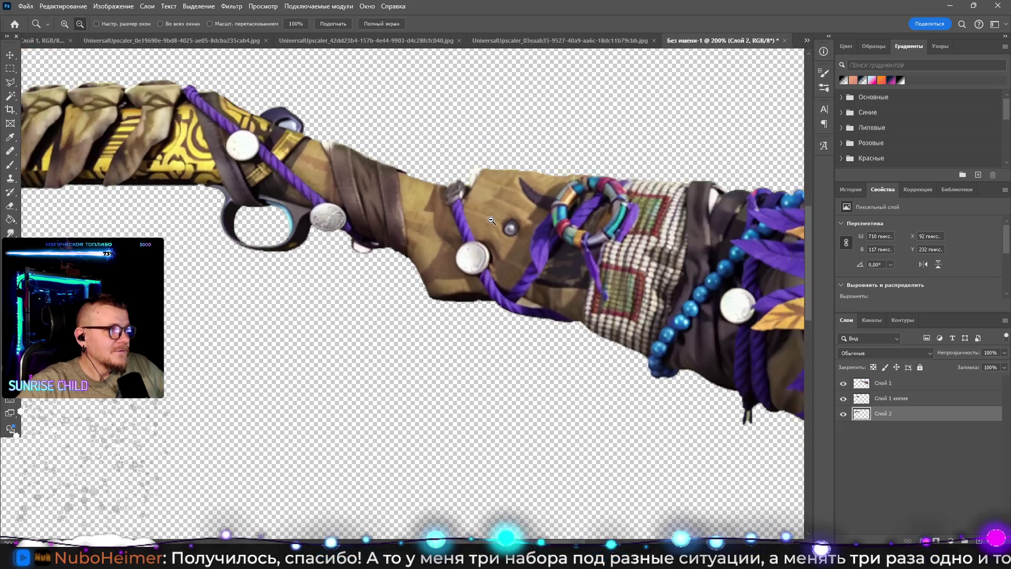
{"action": "left_click", "coordinate": [491, 220], "text": "alt"}
{"action": "left_click", "coordinate": [491, 220], "text": "alt"}
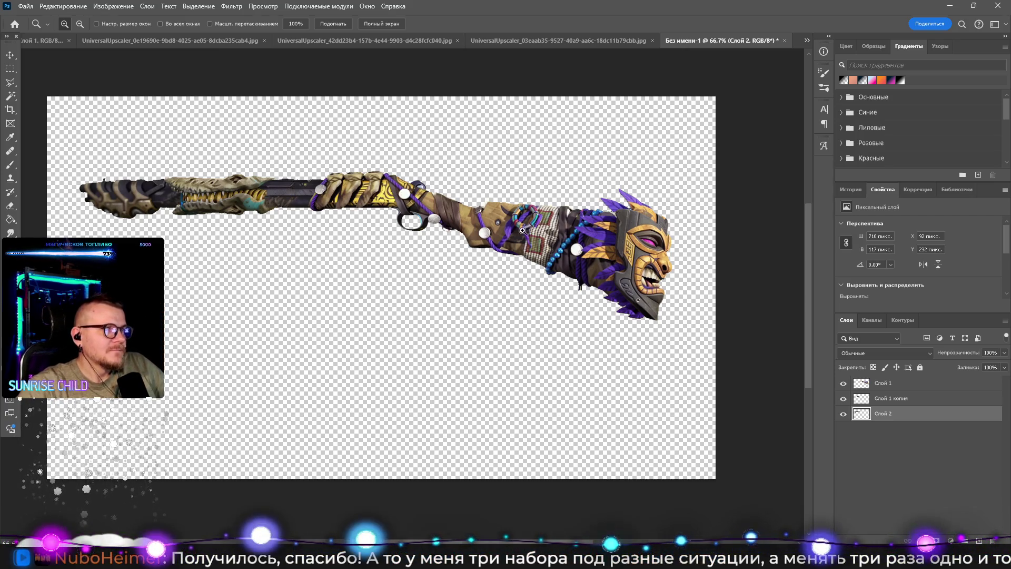
Step: Zoom to 200% on the tiki mask and place Polygonal Lasso points along its back edge
{"action": "left_click", "coordinate": [632, 228]}
{"action": "left_click", "coordinate": [634, 226]}
{"action": "left_click_drag", "start_coordinate": [637, 225], "coordinate": [519, 196]}
{"action": "left_click", "coordinate": [10, 82]}
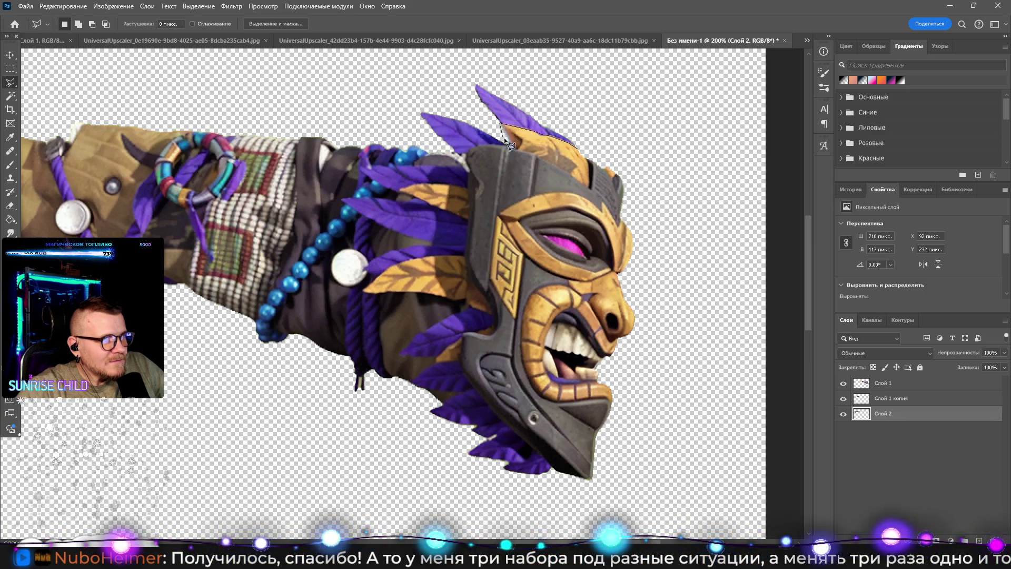
{"action": "left_click", "coordinate": [472, 146]}
{"action": "left_click", "coordinate": [467, 153]}
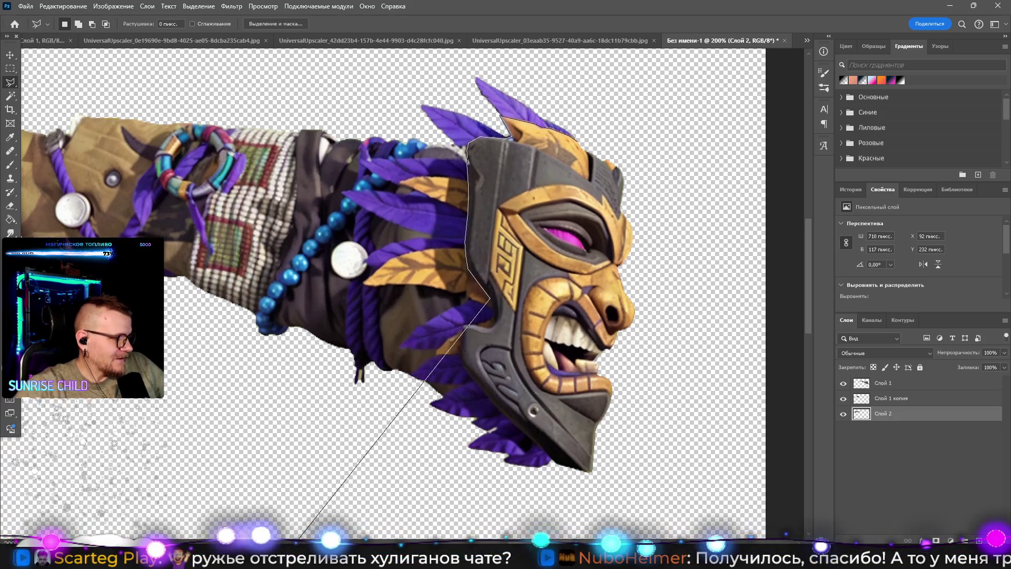
{"action": "scroll", "coordinate": [292, 536], "scroll_direction": "down", "scroll_amount": 5}
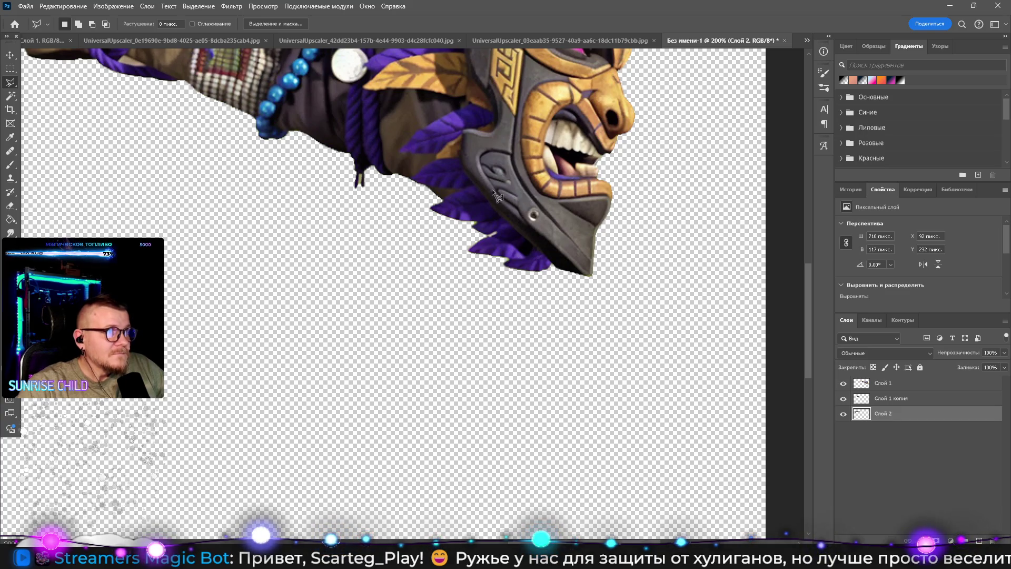
Step: Pan the view to frame the mask and feather collar, then choose the Magic Wand
{"action": "key", "text": "z"}
{"action": "left_click_drag", "start_coordinate": [514, 99], "coordinate": [480, 267]}
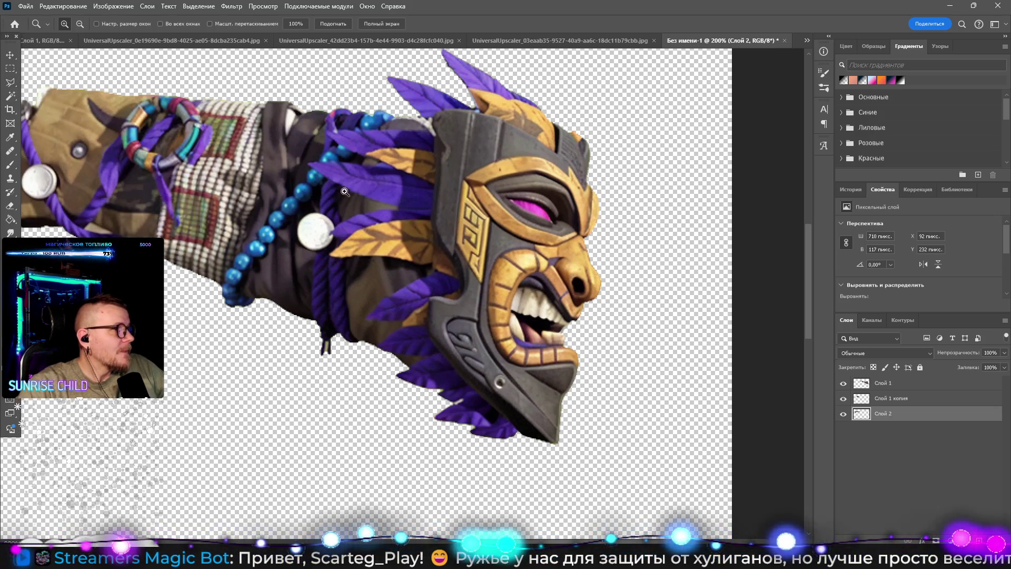
{"action": "left_click", "coordinate": [15, 83]}
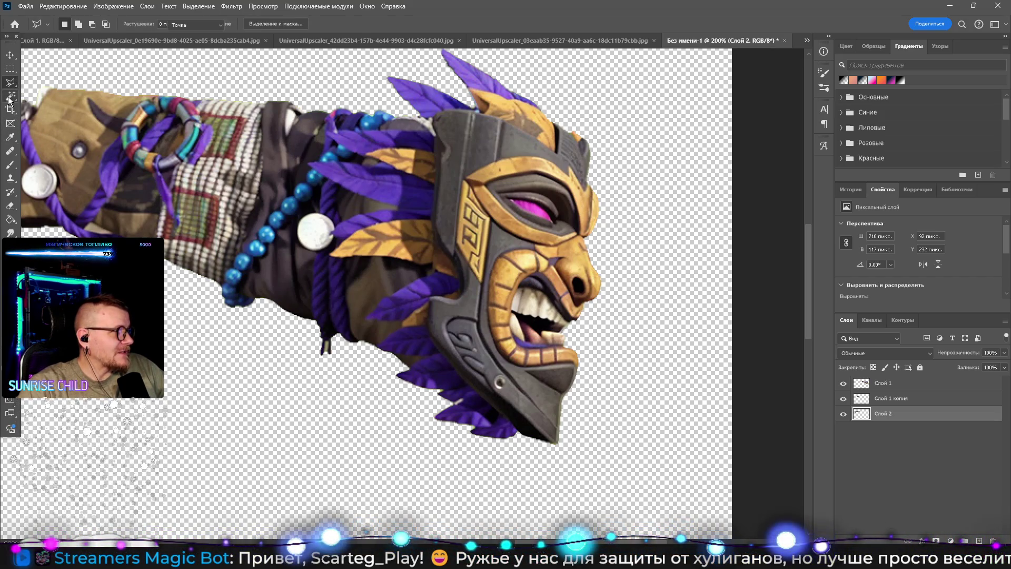
{"action": "left_click", "coordinate": [10, 96]}
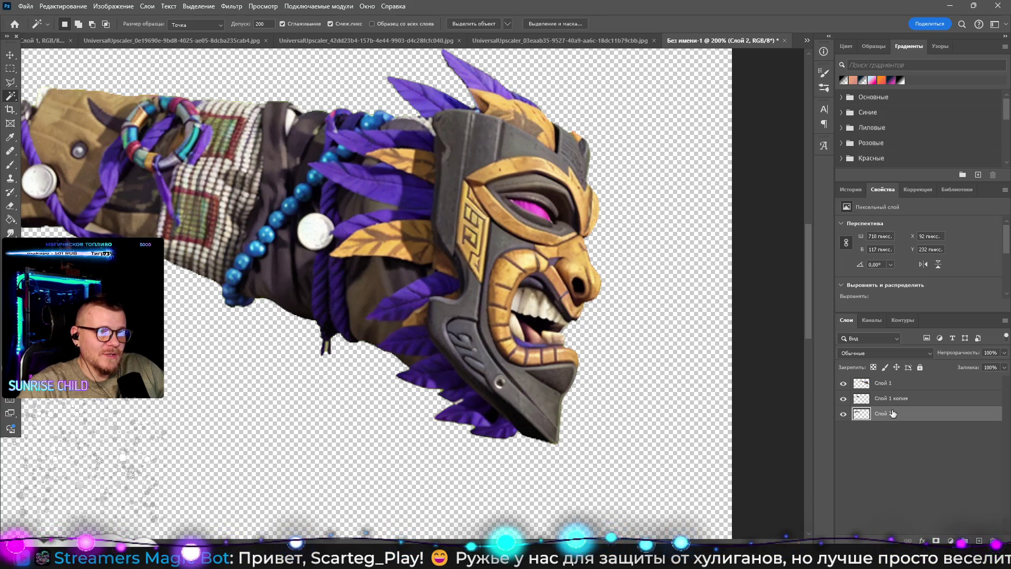
Step: On Слой 1, Magic Wand the top gold and purple feathers at tolerance 100
{"action": "left_click", "coordinate": [890, 383]}
{"action": "left_click", "coordinate": [861, 383], "text": "ctrl"}
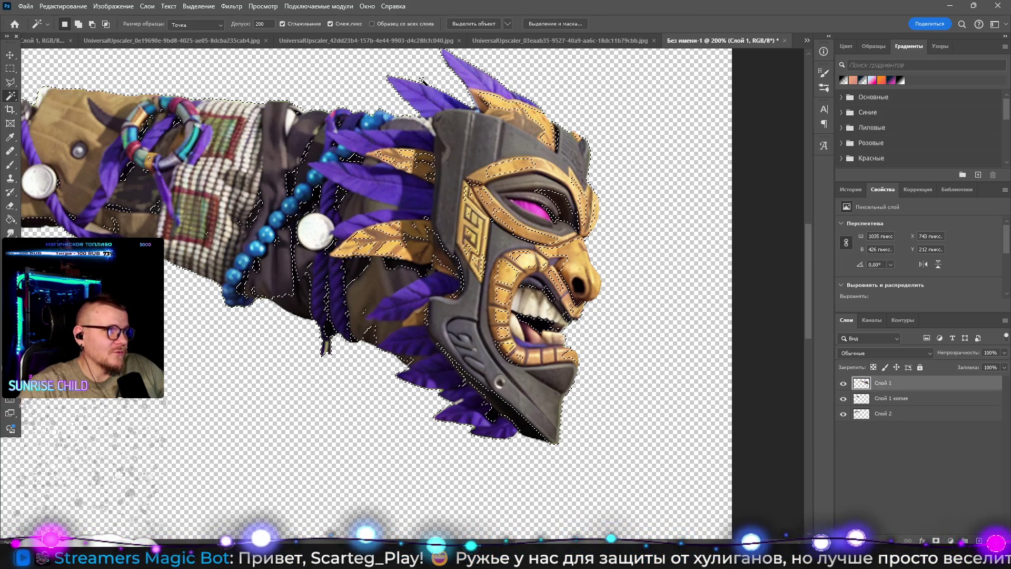
{"action": "double_click", "coordinate": [264, 23]}
{"action": "type", "text": "100"}
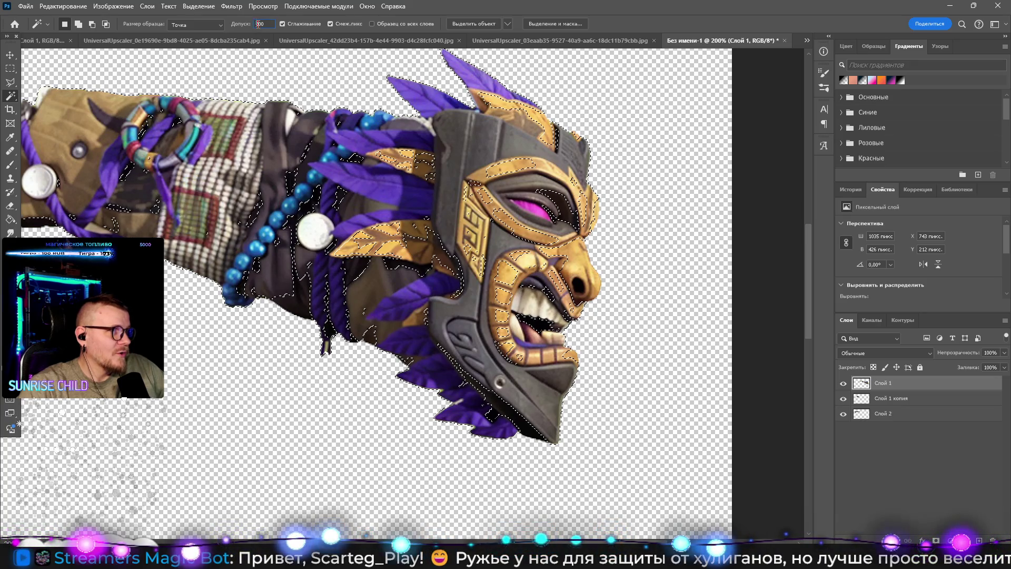
{"action": "left_click", "coordinate": [503, 104]}
{"action": "left_click", "coordinate": [493, 87]}
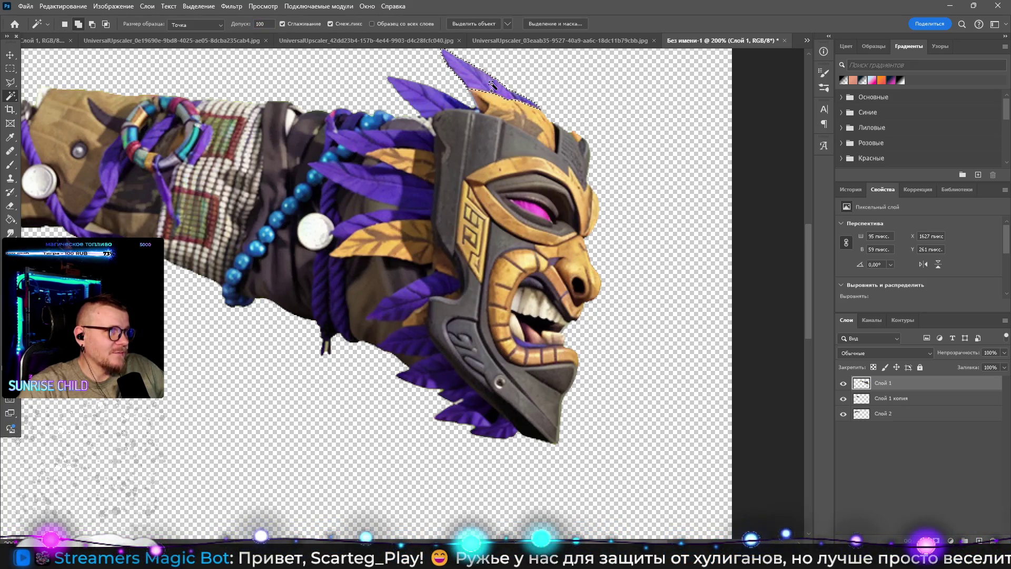
{"action": "left_click", "coordinate": [506, 100], "text": "shift"}
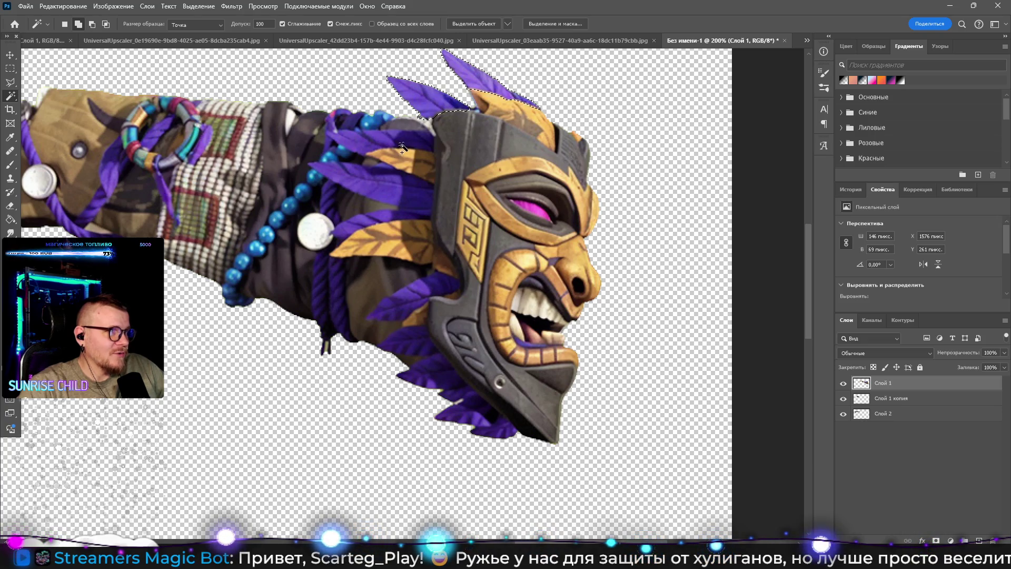
{"action": "left_click", "coordinate": [416, 95], "text": "shift"}
{"action": "left_click", "coordinate": [393, 149], "text": "shift"}
{"action": "left_click", "coordinate": [394, 150], "text": "alt"}
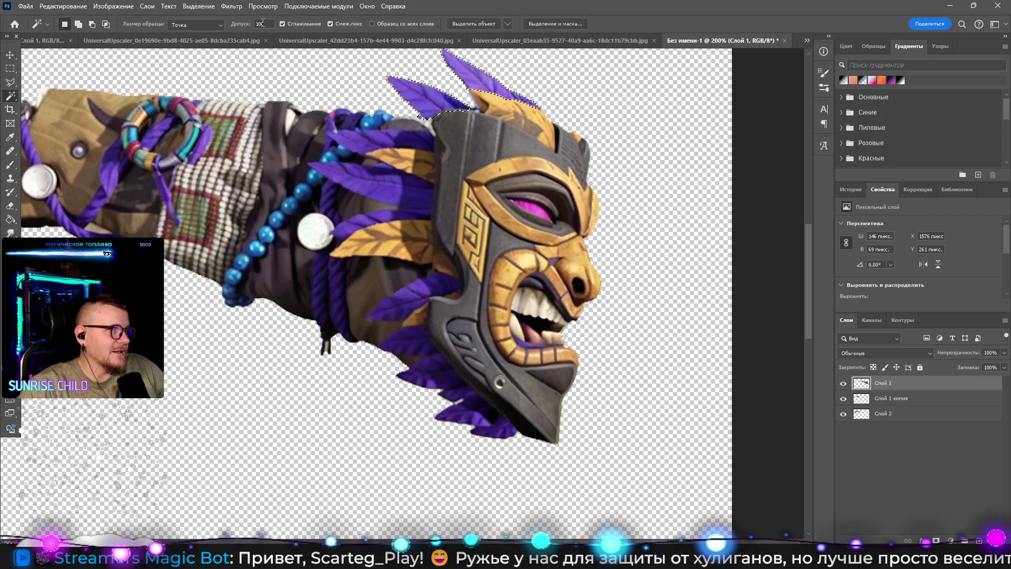
Step: Lower wand tolerance to 50, reselect the purple feathers, then clear that selection
{"action": "left_click", "coordinate": [253, 24]}
{"action": "type", "text": "50"}
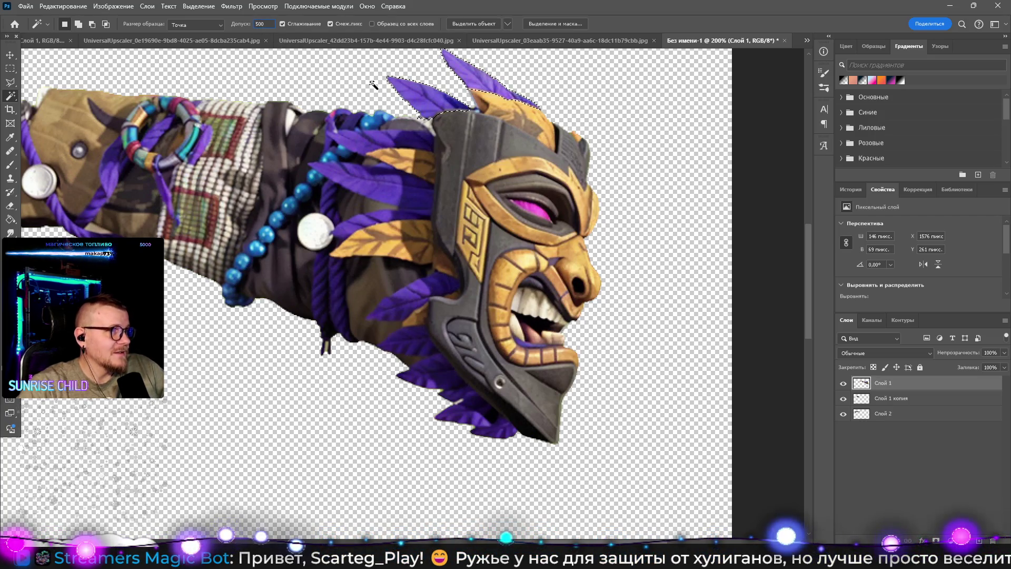
{"action": "key", "text": "BackSpace"}
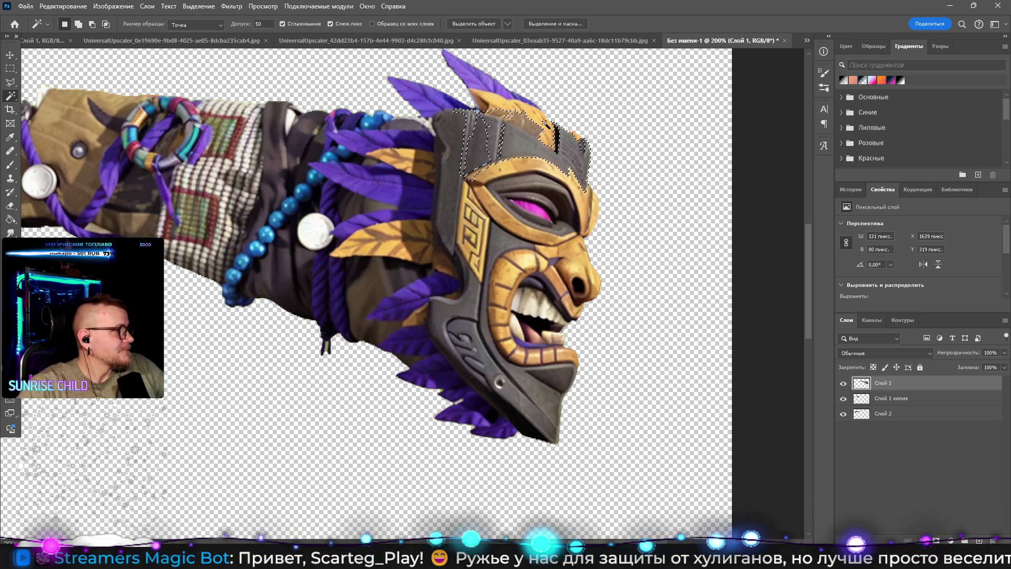
{"action": "left_click", "coordinate": [479, 90]}
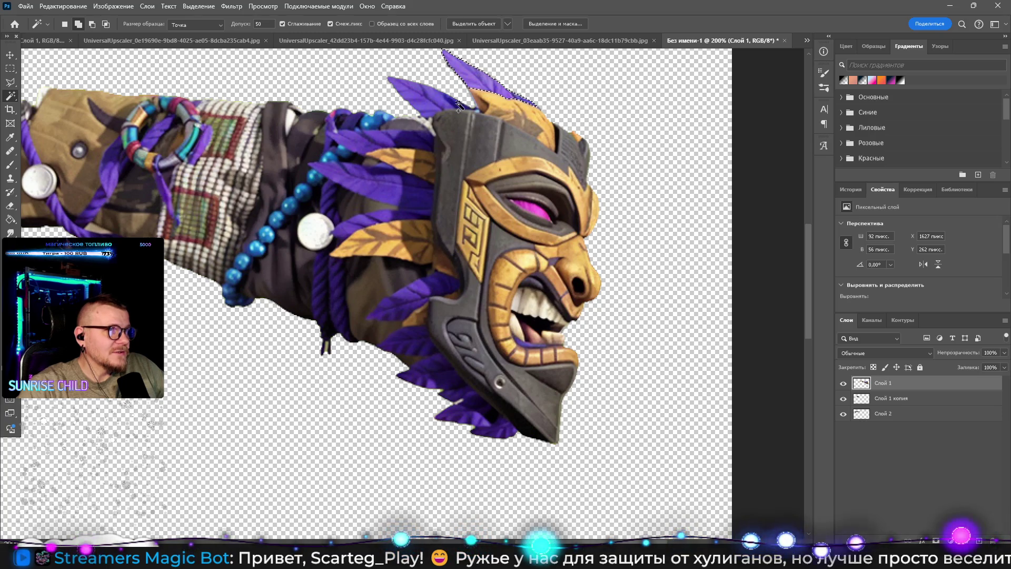
{"action": "left_click", "coordinate": [431, 105], "text": "shift"}
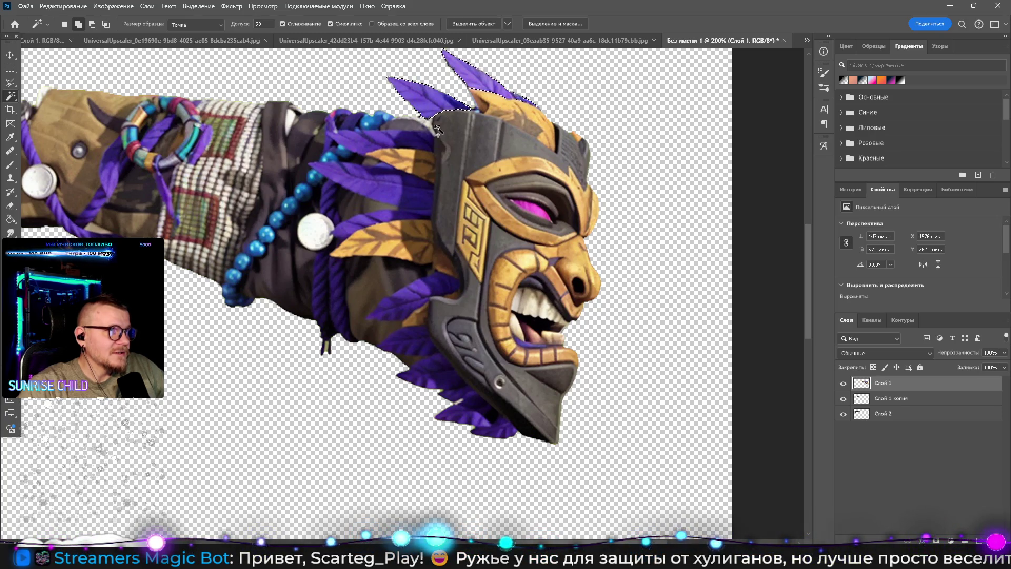
{"action": "left_click", "coordinate": [403, 149], "text": "shift"}
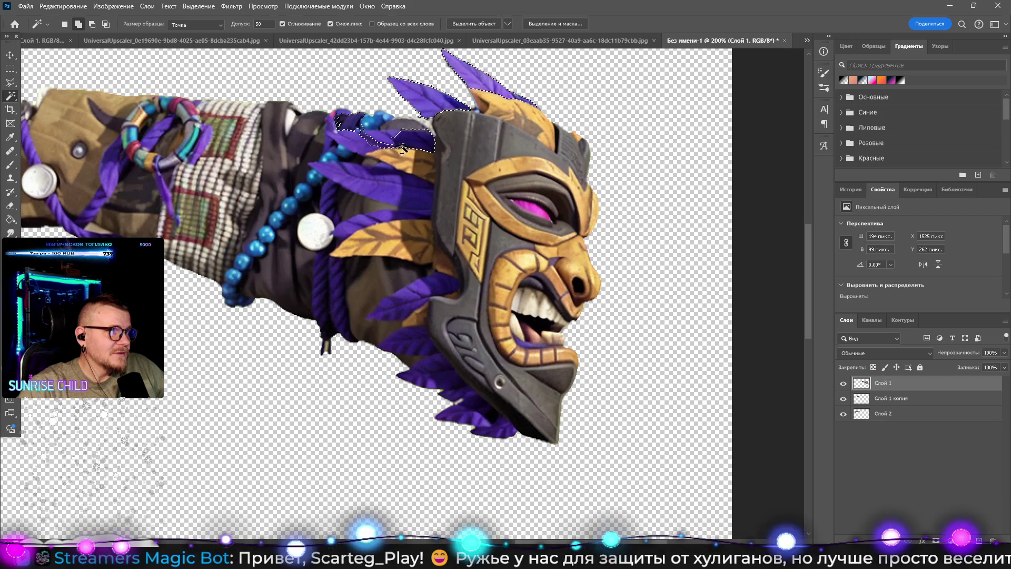
{"action": "left_click", "coordinate": [362, 138], "text": "shift"}
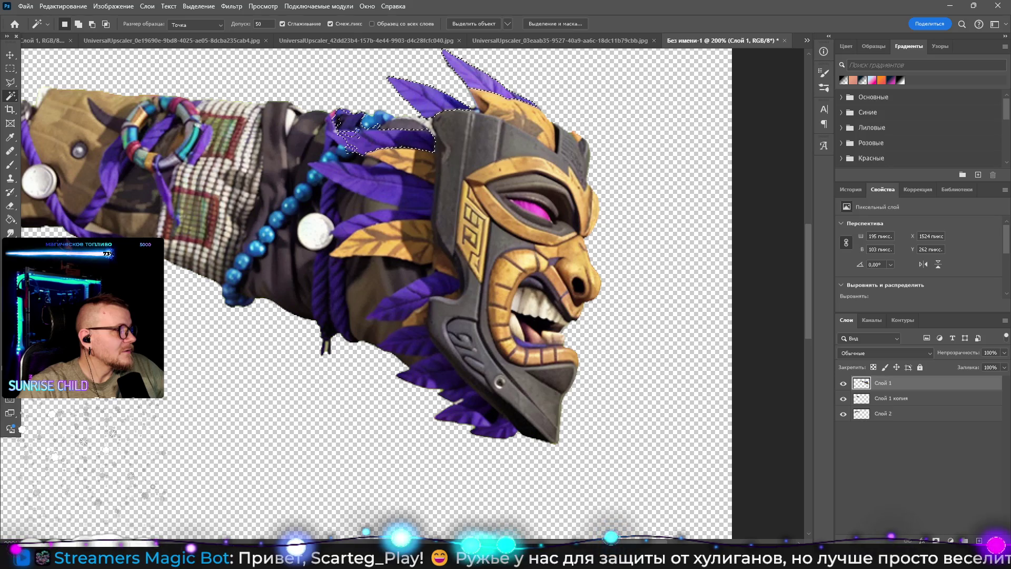
{"action": "key", "text": "ctrl+d"}
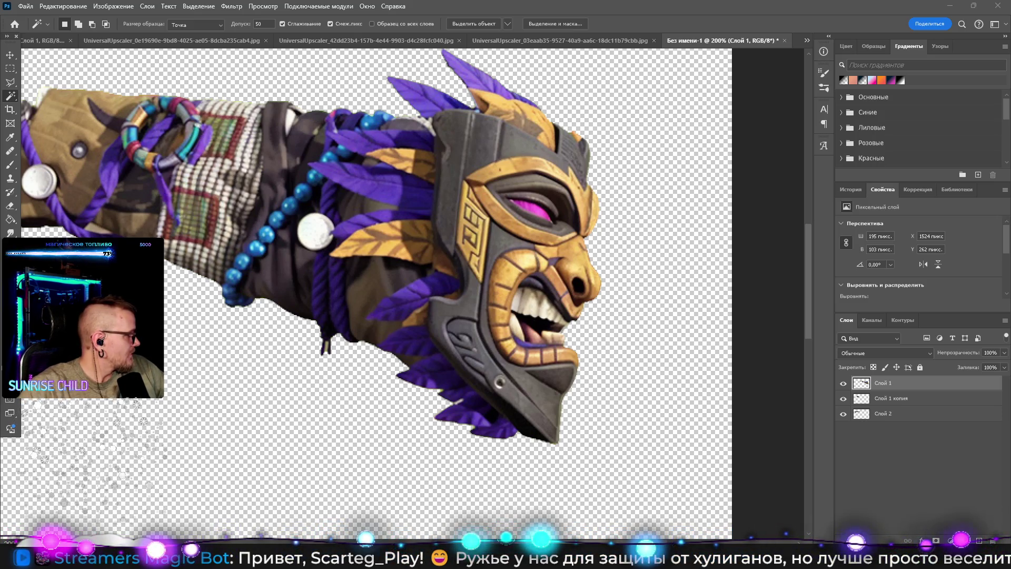
Step: Wand-select the top, left and lower purple and gold feathers, undoing stray areas
{"action": "left_click", "coordinate": [348, 127]}
{"action": "left_click", "coordinate": [348, 173], "text": "shift"}
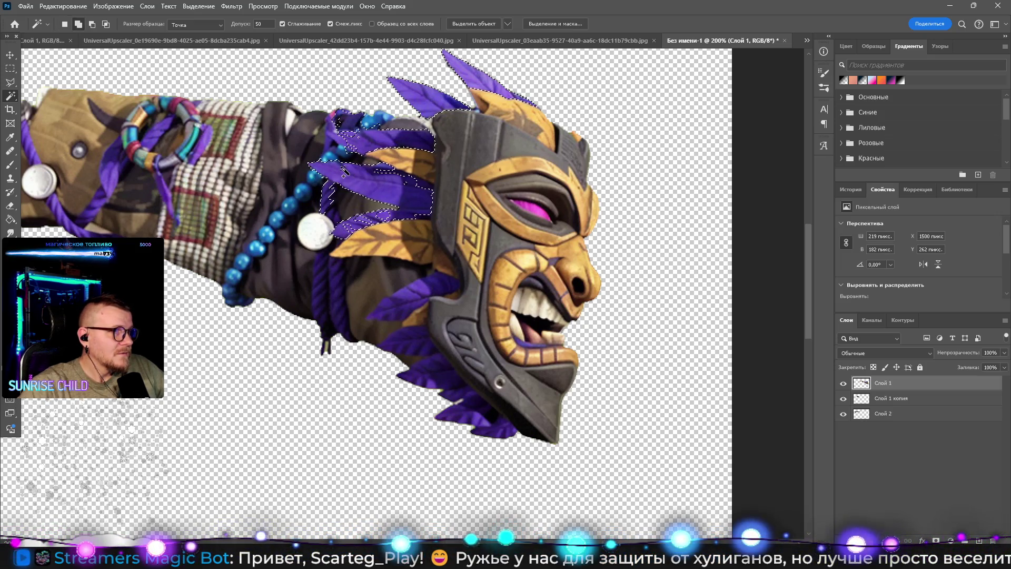
{"action": "left_click", "coordinate": [332, 190], "text": "shift"}
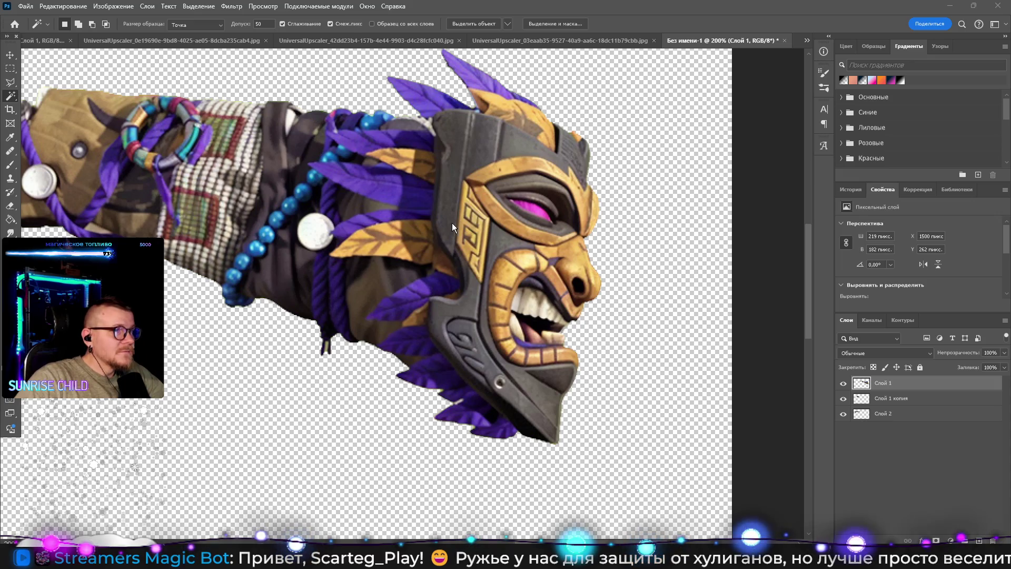
{"action": "left_click", "coordinate": [401, 244], "text": "shift"}
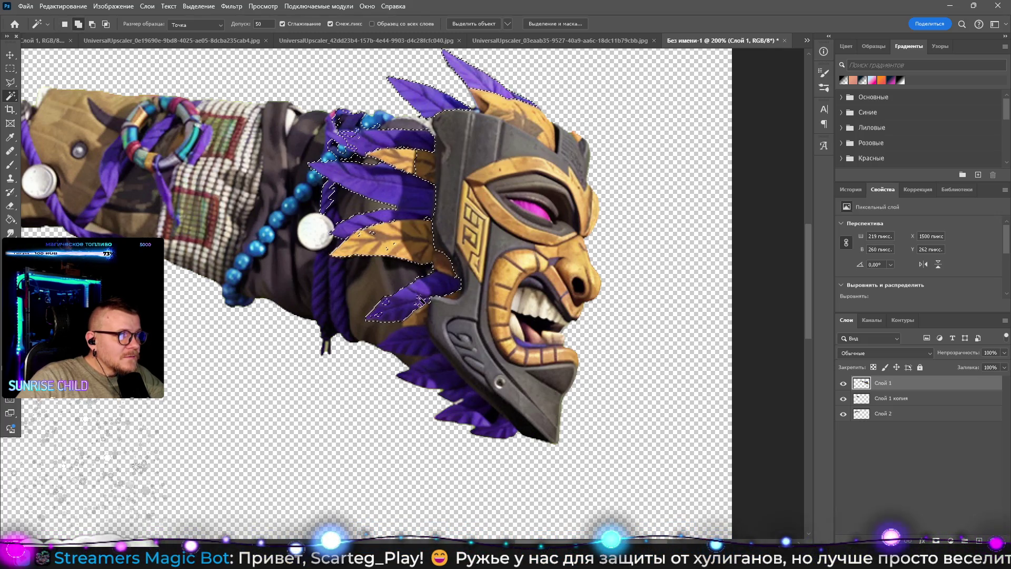
{"action": "key", "text": "ctrl+z"}
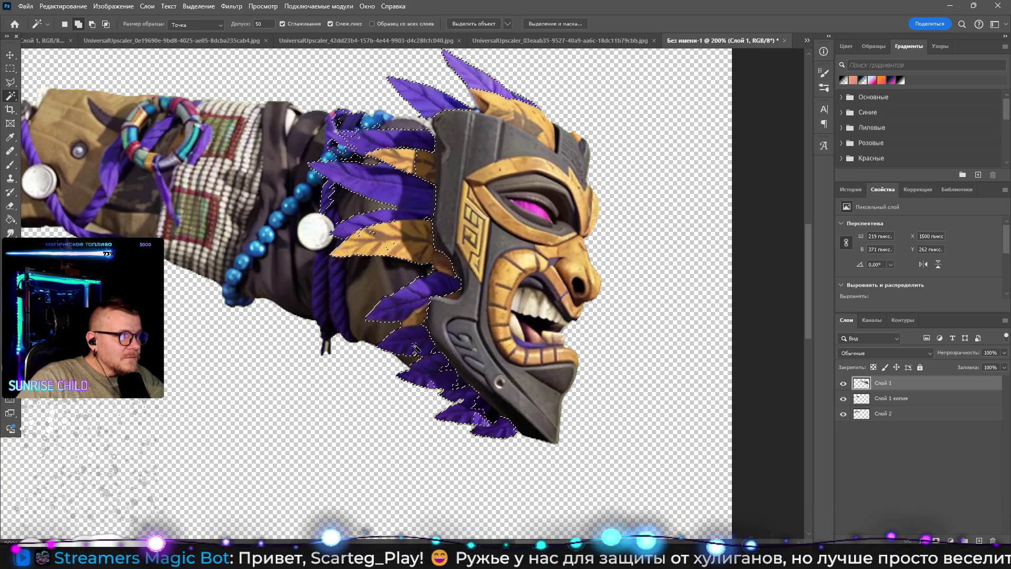
Step: Retry with a fresh wand selection of the feathers and cloth left of the mask
{"action": "left_click", "coordinate": [431, 387]}
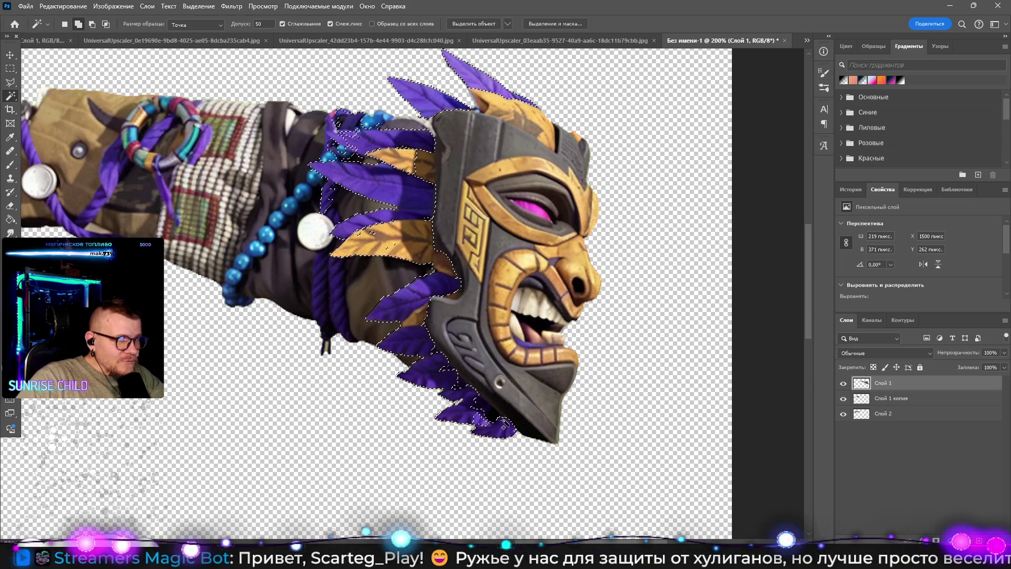
{"action": "left_click", "coordinate": [493, 421]}
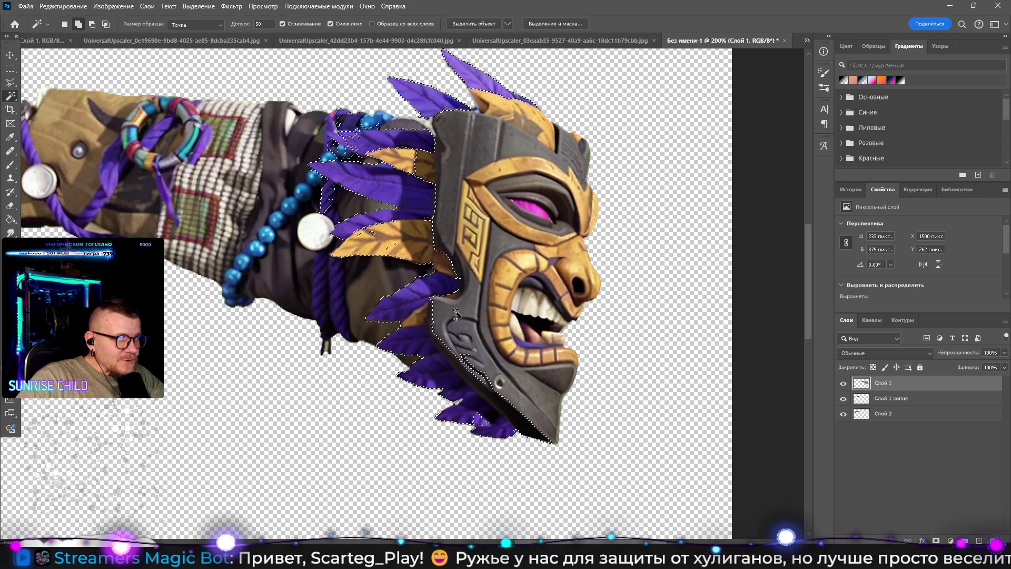
{"action": "left_click", "coordinate": [459, 288]}
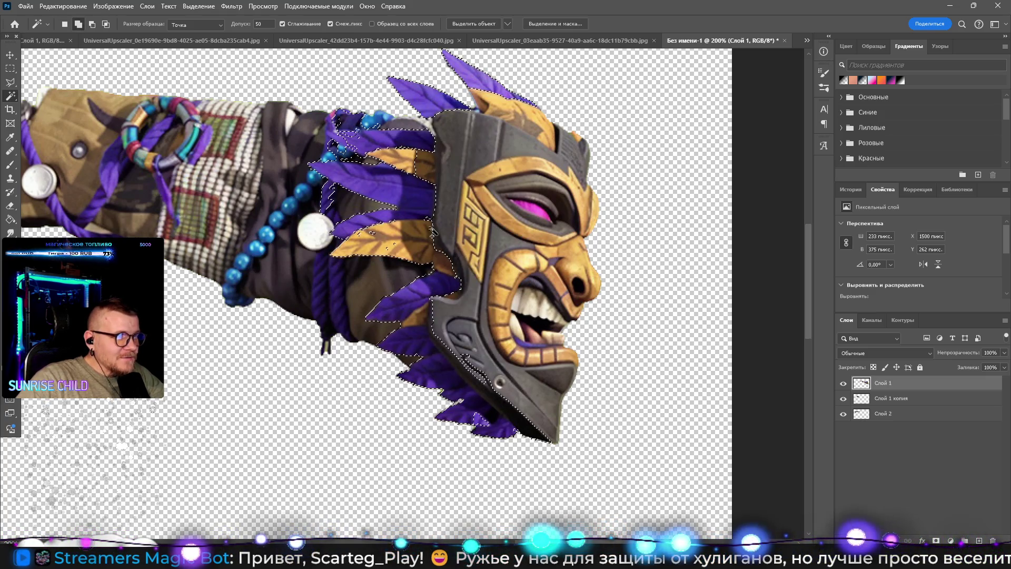
{"action": "key", "text": "ctrl+z"}
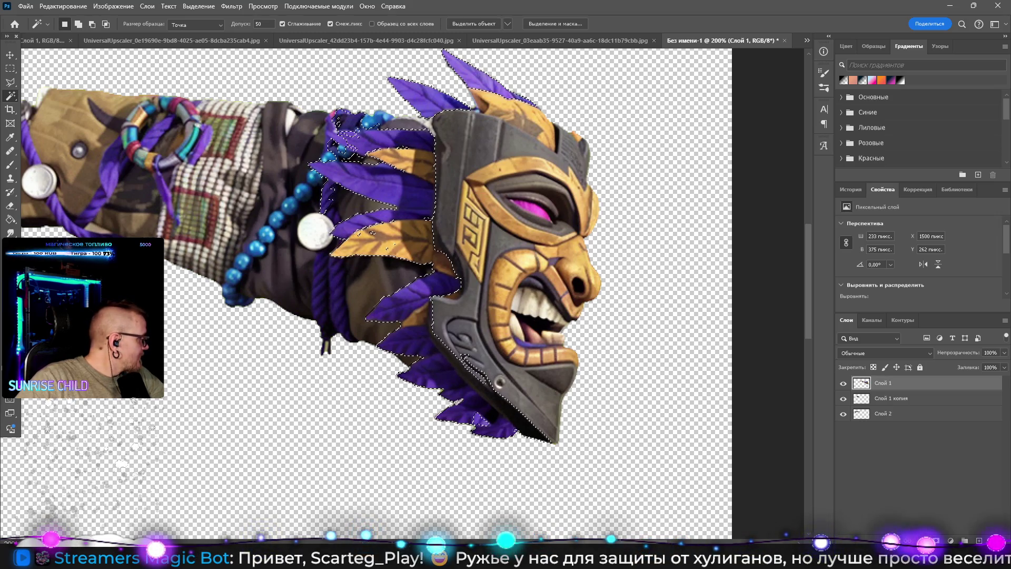
{"action": "key", "text": "ctrl+d"}
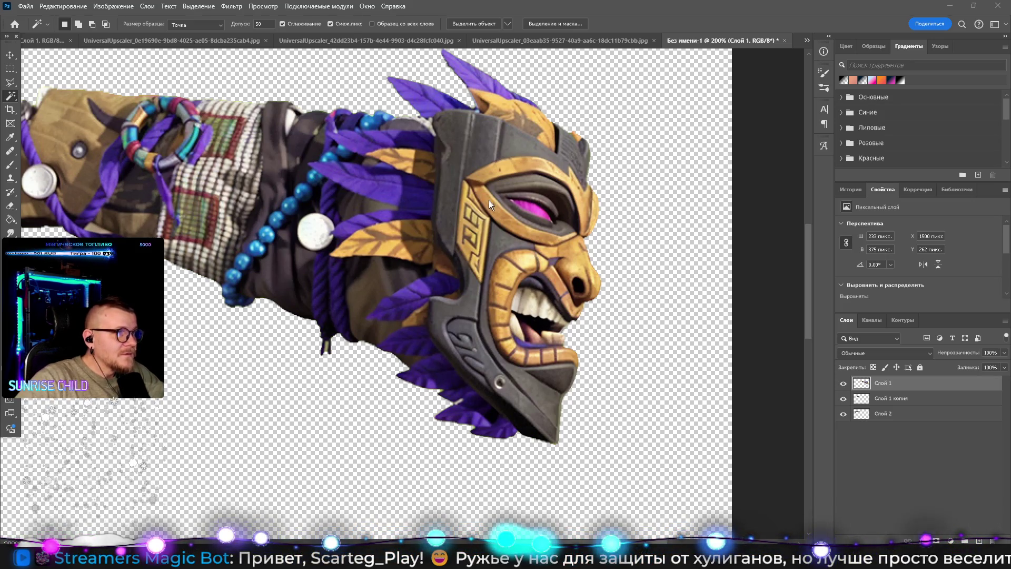
{"action": "left_click", "coordinate": [434, 217]}
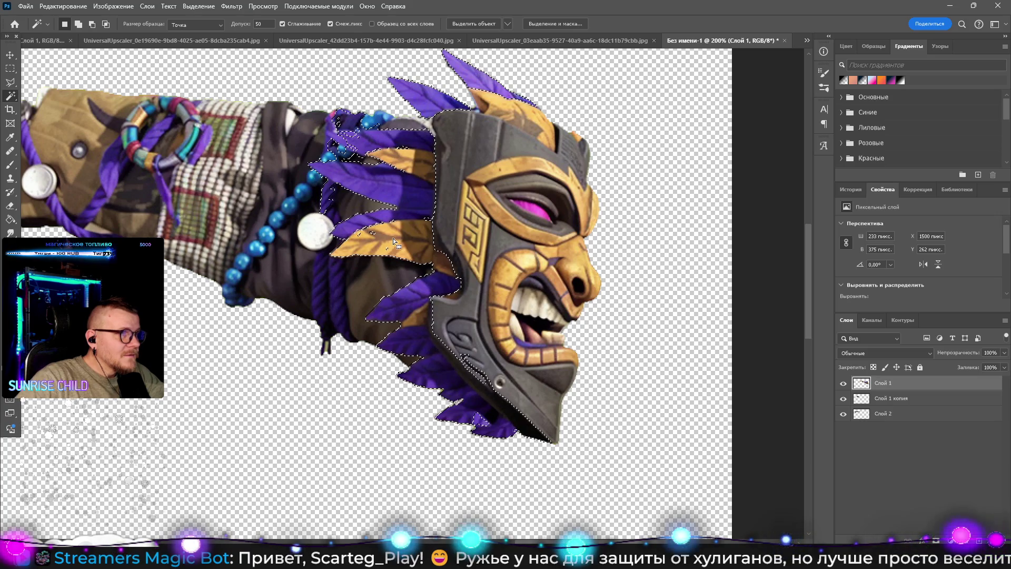
{"action": "key", "text": "l"}
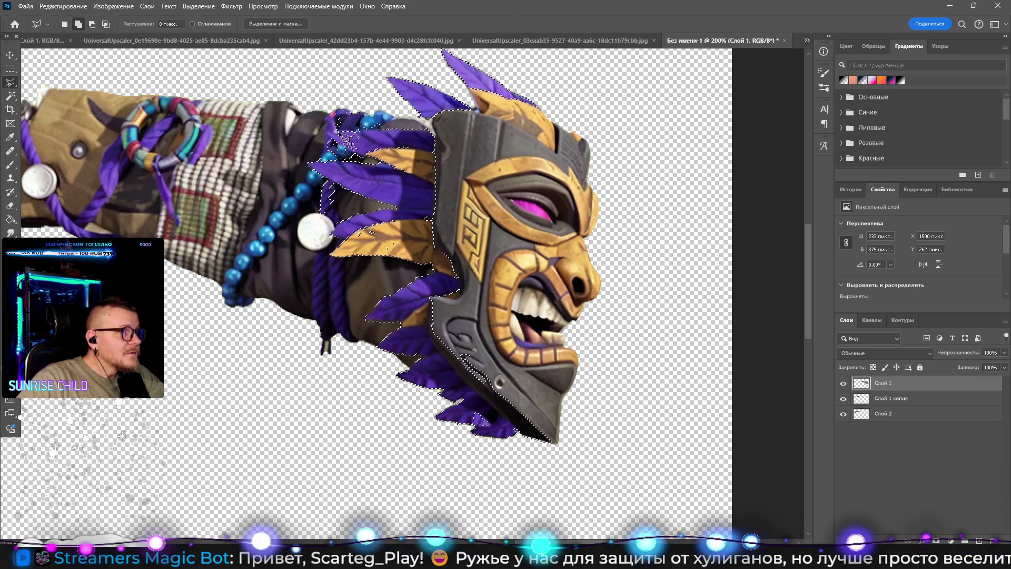
Step: Reselect the feathers with Ctrl+Shift+D and reshape them with a Polygonal Lasso outline
{"action": "key", "text": "ctrl+d"}
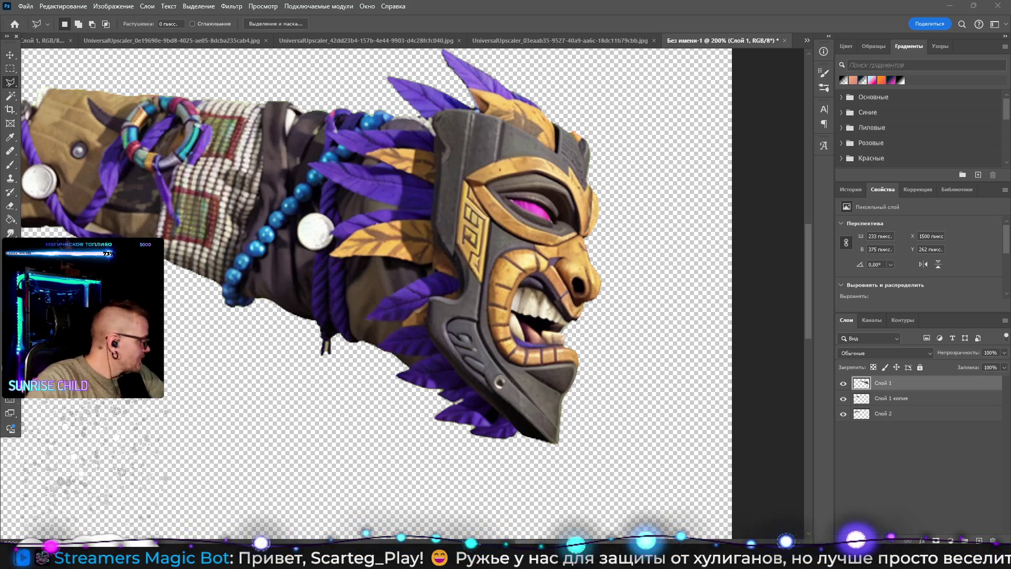
{"action": "key", "text": "ctrl+shift+d"}
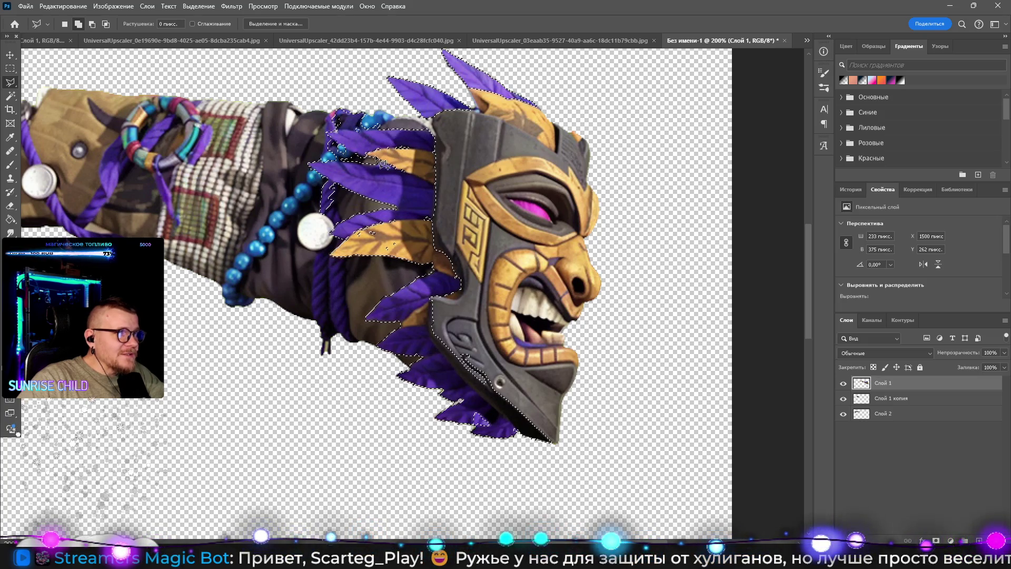
{"action": "left_click", "coordinate": [380, 223]}
{"action": "left_click", "coordinate": [345, 231]}
{"action": "left_click", "coordinate": [371, 240]}
{"action": "left_click", "coordinate": [413, 220]}
{"action": "left_click", "coordinate": [402, 217]}
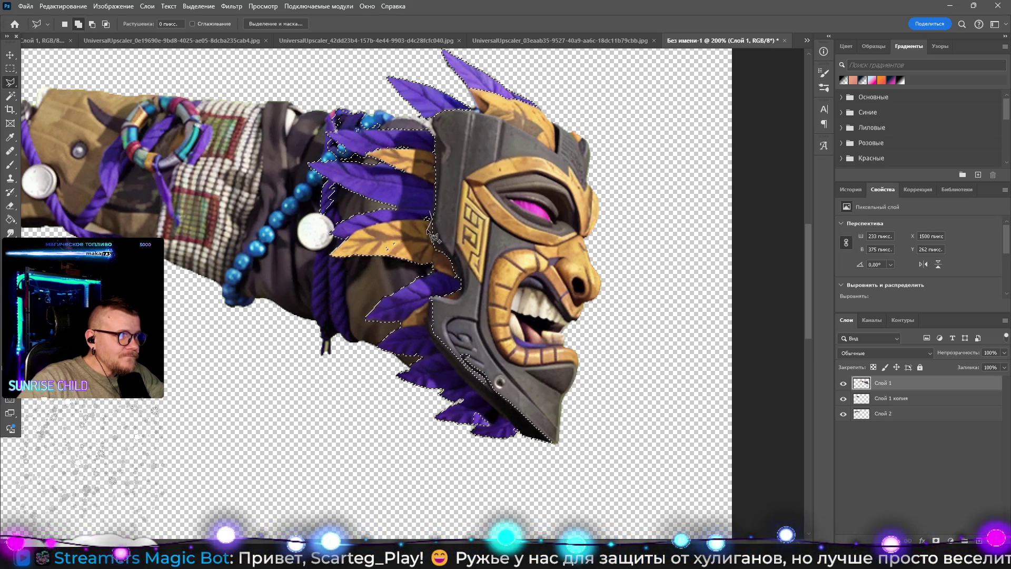
Step: Add a small feather piece and the lower feathers to the selection
{"action": "left_click", "coordinate": [389, 251]}
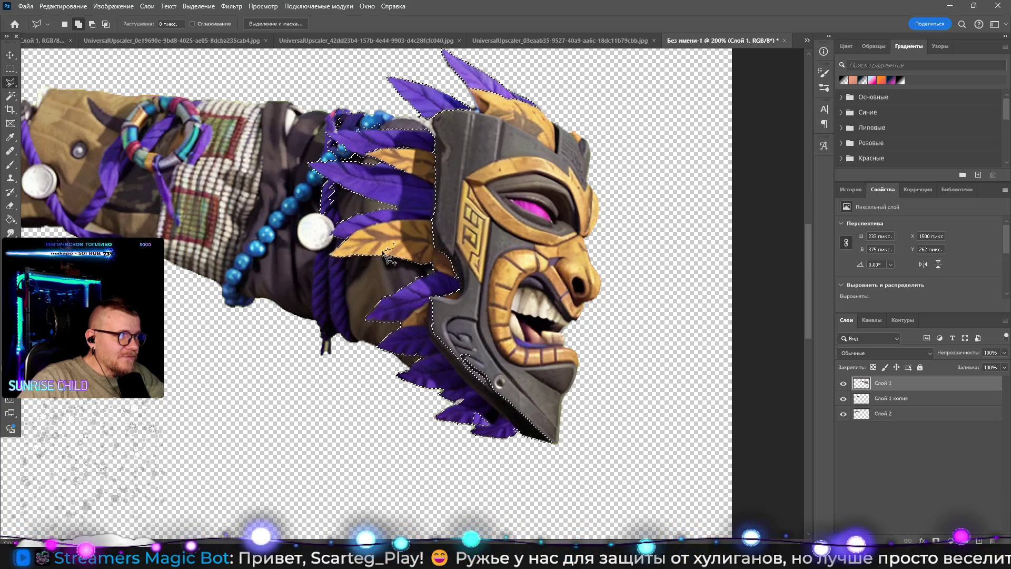
{"action": "left_click", "coordinate": [378, 240]}
{"action": "left_click", "coordinate": [401, 228]}
{"action": "double_click", "coordinate": [413, 251]}
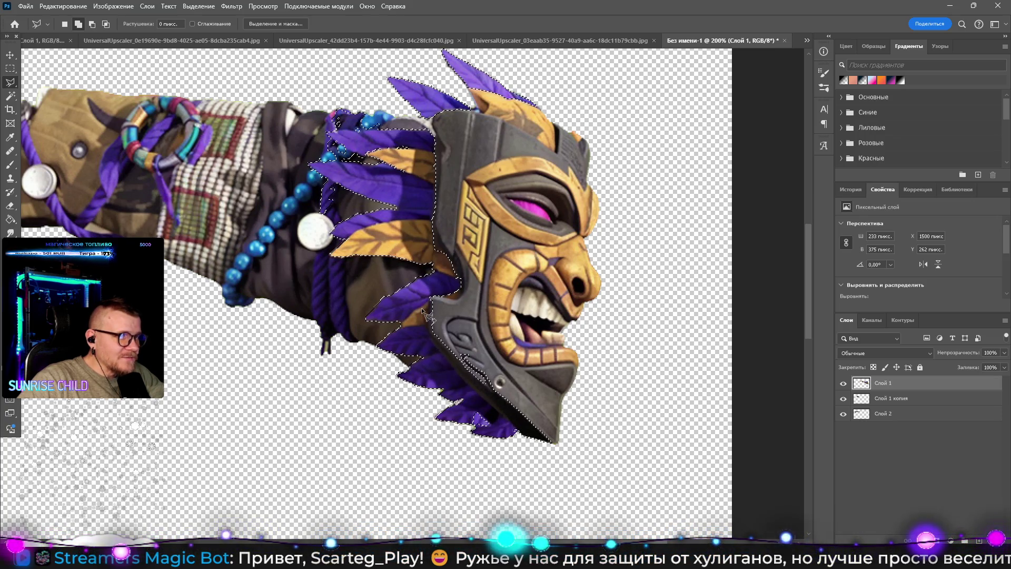
{"action": "left_click", "coordinate": [466, 410]}
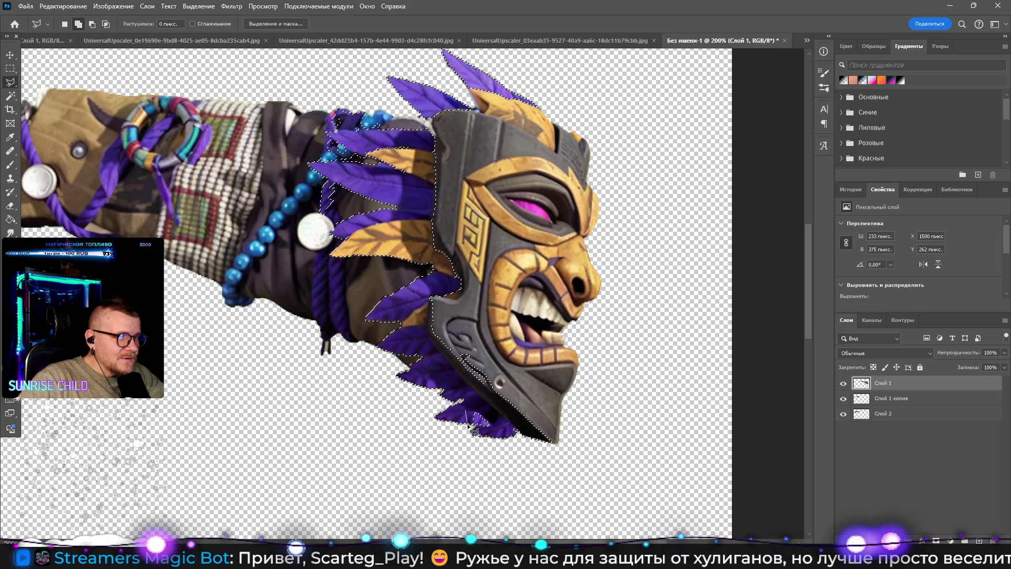
{"action": "left_click", "coordinate": [473, 429]}
{"action": "left_click", "coordinate": [491, 433]}
{"action": "double_click", "coordinate": [476, 404]}
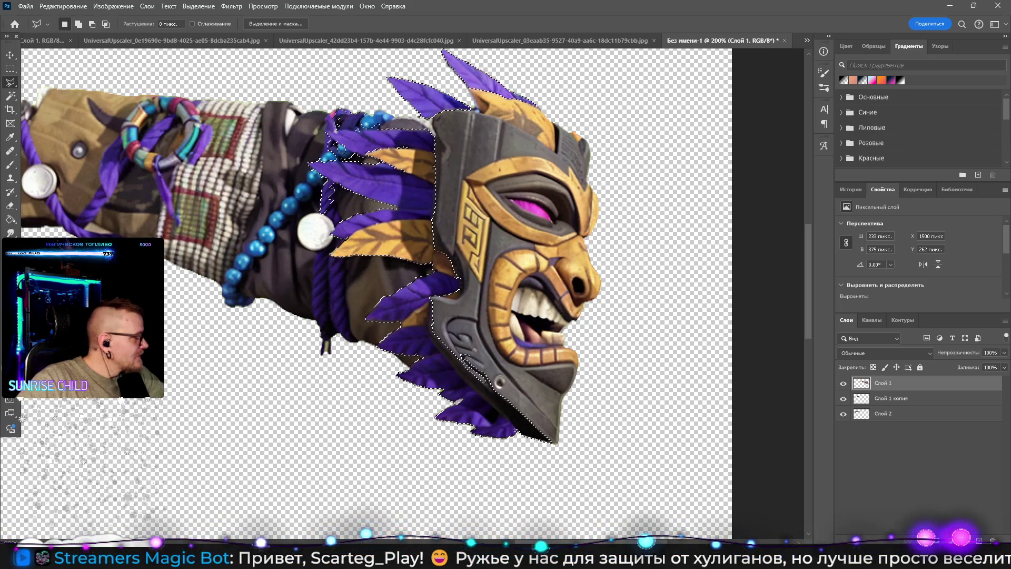
Step: Restore the feather selection and Shift-add the leaf-top edge
{"action": "key", "text": "ctrl+d"}
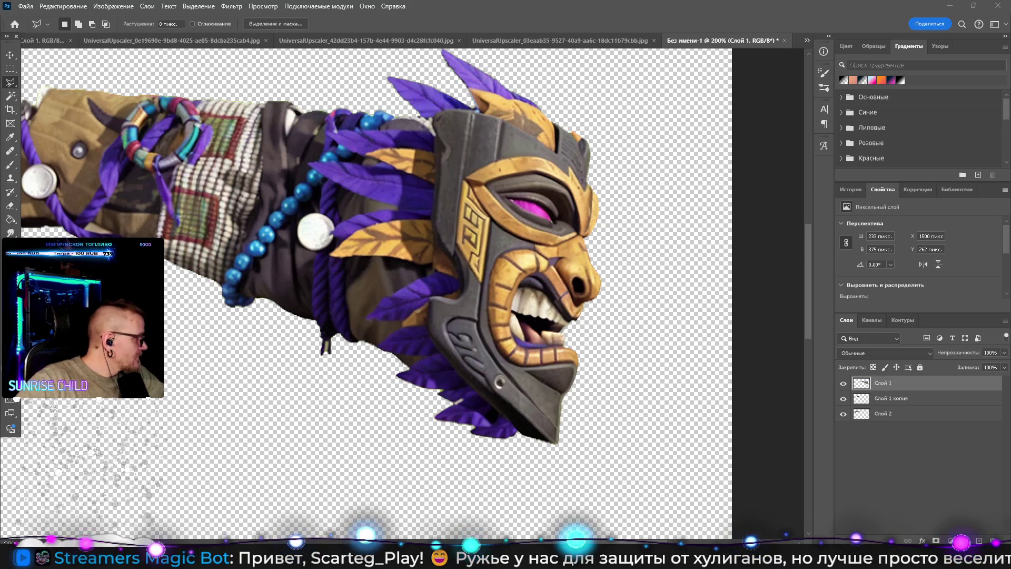
{"action": "key", "text": "ctrl+z"}
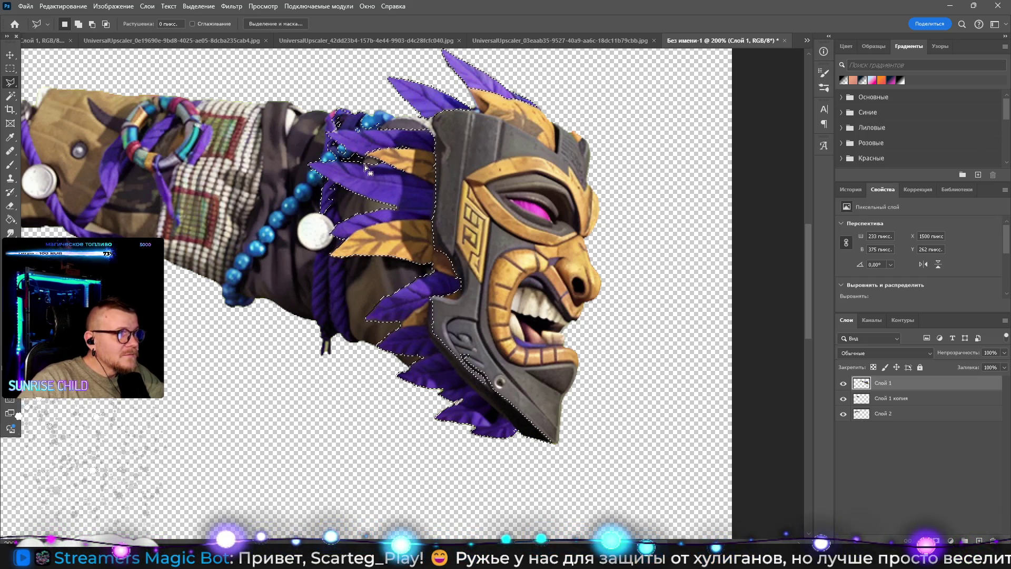
{"action": "key", "text": "shift"}
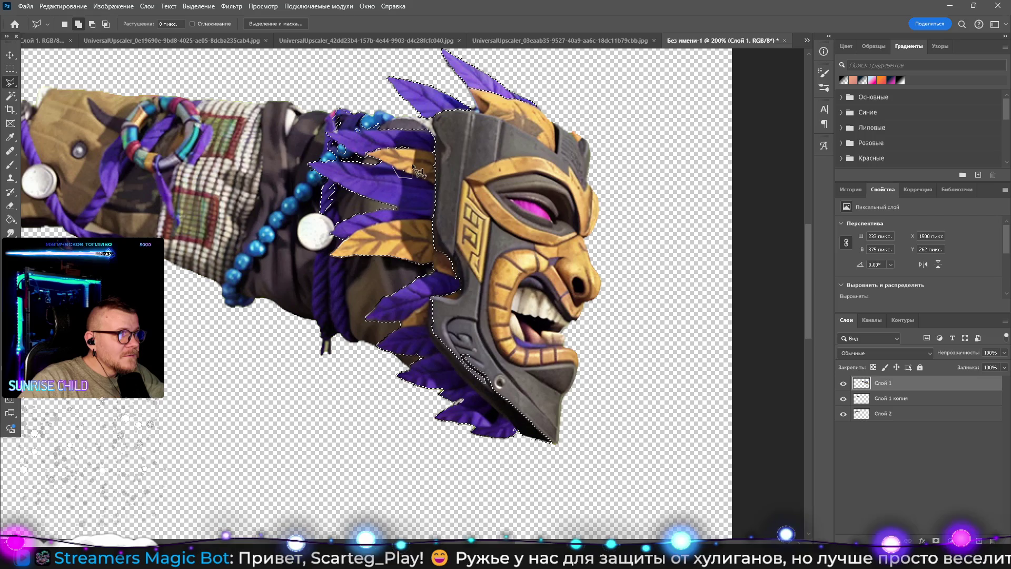
{"action": "left_click", "coordinate": [413, 141]}
{"action": "left_click", "coordinate": [388, 138]}
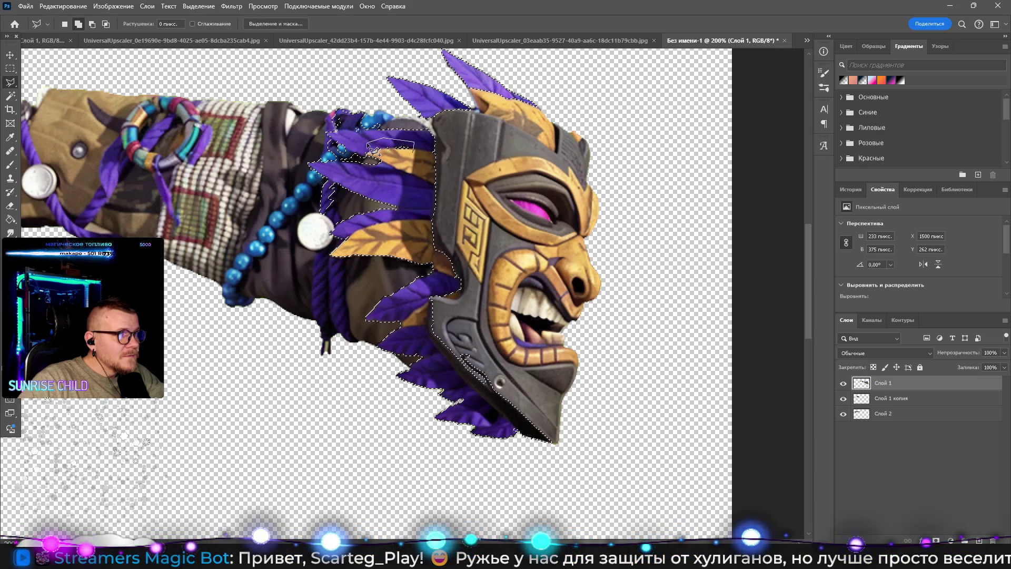
{"action": "double_click", "coordinate": [419, 164]}
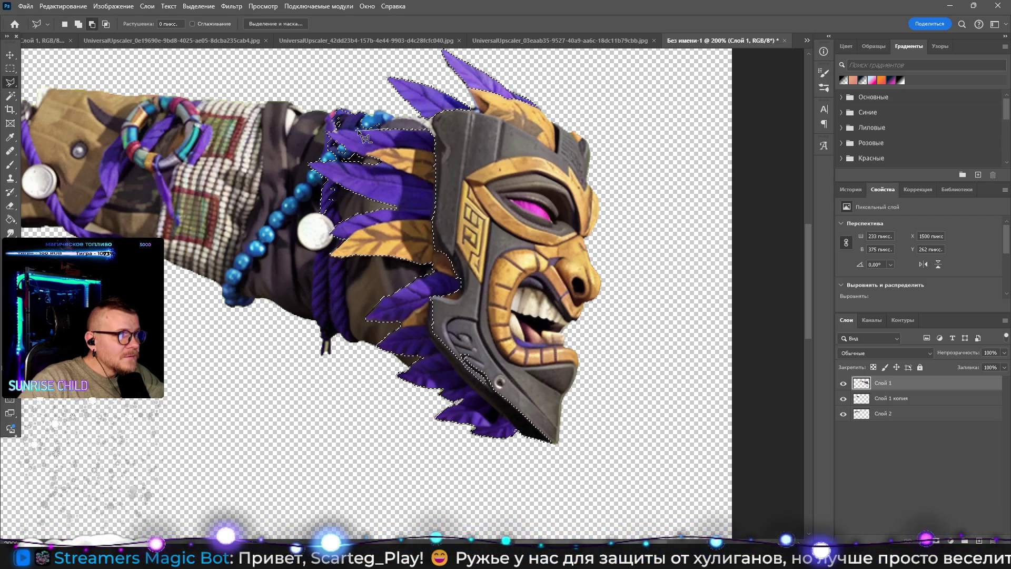
Step: Subtract the bead area and the white bead from the selection
{"action": "left_click", "coordinate": [337, 130]}
{"action": "left_click", "coordinate": [319, 110]}
{"action": "left_click", "coordinate": [348, 98]}
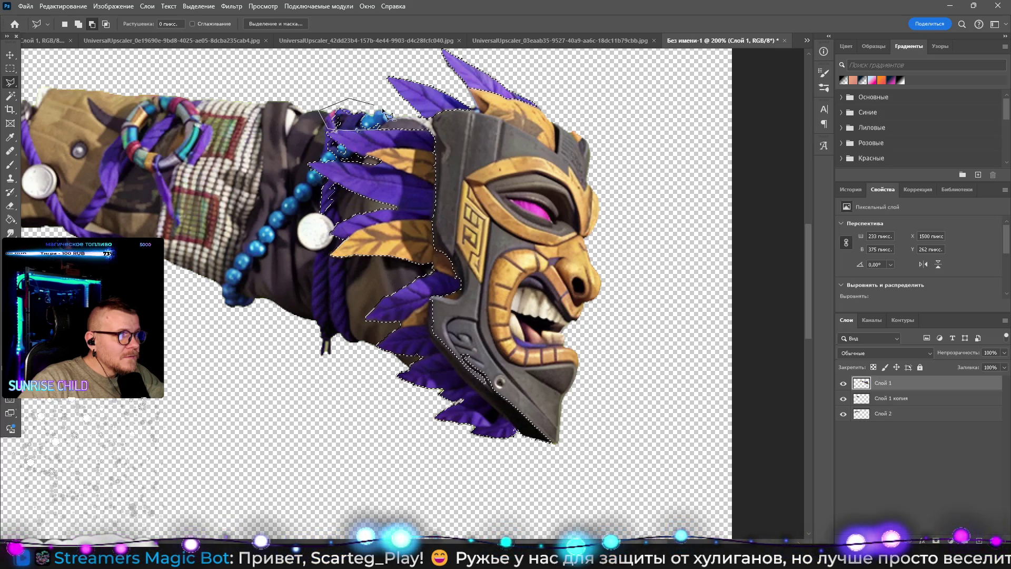
{"action": "left_click", "coordinate": [337, 130]}
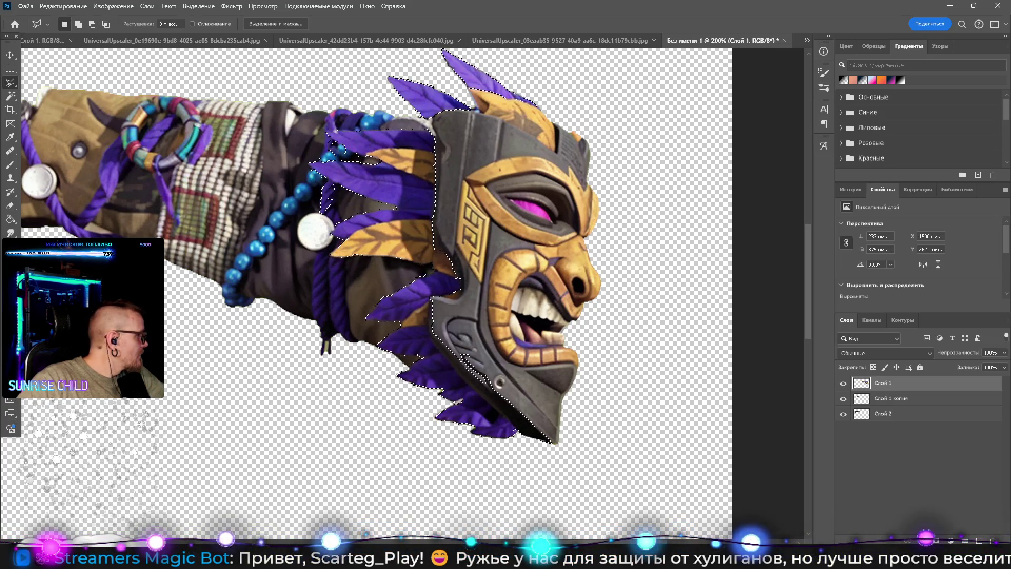
{"action": "key", "text": "alt"}
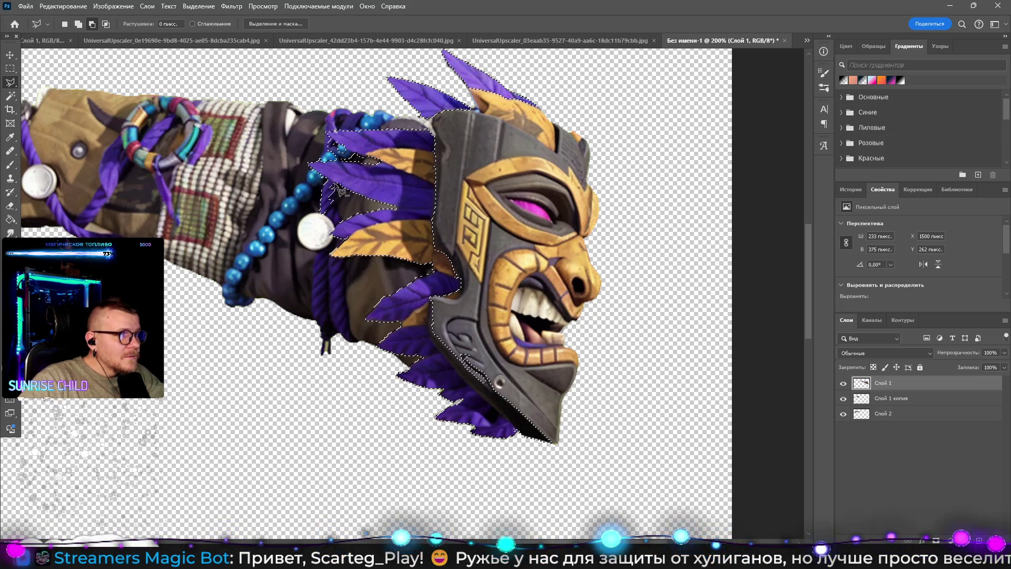
{"action": "left_click", "coordinate": [332, 181]}
{"action": "left_click", "coordinate": [312, 188]}
{"action": "left_click", "coordinate": [307, 220]}
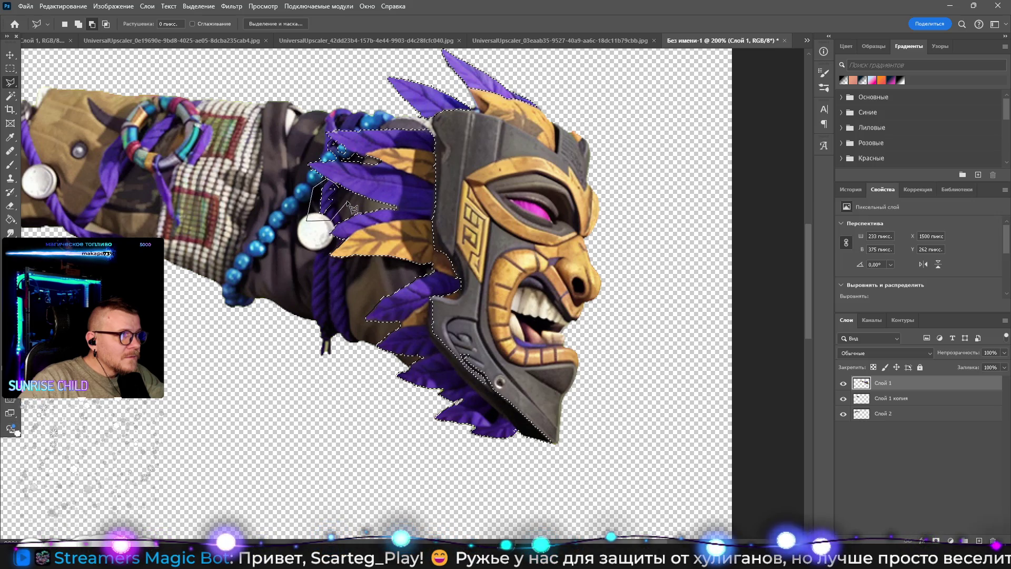
{"action": "left_click", "coordinate": [337, 167]}
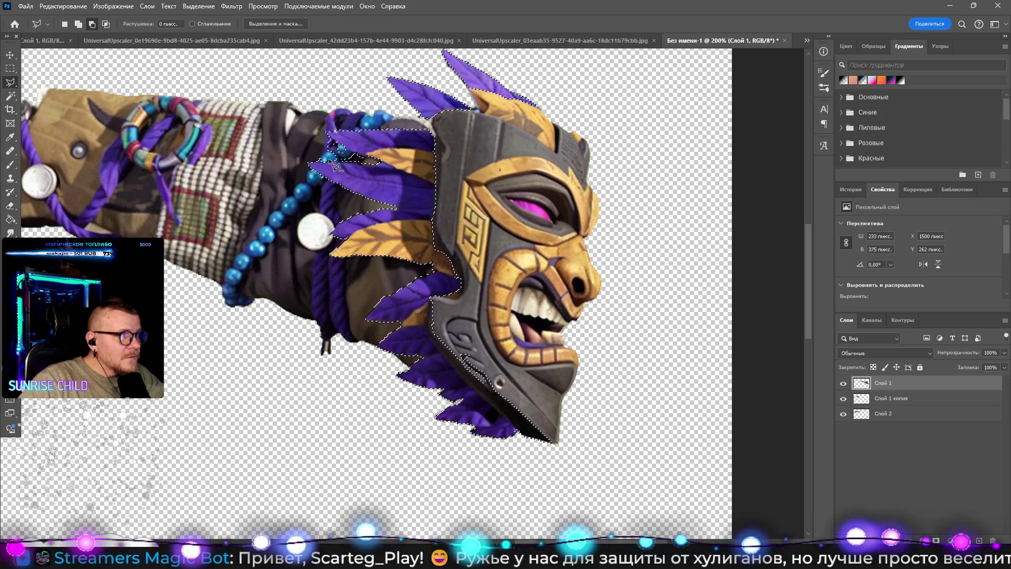
Step: Outline small bits at the upper leaf edge, then drop the selection with Ctrl+D
{"action": "left_click", "coordinate": [339, 158]}
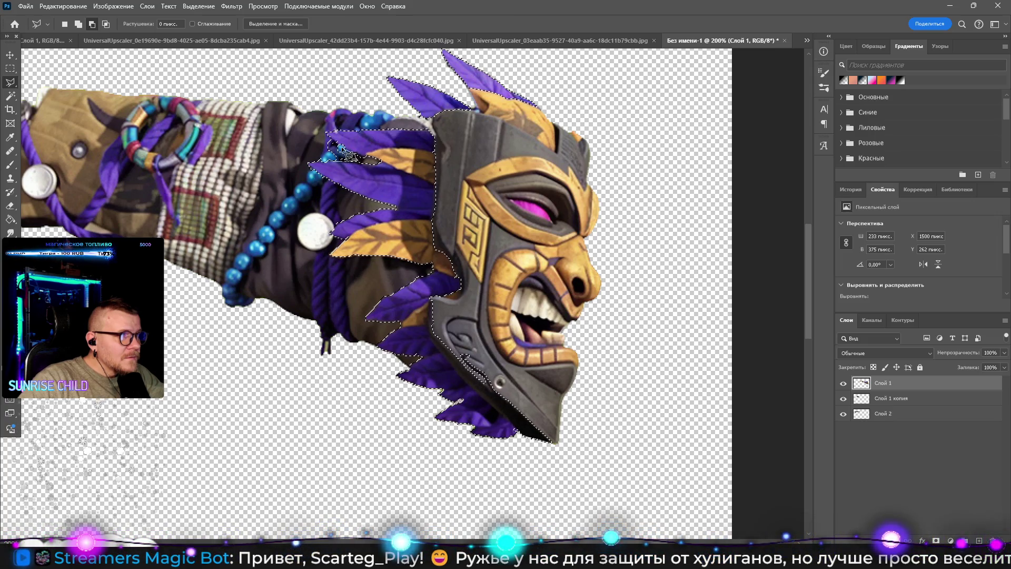
{"action": "left_click", "coordinate": [343, 154]}
{"action": "left_click", "coordinate": [346, 154]}
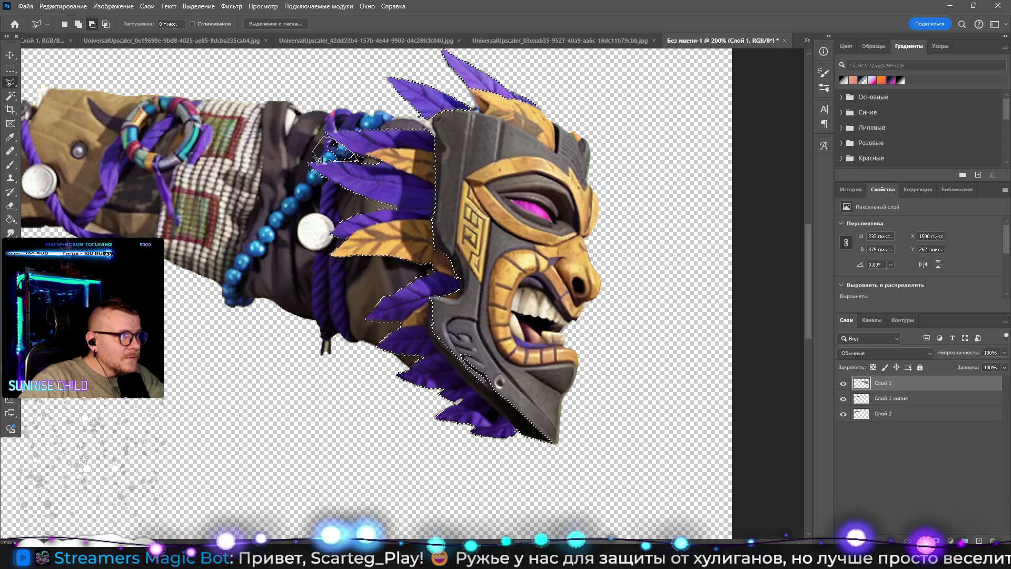
{"action": "key", "text": "ctrl+d"}
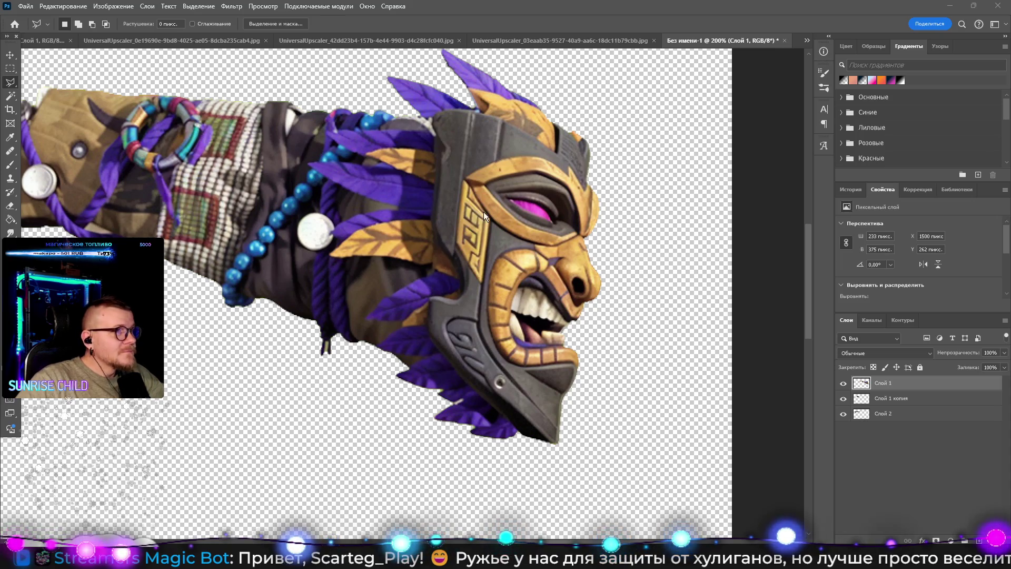
Step: Restore the feather selection and add the blade tip and the mask's left-edge strip
{"action": "key", "text": "ctrl+z"}
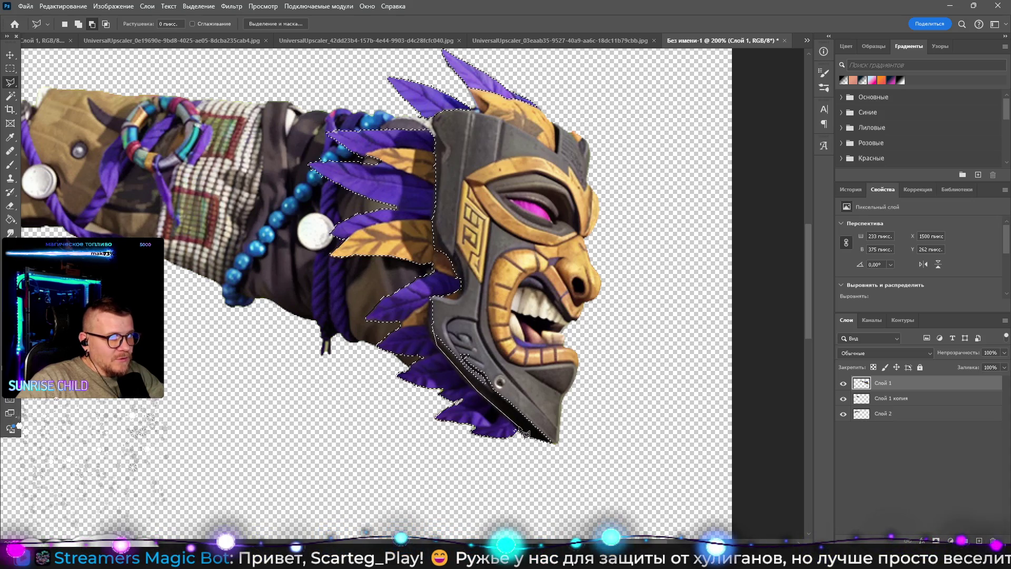
{"action": "left_click", "coordinate": [564, 456]}
{"action": "left_click", "coordinate": [548, 410]}
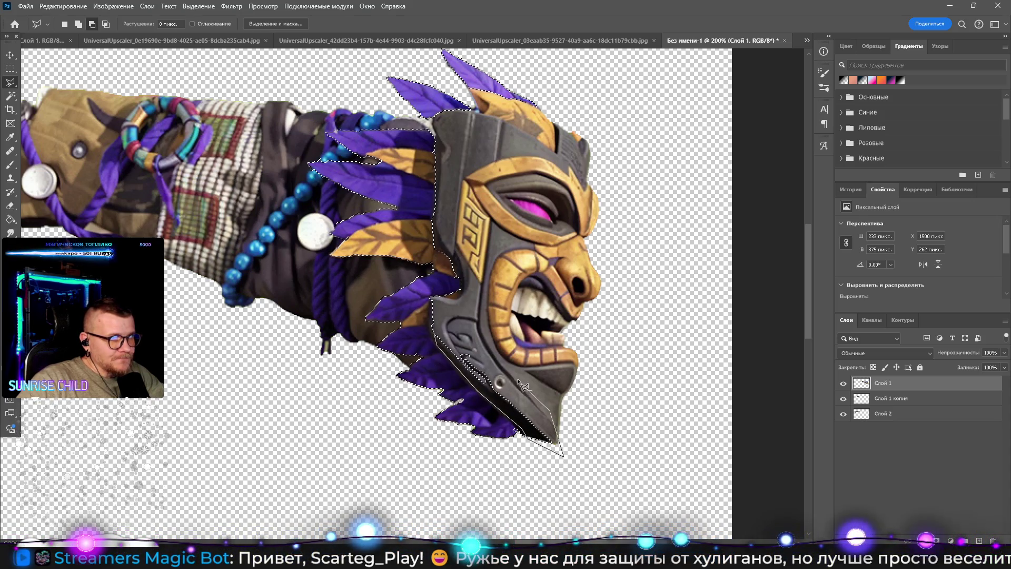
{"action": "left_click", "coordinate": [446, 321]}
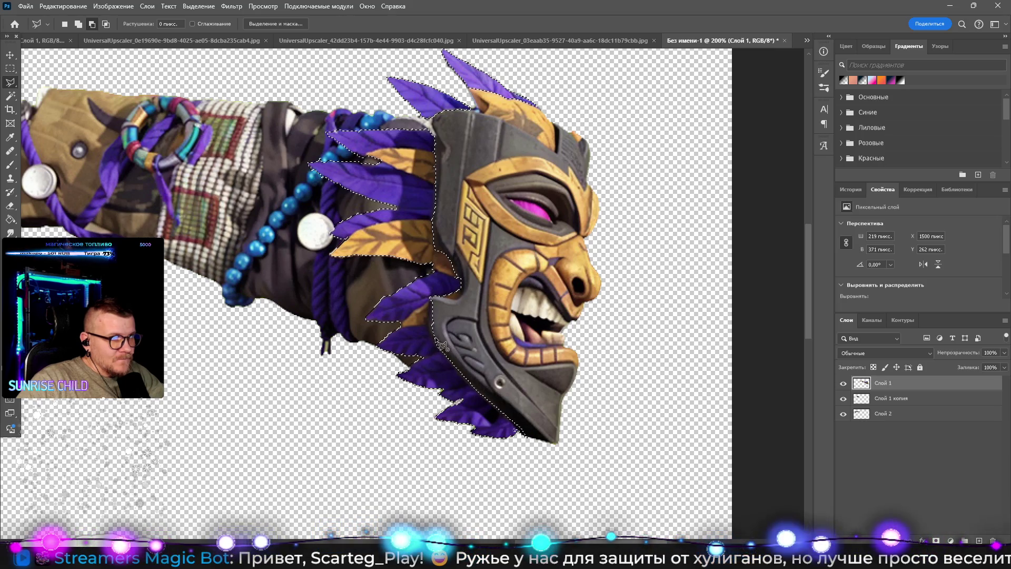
{"action": "left_click", "coordinate": [430, 298]}
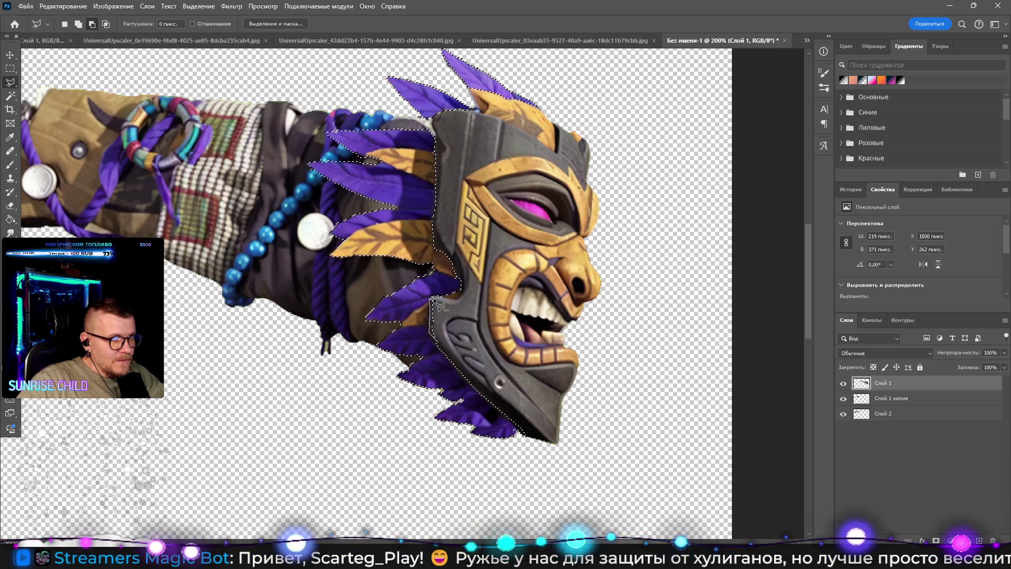
{"action": "double_click", "coordinate": [494, 323]}
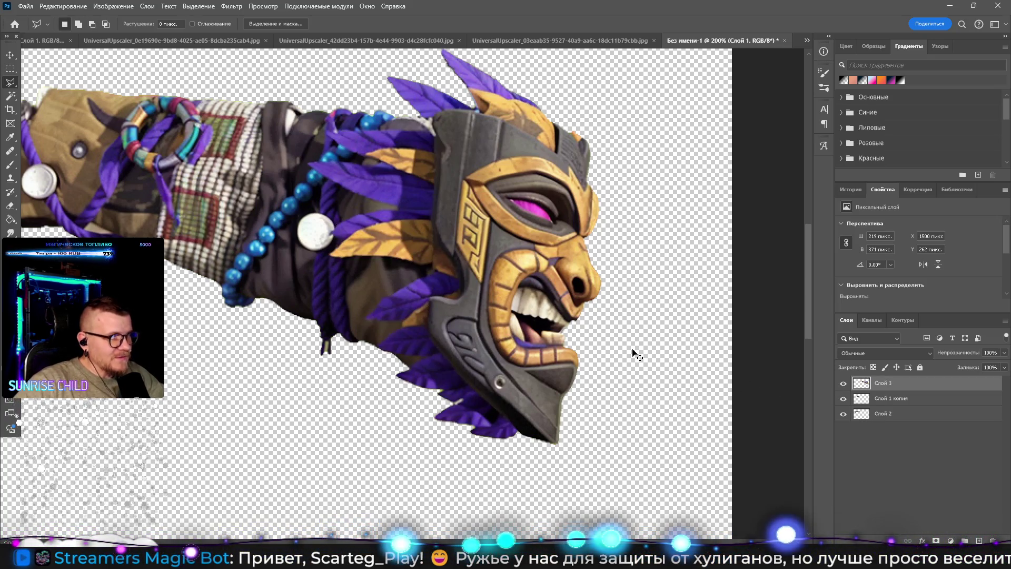
Step: Copy the selected feathers to a new layer and toggle Слой 1 to compare
{"action": "key", "text": "ctrl+j"}
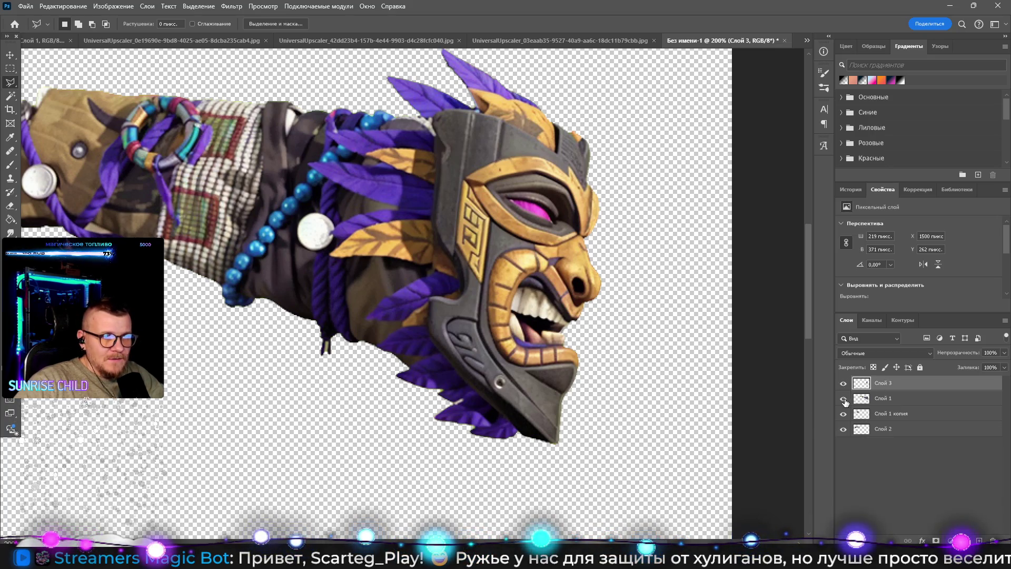
{"action": "left_click", "coordinate": [843, 399]}
{"action": "left_click", "coordinate": [844, 400]}
{"action": "left_click", "coordinate": [844, 400]}
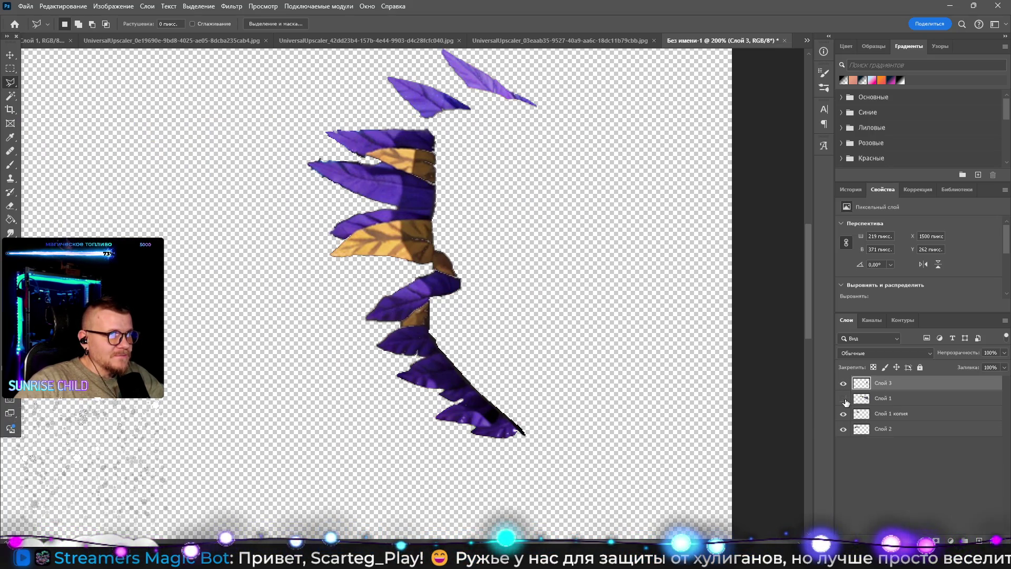
{"action": "left_click", "coordinate": [844, 401]}
{"action": "left_click", "coordinate": [843, 401]}
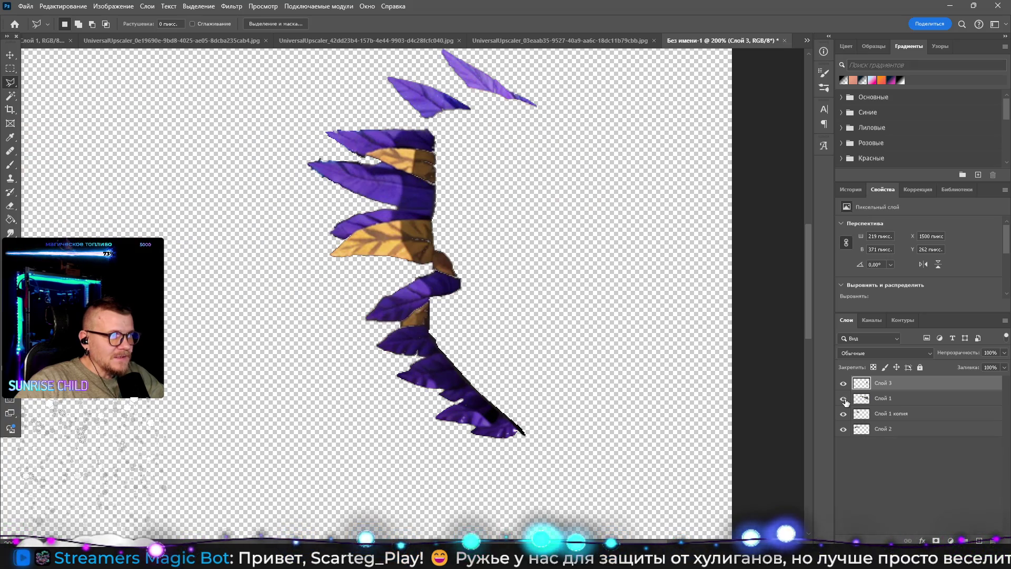
{"action": "left_click", "coordinate": [844, 400]}
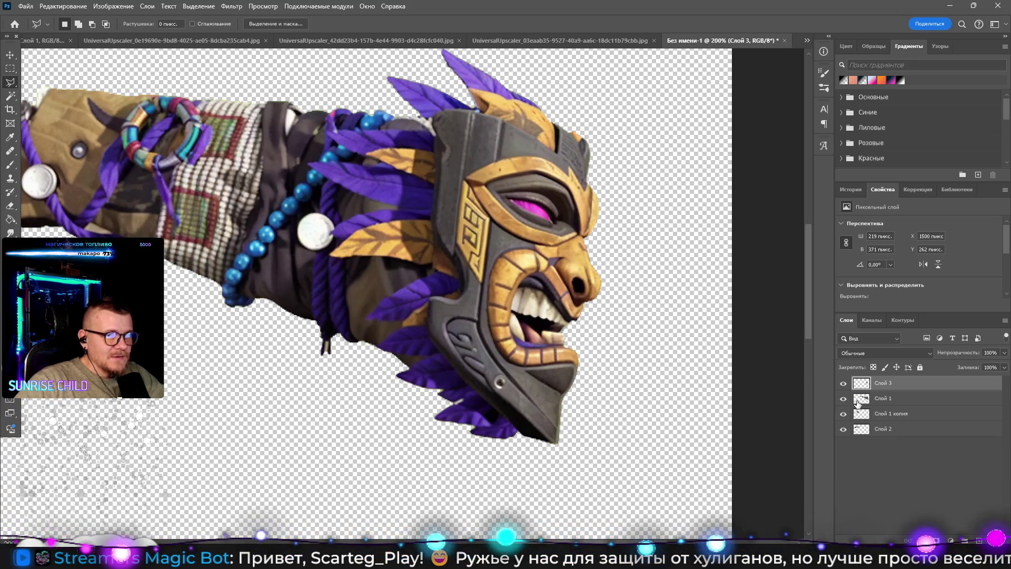
Step: Activate Слой 3, hide Слой 1, and add a new empty layer
{"action": "left_click", "coordinate": [843, 384]}
{"action": "left_click", "coordinate": [843, 399]}
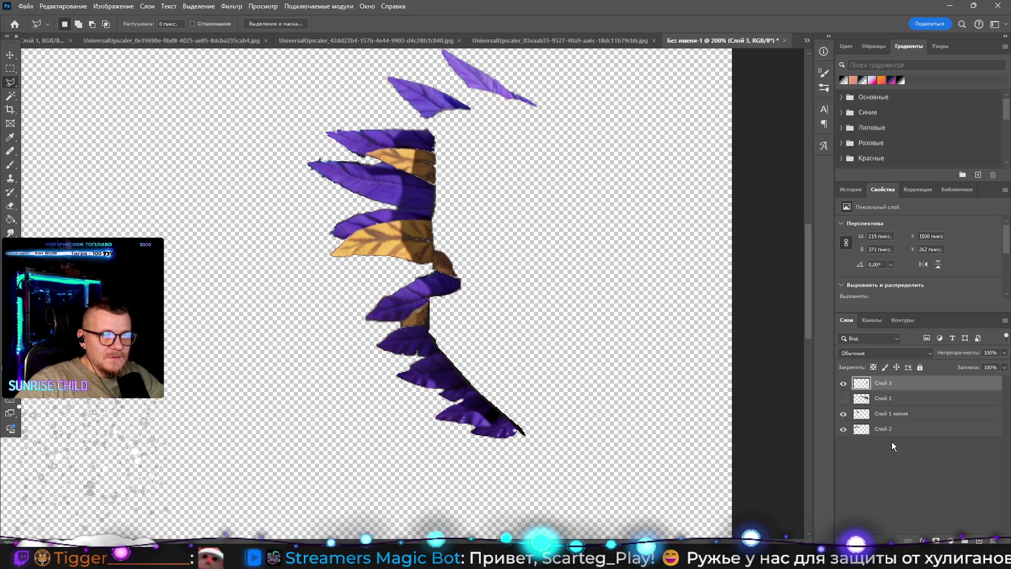
{"action": "left_click", "coordinate": [978, 541]}
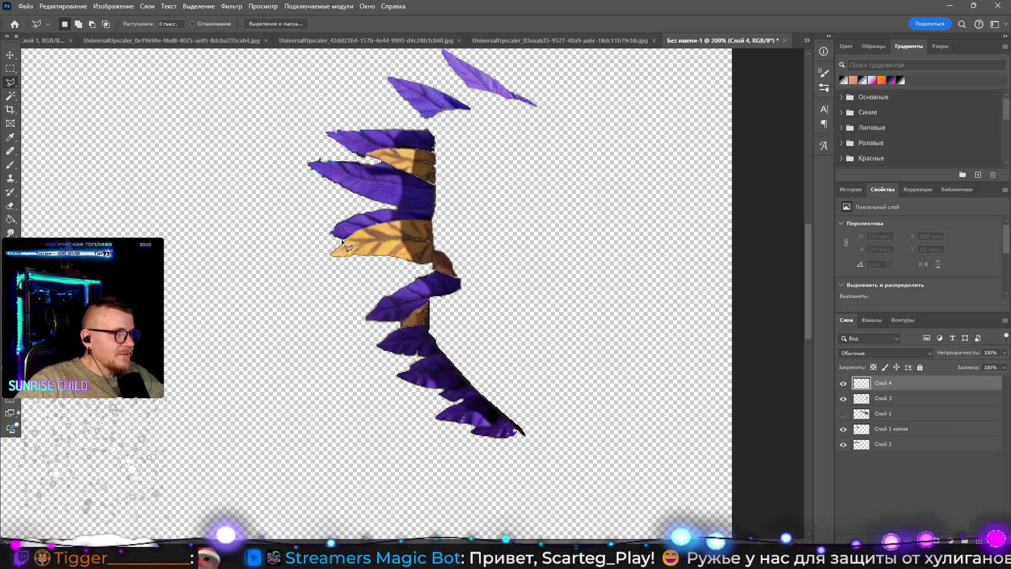
Step: Zoom in on the yellow leaf and set the Brush to 12 px
{"action": "key", "text": "z"}
{"action": "left_click", "coordinate": [380, 237]}
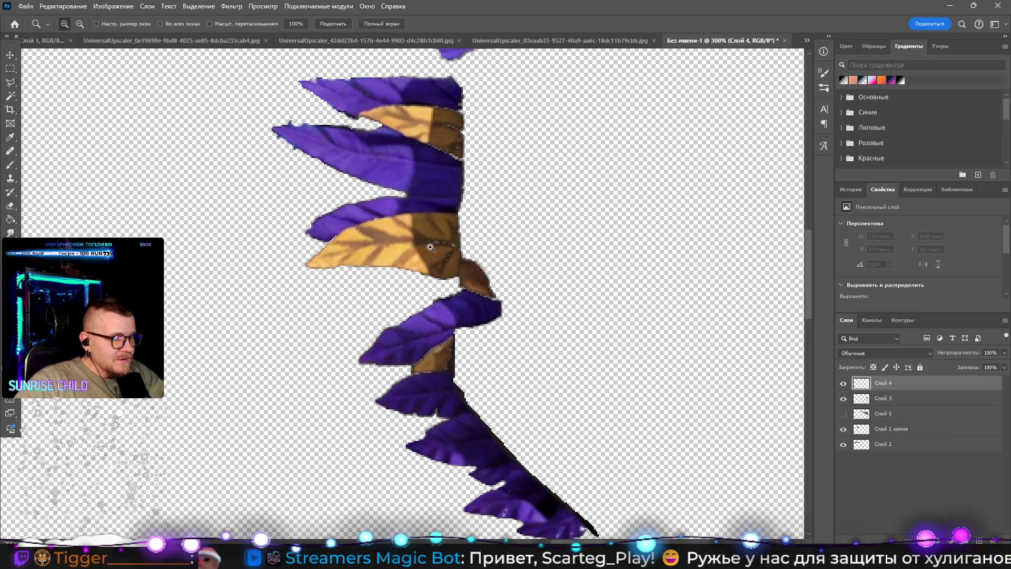
{"action": "key", "text": "i"}
{"action": "key", "text": "b"}
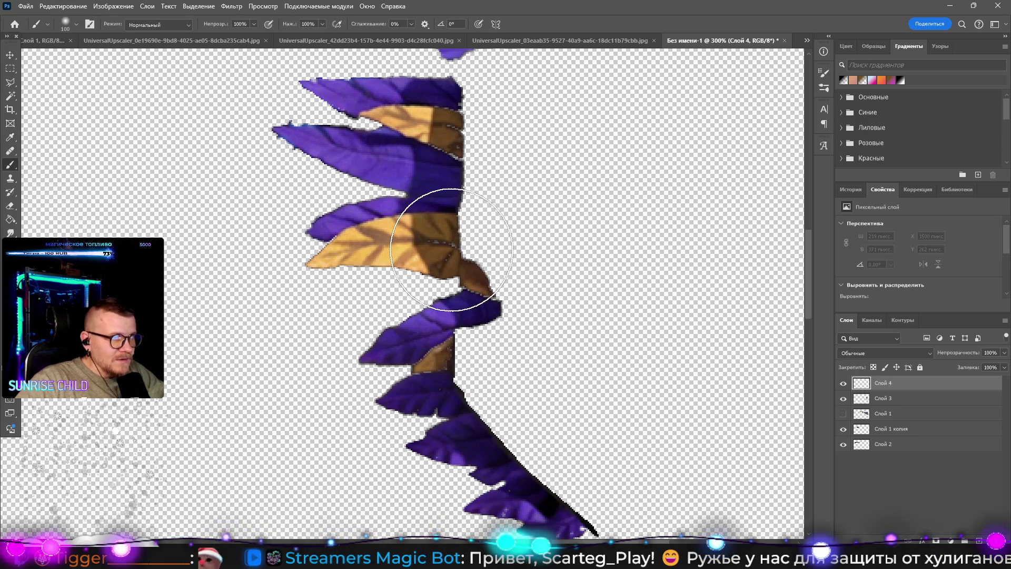
{"action": "right_click", "coordinate": [437, 264]}
{"action": "left_click_drag", "start_coordinate": [507, 149], "coordinate": [494, 156]}
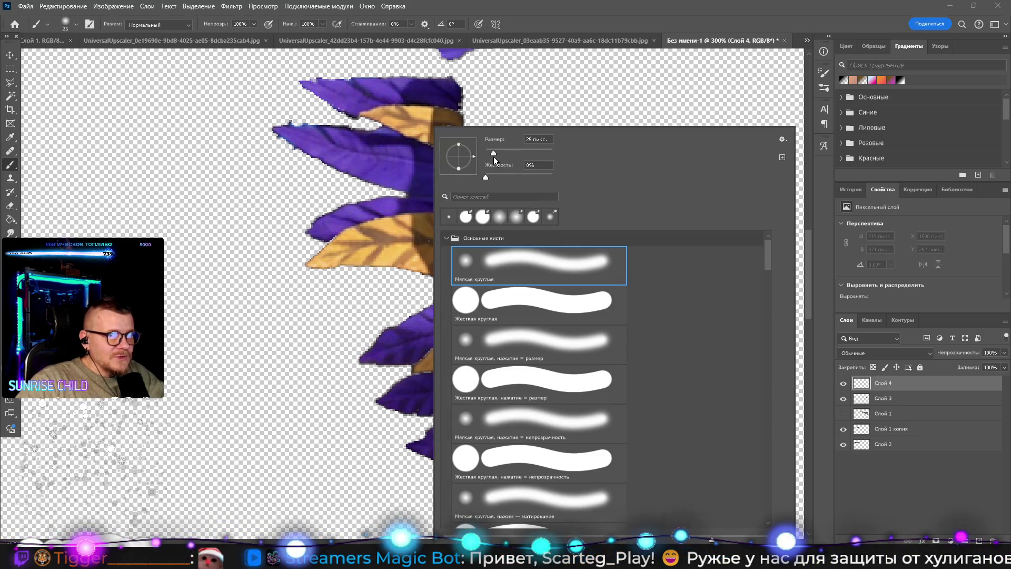
{"action": "left_click", "coordinate": [416, 252]}
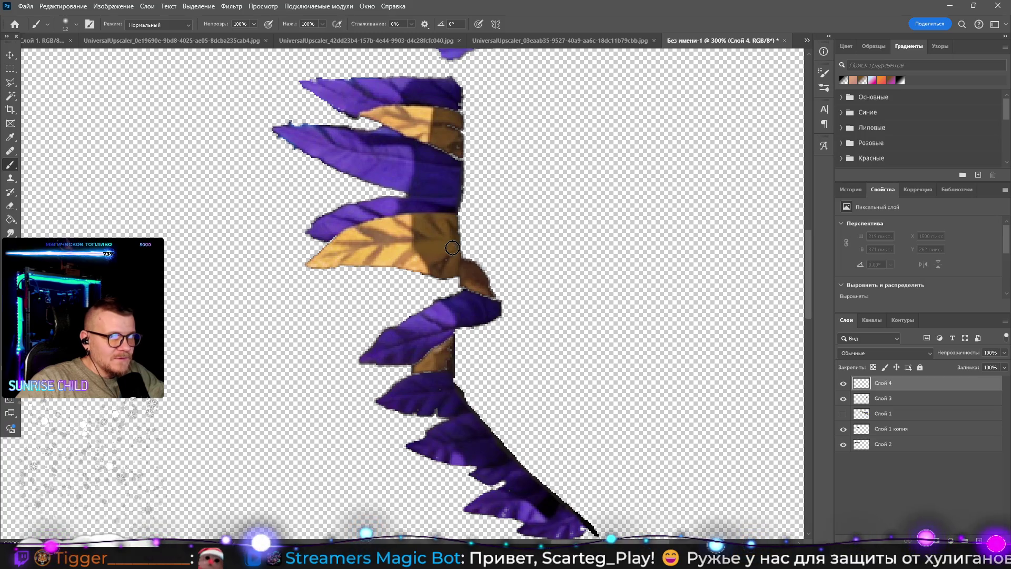
Step: Paint over the seams beside the yellow leaf using a colour sampled from the leaves
{"action": "left_click", "coordinate": [448, 246]}
{"action": "left_click", "coordinate": [445, 263]}
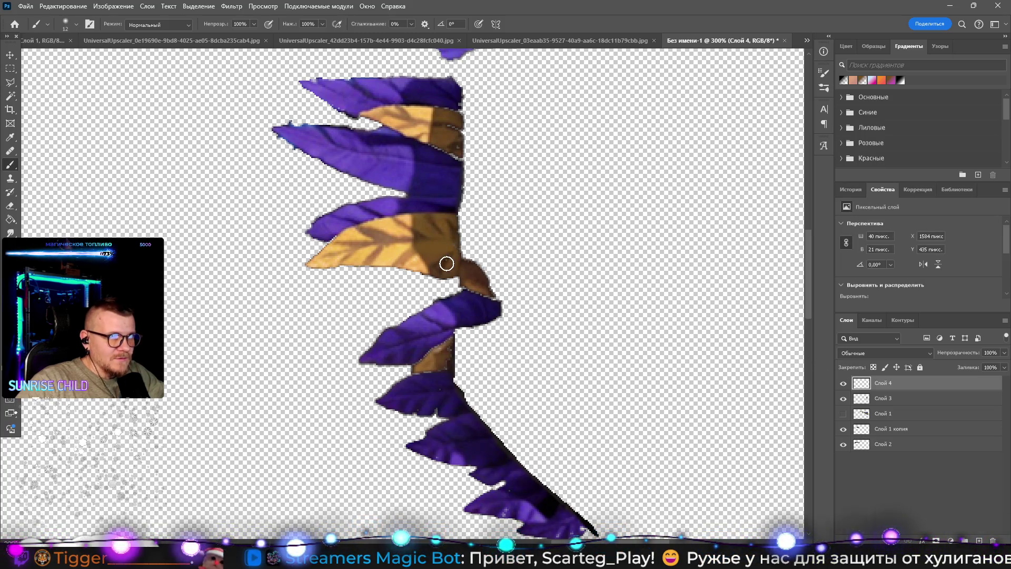
{"action": "key", "text": "i"}
{"action": "left_click", "coordinate": [418, 251]}
{"action": "key", "text": "b"}
{"action": "left_click_drag", "start_coordinate": [416, 253], "coordinate": [448, 105]}
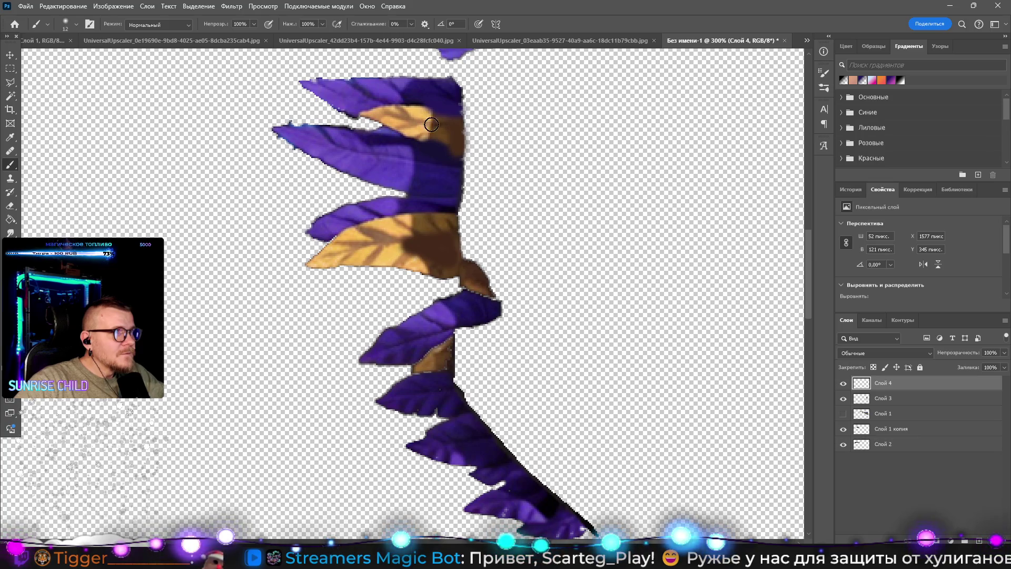
{"action": "mouse_move", "coordinate": [444, 337]}
{"action": "left_mouse_down"}
{"action": "mouse_move", "coordinate": [425, 292]}
{"action": "mouse_move", "coordinate": [428, 308]}
{"action": "mouse_move", "coordinate": [408, 318]}
{"action": "mouse_move", "coordinate": [435, 295]}
{"action": "mouse_move", "coordinate": [429, 324]}
{"action": "mouse_move", "coordinate": [399, 336]}
{"action": "mouse_move", "coordinate": [427, 350]}
{"action": "mouse_move", "coordinate": [400, 361]}
{"action": "mouse_move", "coordinate": [413, 361]}
{"action": "mouse_move", "coordinate": [457, 411]}
{"action": "mouse_move", "coordinate": [418, 413]}
{"action": "mouse_move", "coordinate": [494, 444]}
{"action": "mouse_move", "coordinate": [487, 470]}
{"action": "mouse_move", "coordinate": [550, 482]}
{"action": "left_mouse_up"}
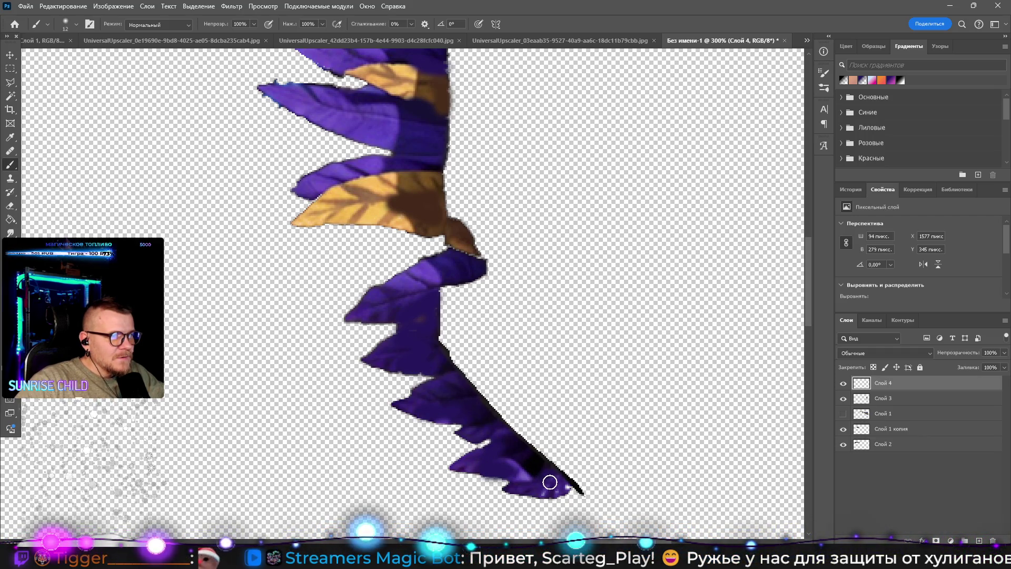
Step: Set brush hardness to 95% and dab dark purple on the left leaf tip and upper leaf
{"action": "left_click_drag", "start_coordinate": [332, 185], "coordinate": [395, 274]}
{"action": "right_click", "coordinate": [388, 279]}
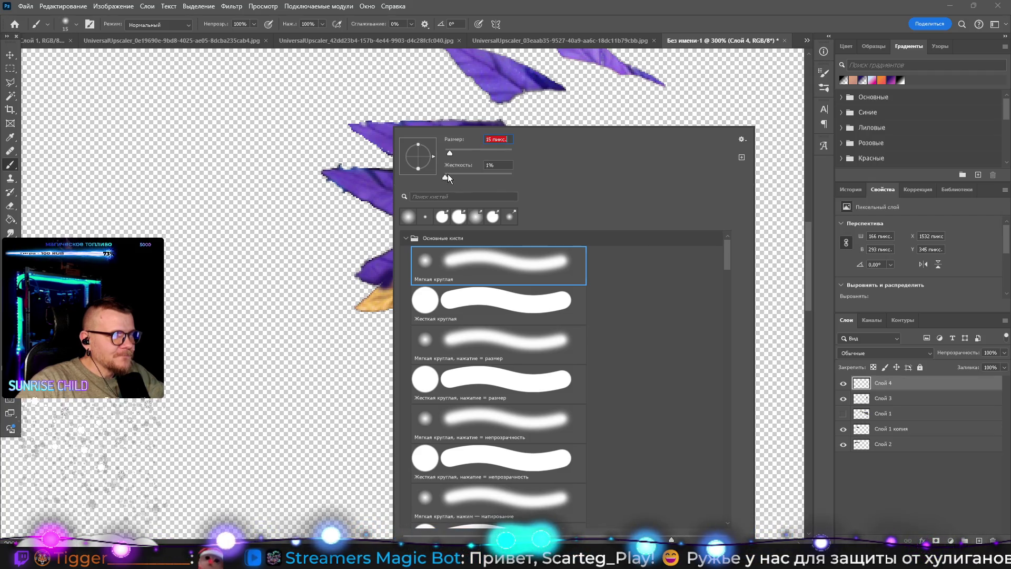
{"action": "left_click_drag", "start_coordinate": [445, 177], "coordinate": [509, 177]}
{"action": "key", "text": "Return"}
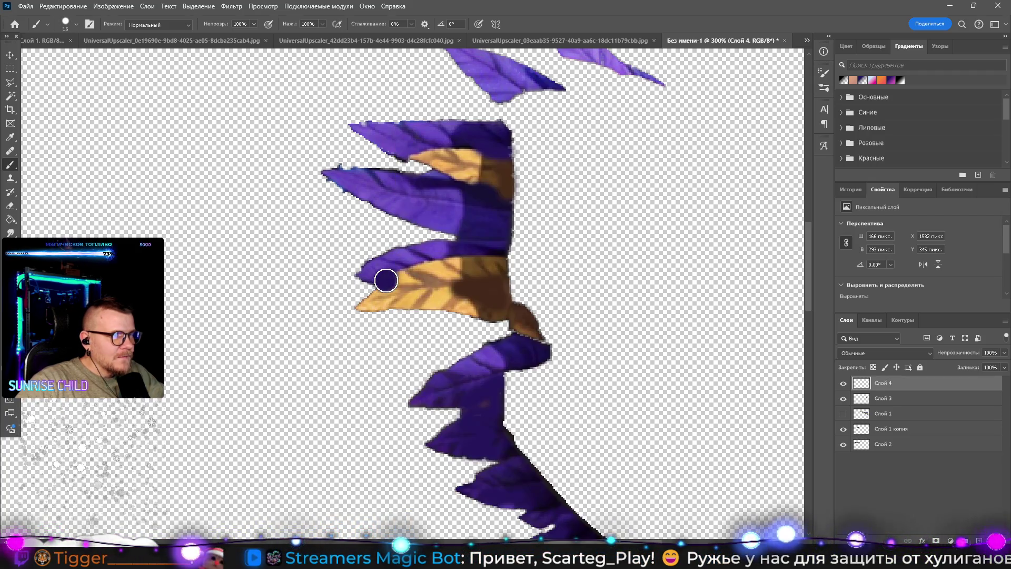
{"action": "left_click", "coordinate": [388, 280]}
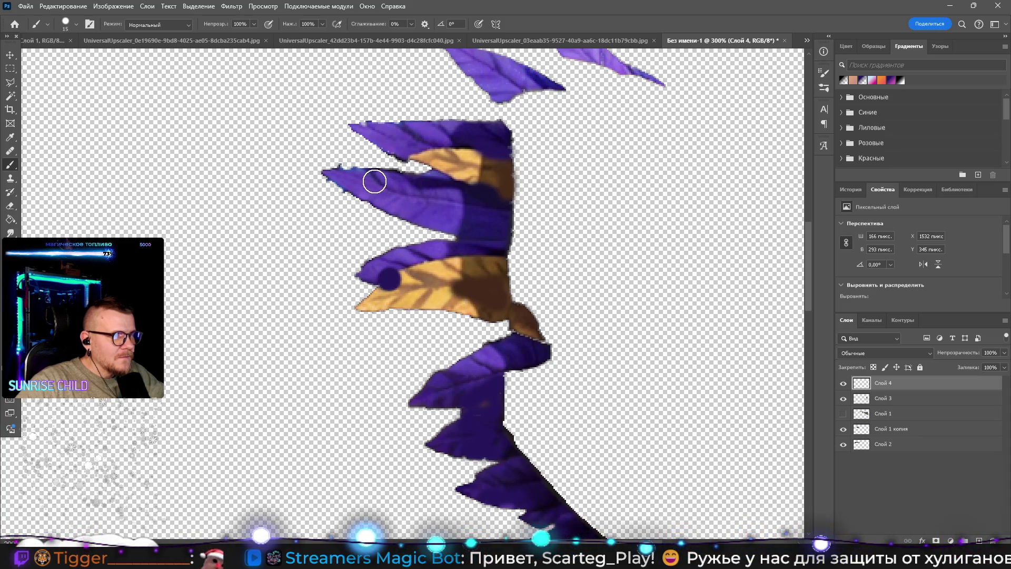
{"action": "left_click", "coordinate": [390, 141]}
Step: Undo a dot on the upper-right feather and sample the top feather's lighter purple
{"action": "left_click_drag", "start_coordinate": [463, 162], "coordinate": [411, 230]}
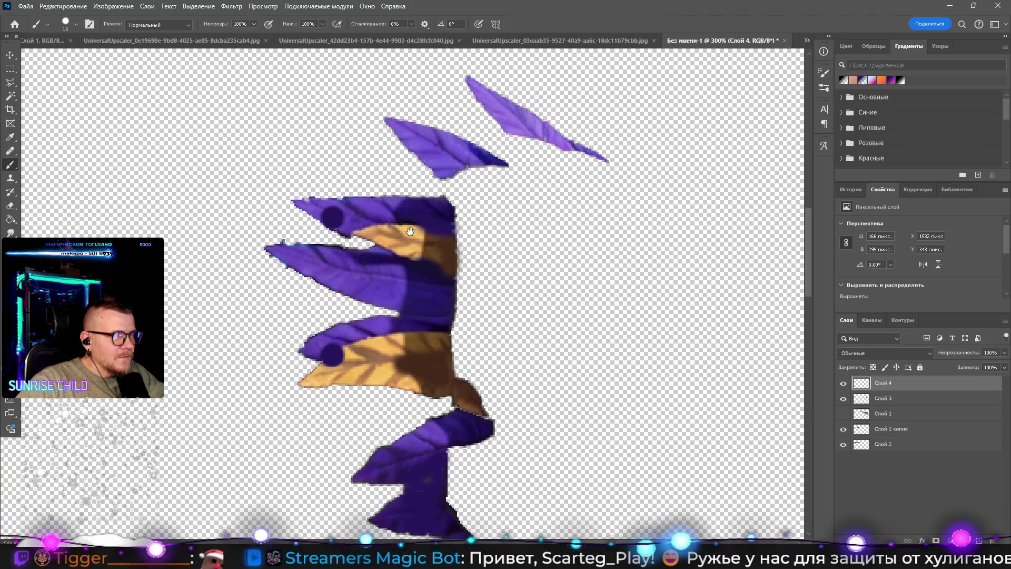
{"action": "right_click", "coordinate": [543, 119]}
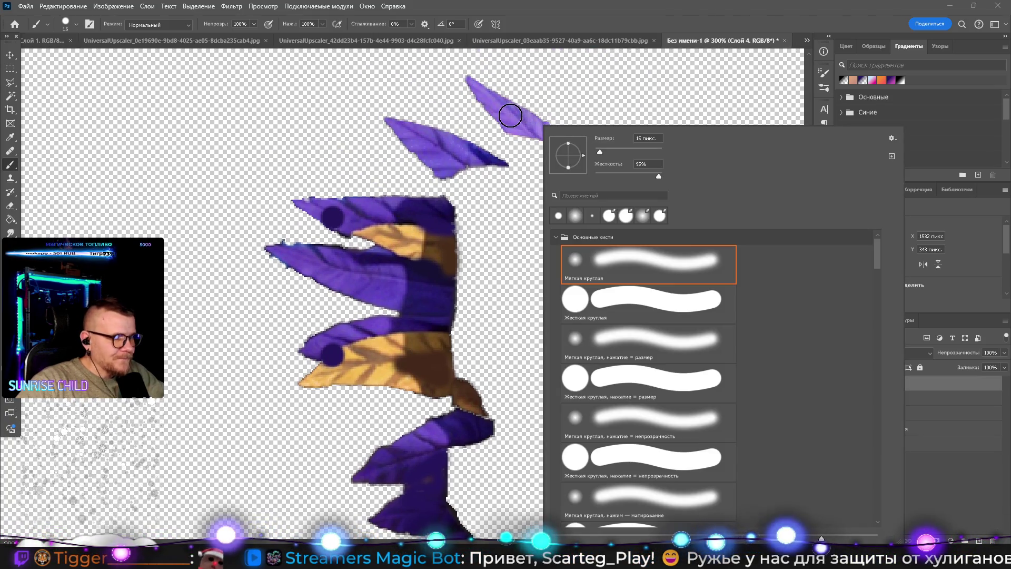
{"action": "left_click", "coordinate": [509, 116]}
{"action": "key", "text": "ctrl+z"}
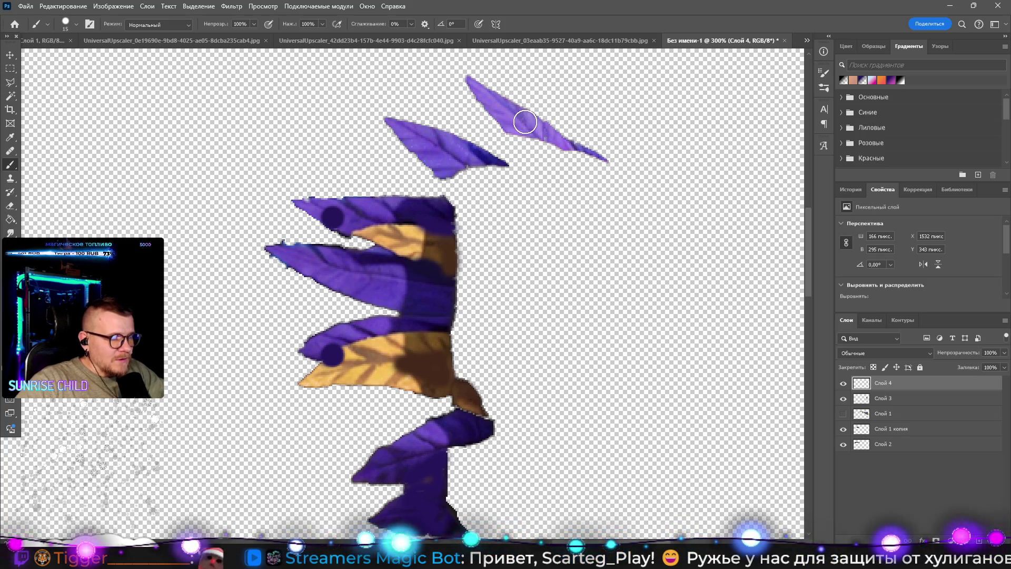
{"action": "key", "text": "i"}
{"action": "left_click", "coordinate": [521, 120]}
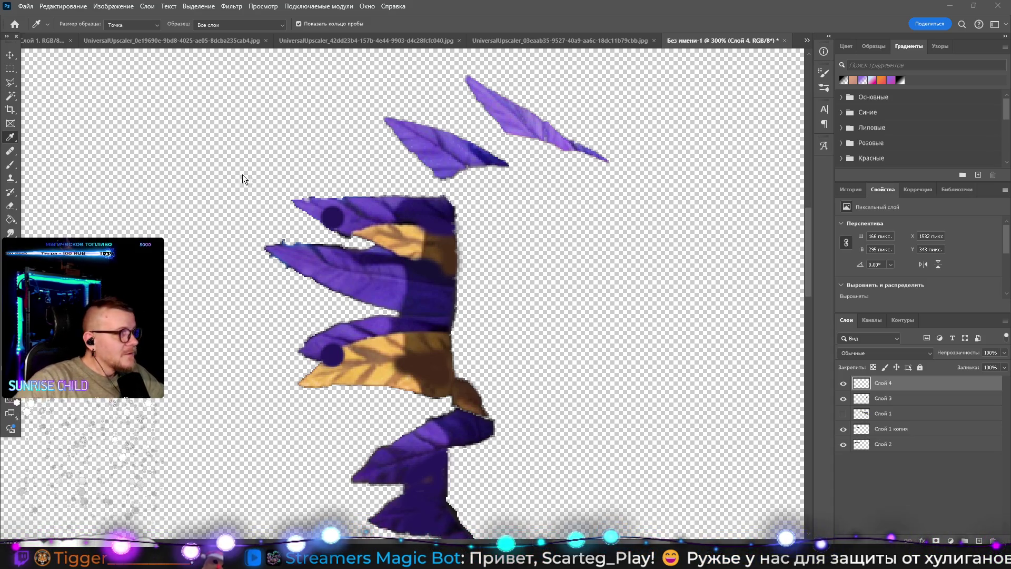
Step: Set the Eraser size to 7 px and make Слой 3 the active layer
{"action": "key", "text": "e"}
{"action": "right_click", "coordinate": [279, 219]}
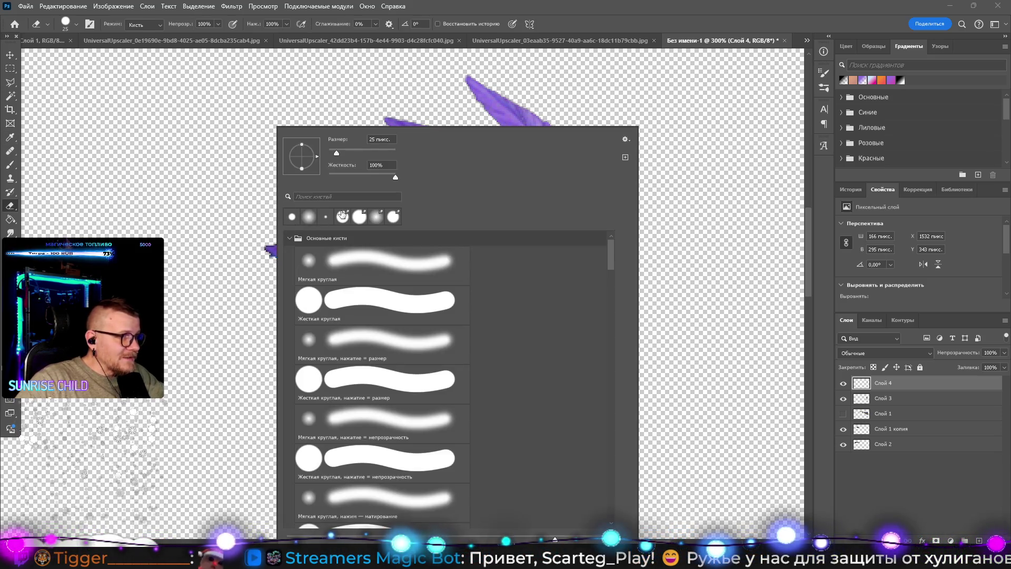
{"action": "left_click_drag", "start_coordinate": [338, 151], "coordinate": [330, 152]}
{"action": "key", "text": "Return"}
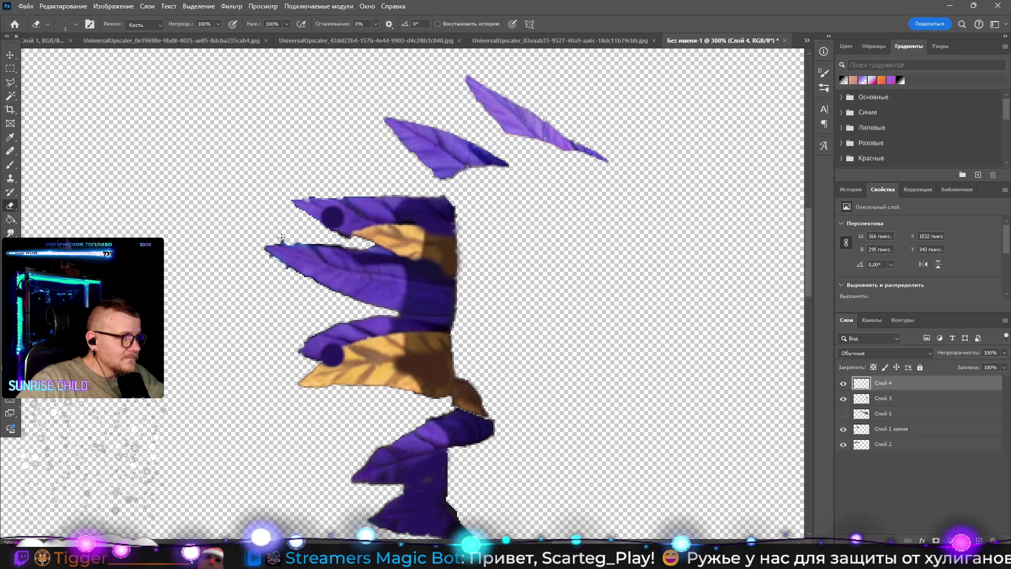
{"action": "right_click", "coordinate": [274, 228]}
{"action": "left_click_drag", "start_coordinate": [335, 152], "coordinate": [332, 153]}
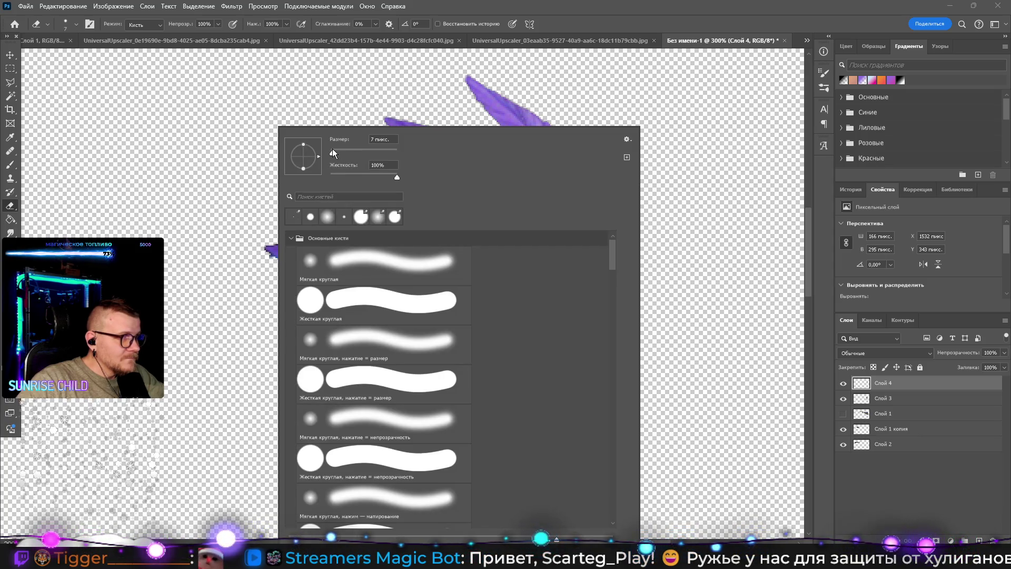
{"action": "left_click", "coordinate": [877, 401]}
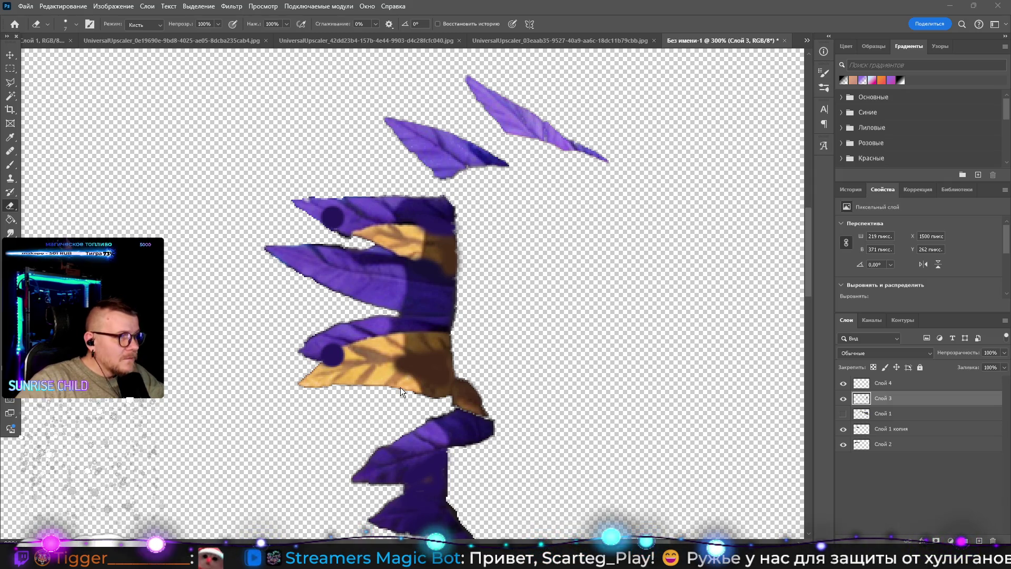
{"action": "scroll", "coordinate": [368, 311], "scroll_direction": "down", "scroll_amount": 5}
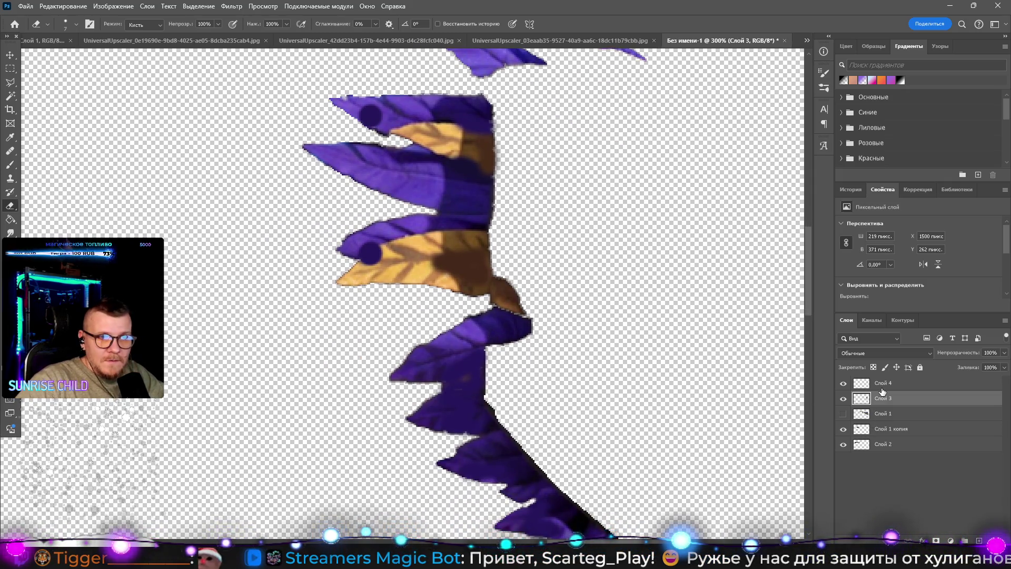
Step: Move Слой 4 below Слой 3 and zoom in on the top leaf tip
{"action": "left_click_drag", "start_coordinate": [882, 391], "coordinate": [882, 405]}
{"action": "key", "text": "z"}
{"action": "key", "text": "ctrl+minus"}
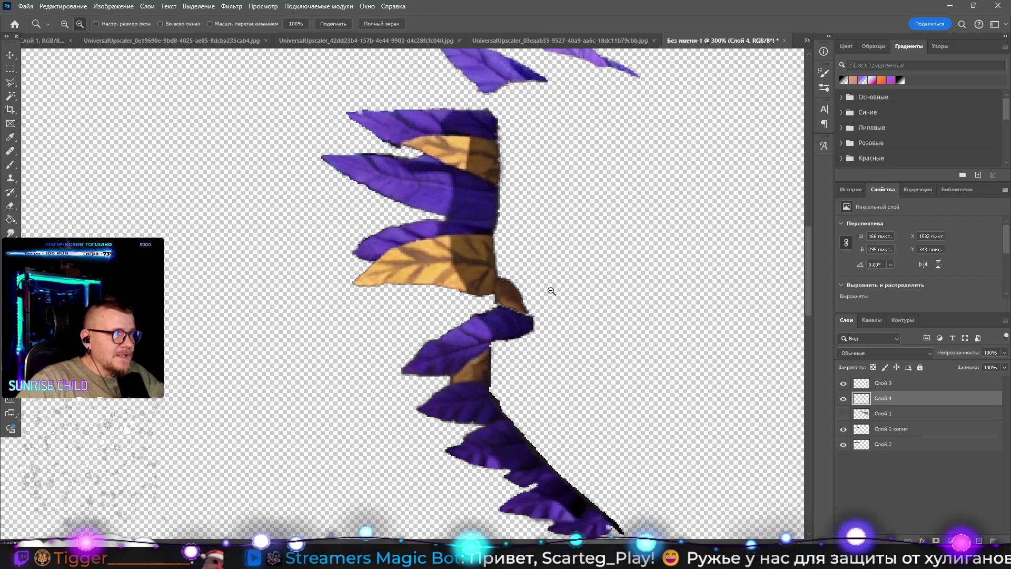
{"action": "key", "text": "ctrl+minus"}
{"action": "left_click", "coordinate": [571, 234]}
{"action": "left_click", "coordinate": [558, 230]}
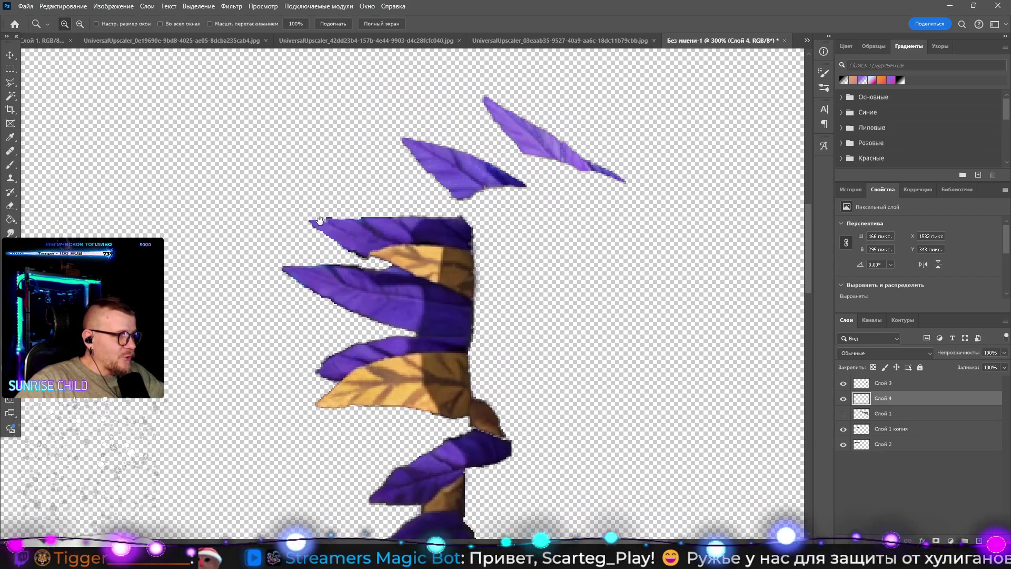
{"action": "left_click", "coordinate": [320, 220]}
{"action": "left_click", "coordinate": [318, 226]}
Step: Lasso the gap at the leaf tip and run Content-Aware Fill on it
{"action": "key", "text": "l"}
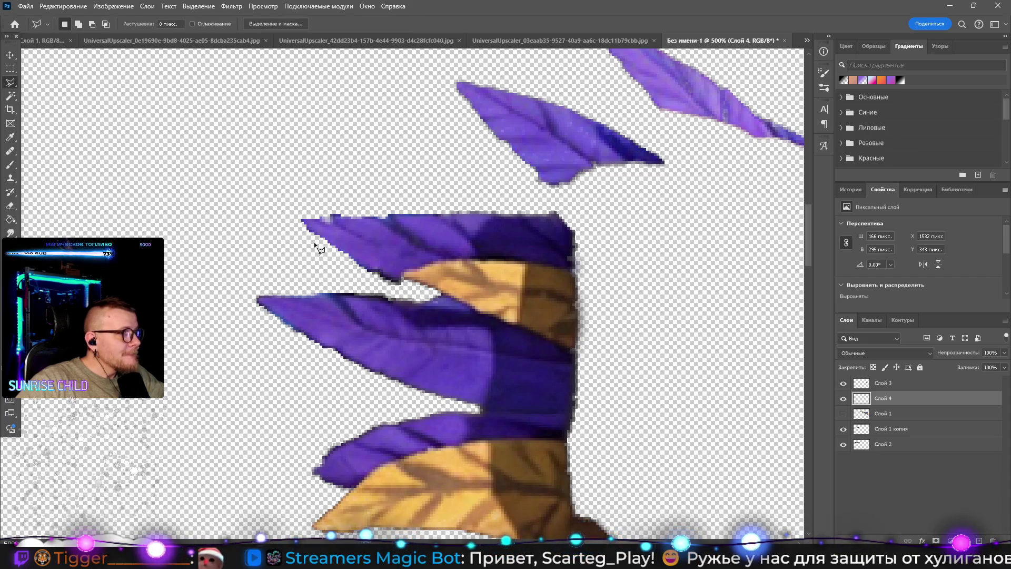
{"action": "left_click", "coordinate": [322, 224]}
{"action": "left_click", "coordinate": [340, 218]}
{"action": "left_click", "coordinate": [337, 228]}
{"action": "double_click", "coordinate": [326, 230]}
{"action": "right_click", "coordinate": [334, 227]}
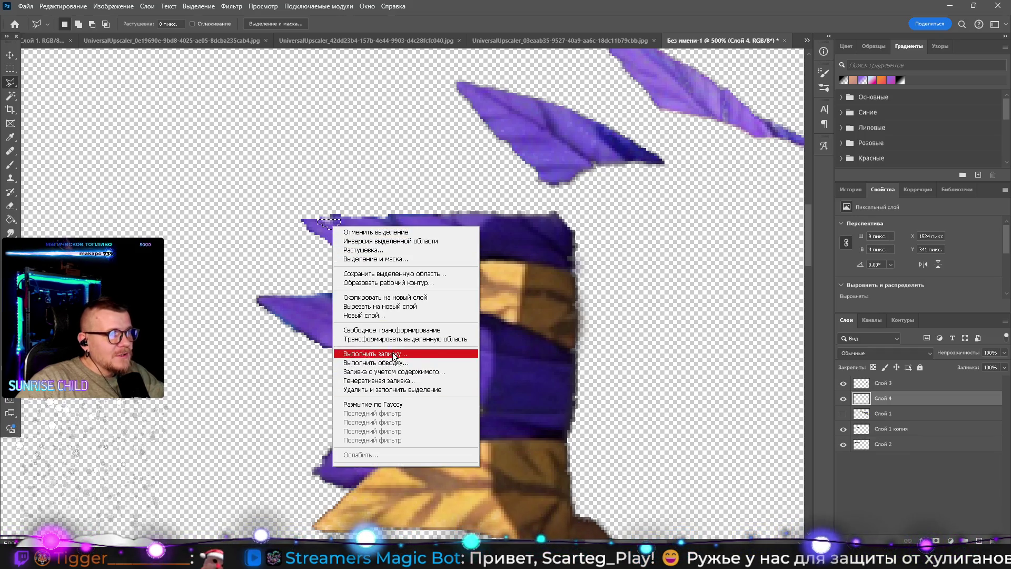
{"action": "left_click", "coordinate": [392, 371]}
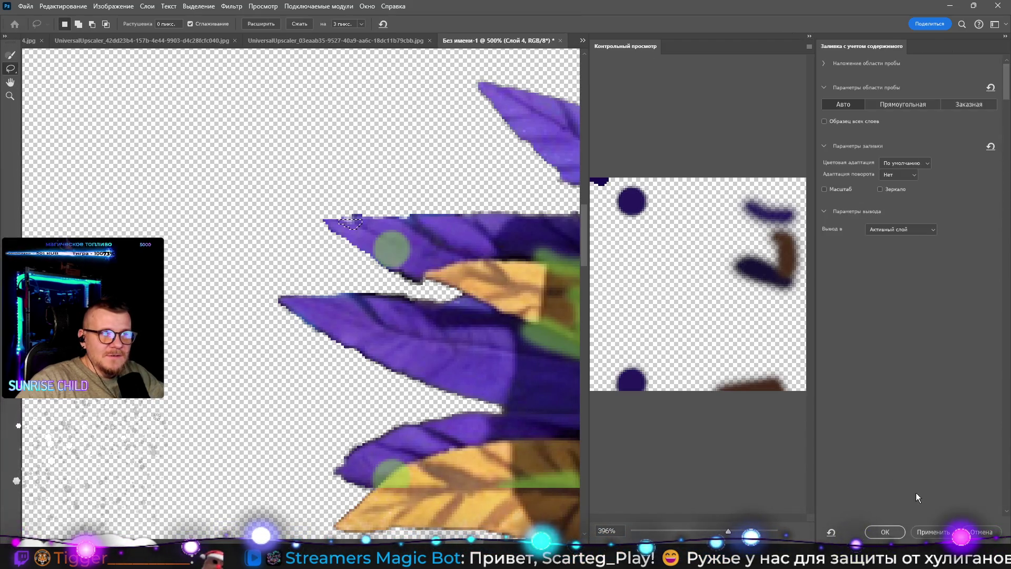
Step: Cancel the content-aware fill and zoom back out to the collar
{"action": "left_click", "coordinate": [978, 526]}
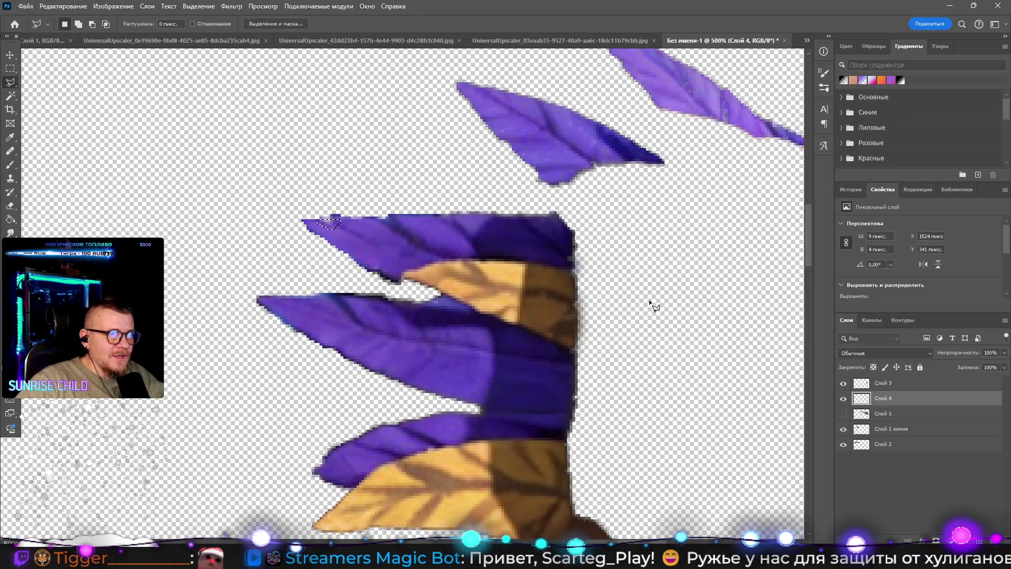
{"action": "key", "text": "z"}
{"action": "left_click", "coordinate": [653, 303], "text": "alt"}
{"action": "scroll", "coordinate": [668, 300], "scroll_direction": "right", "scroll_amount": 3}
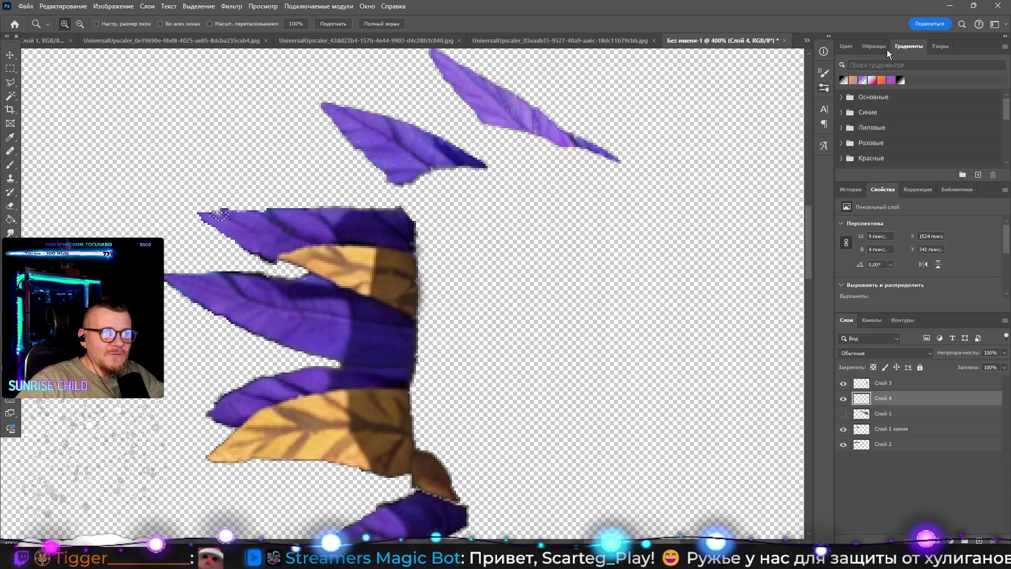
Step: Merge Слой 4 into Слой 3, then briefly solo the merged layer to check it
{"action": "left_click", "coordinate": [885, 382], "text": "ctrl"}
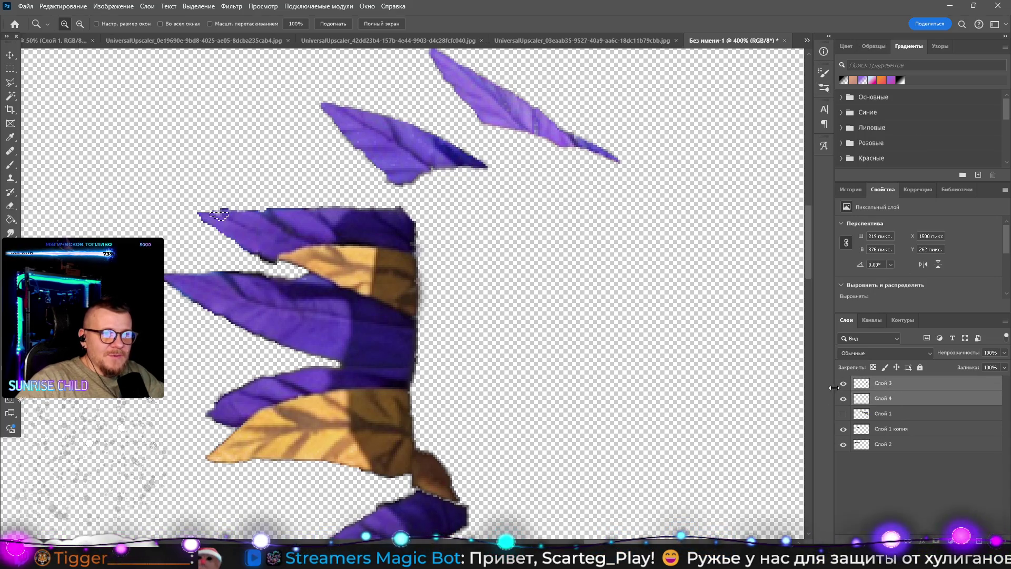
{"action": "right_click", "coordinate": [895, 383]}
{"action": "left_click", "coordinate": [897, 210]}
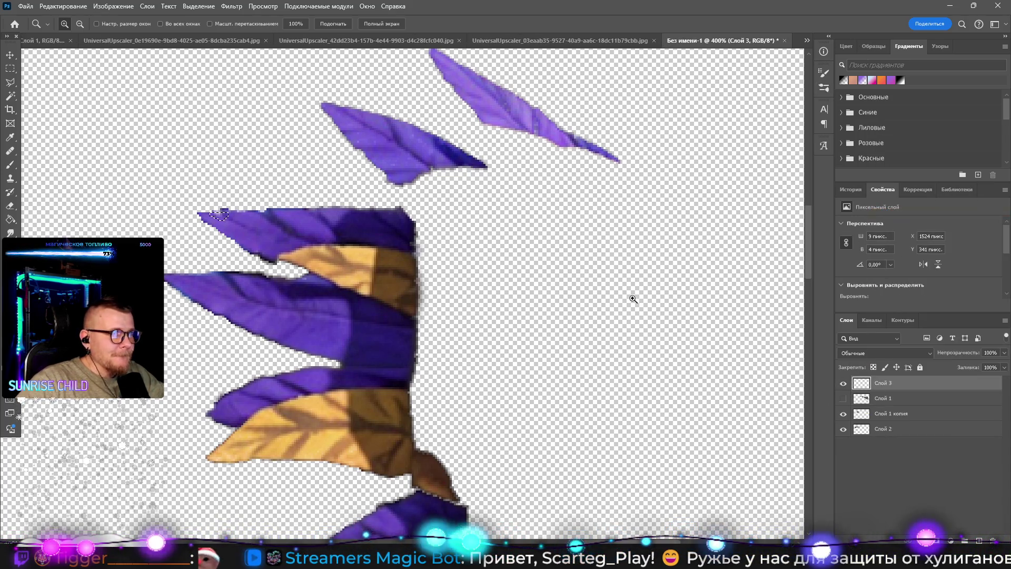
{"action": "left_click", "coordinate": [843, 383], "text": "alt"}
{"action": "left_click", "coordinate": [843, 383], "text": "alt"}
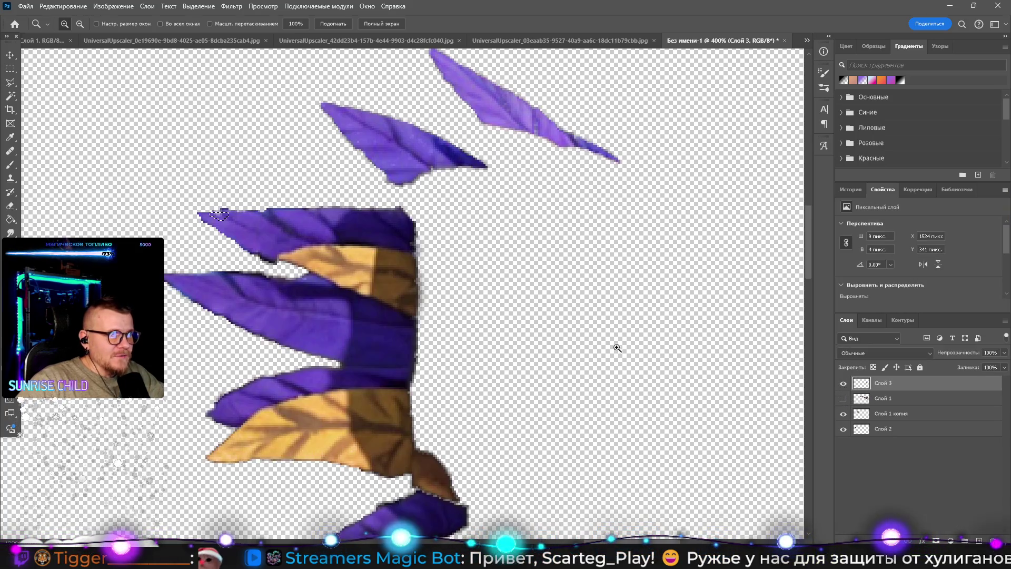
Step: At 300% zoom, start a Polygonal Lasso outline down the collar's right edge
{"action": "left_click", "coordinate": [474, 338], "text": "alt"}
{"action": "left_click_drag", "start_coordinate": [496, 293], "coordinate": [457, 244]}
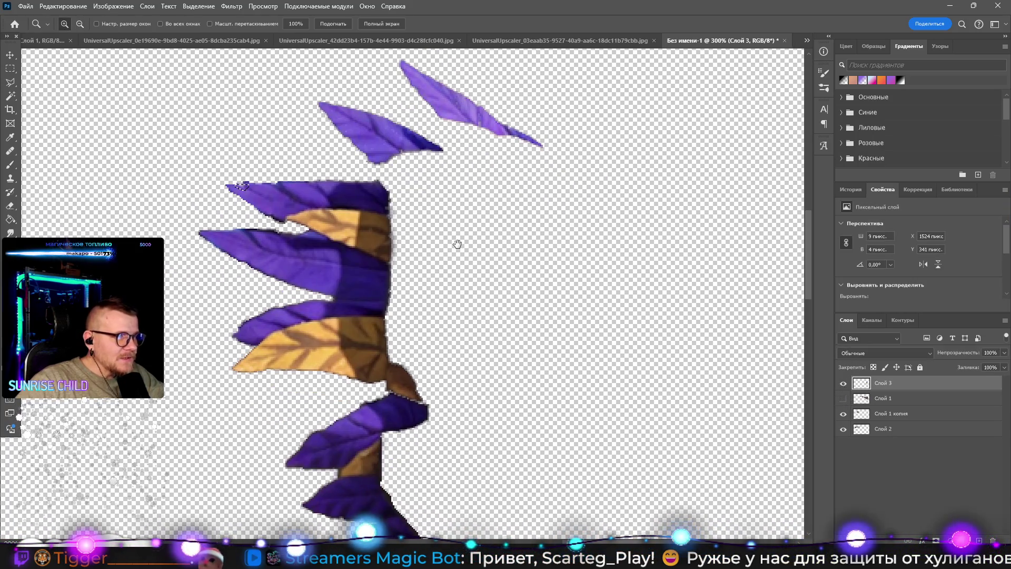
{"action": "key", "text": "l"}
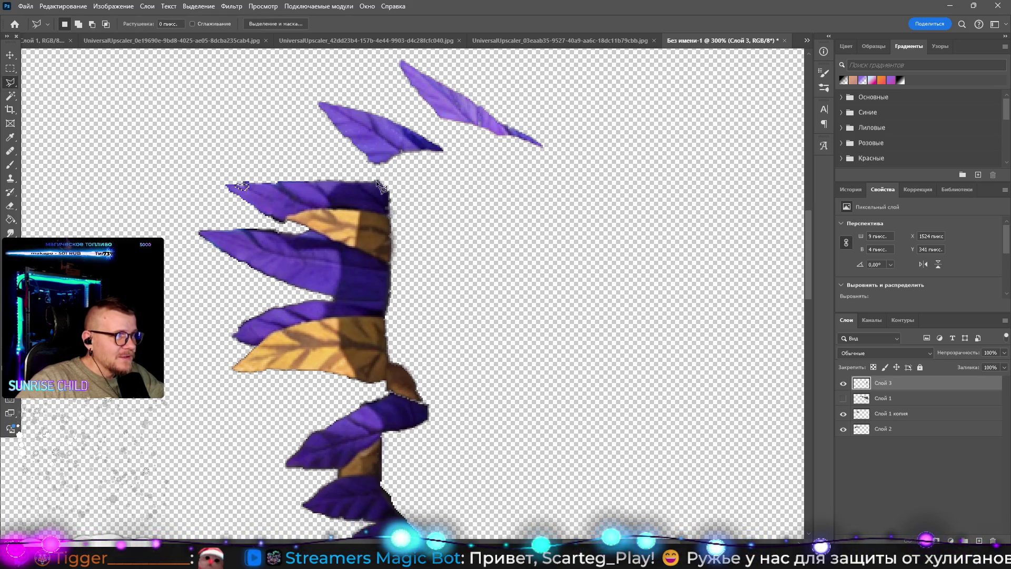
{"action": "left_click", "coordinate": [377, 181]}
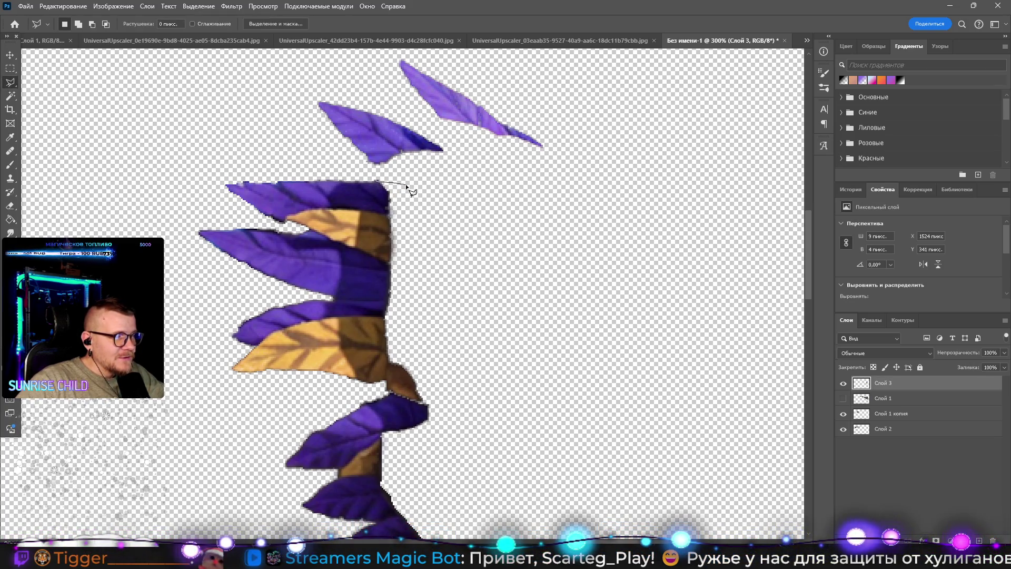
{"action": "left_click", "coordinate": [407, 184]}
{"action": "left_click", "coordinate": [411, 203]}
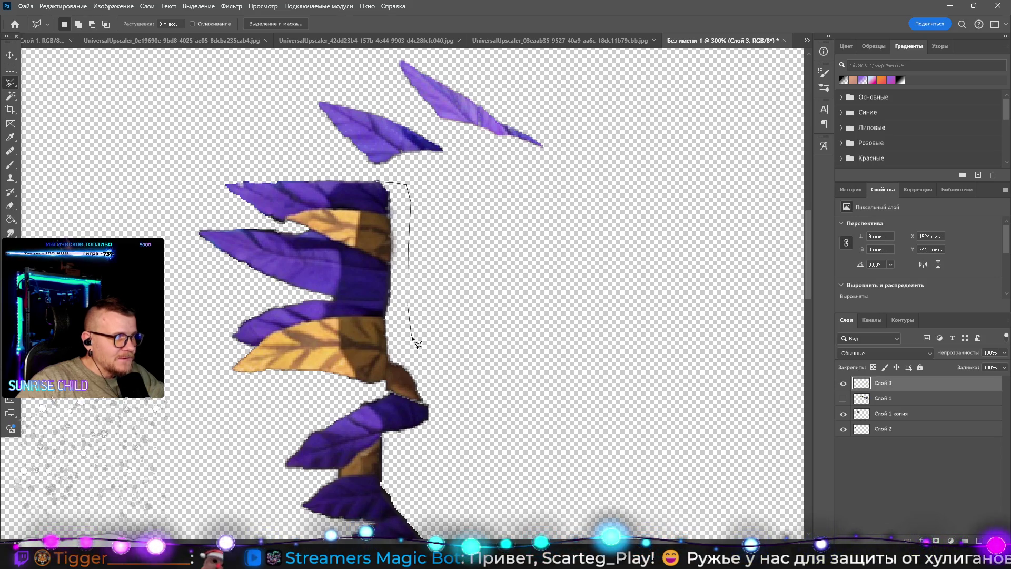
{"action": "left_click_drag", "start_coordinate": [411, 337], "coordinate": [420, 361]}
{"action": "left_click_drag", "start_coordinate": [445, 429], "coordinate": [434, 337]}
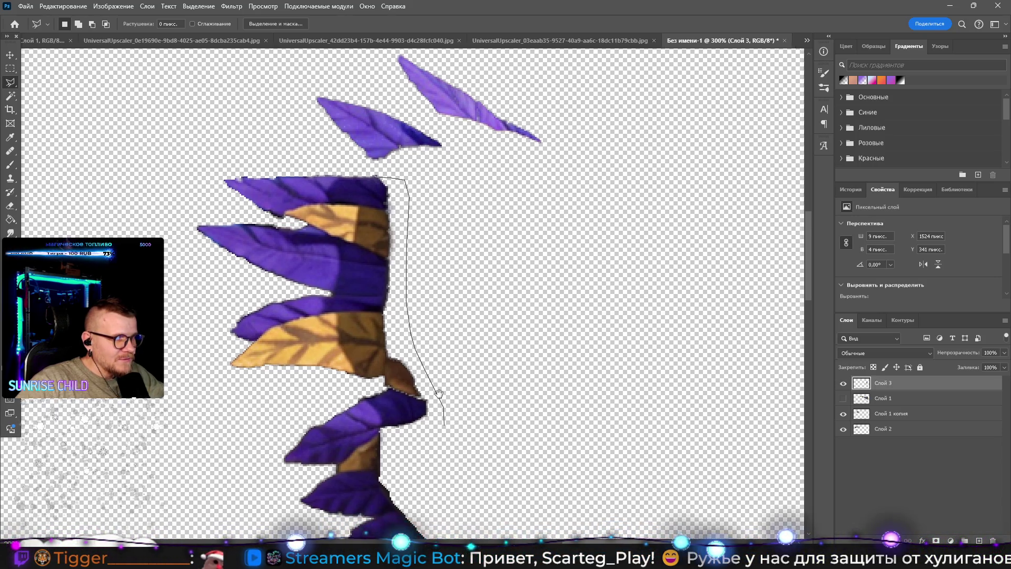
Step: Continue the outline around the lower leaves to the bottom tip and close the selection
{"action": "left_click", "coordinate": [421, 356]}
{"action": "left_click", "coordinate": [392, 358]}
{"action": "left_click", "coordinate": [388, 383]}
{"action": "left_click", "coordinate": [407, 421]}
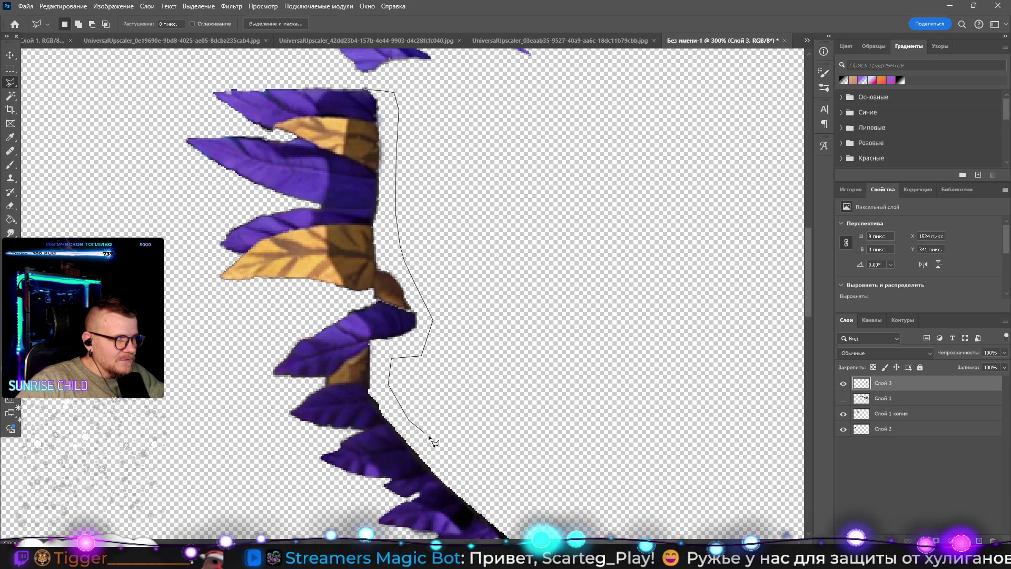
{"action": "left_click_drag", "start_coordinate": [474, 481], "coordinate": [406, 333]}
{"action": "left_click", "coordinate": [432, 353]}
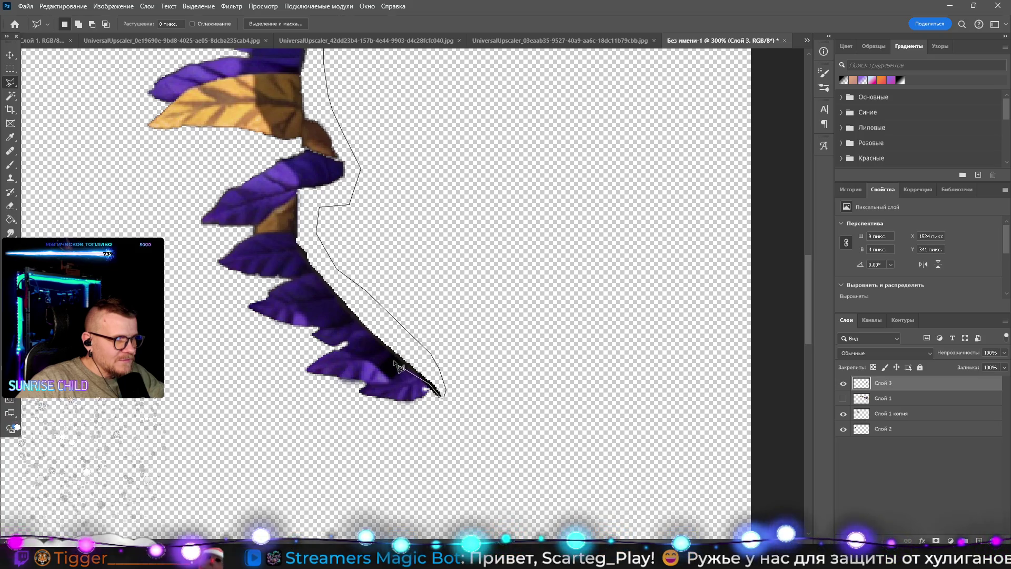
{"action": "left_click", "coordinate": [297, 242]}
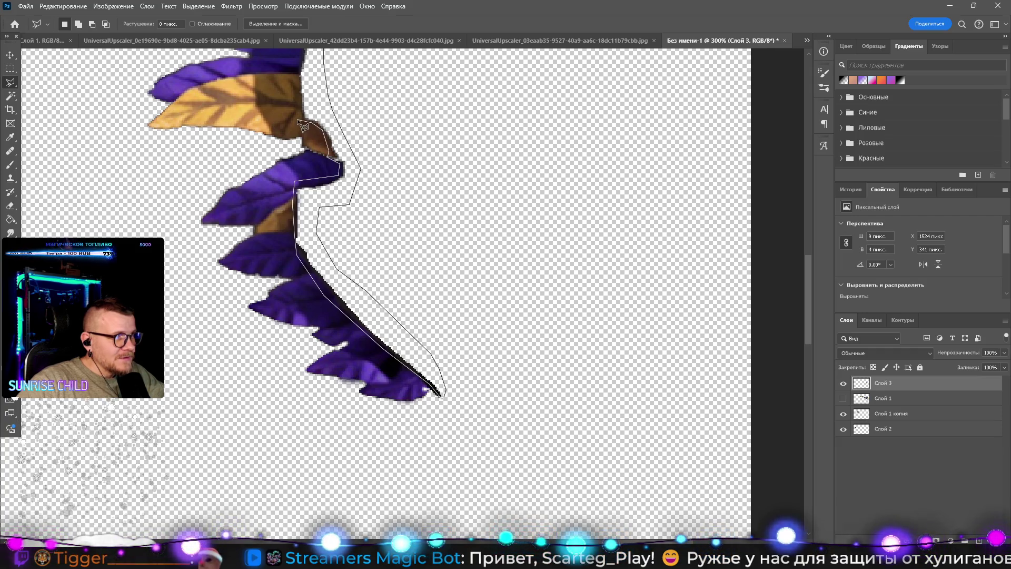
{"action": "left_click_drag", "start_coordinate": [292, 79], "coordinate": [274, 196]}
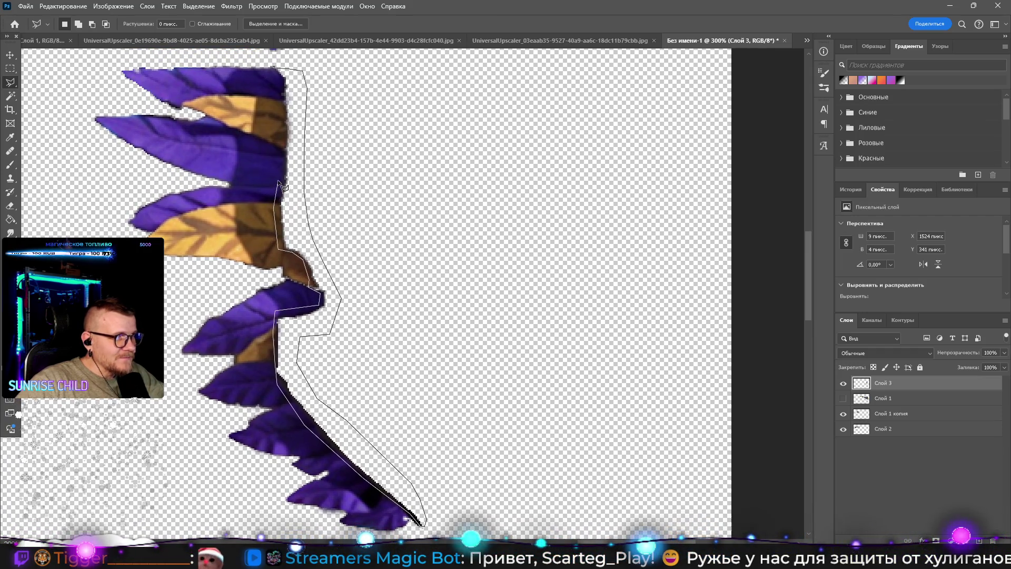
{"action": "left_click", "coordinate": [277, 124]}
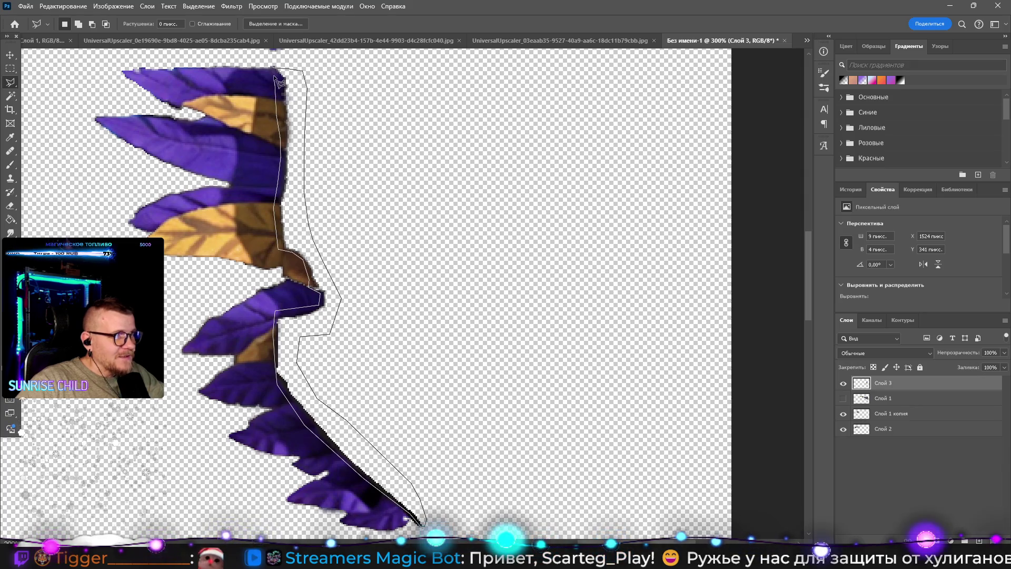
{"action": "left_click", "coordinate": [275, 72]}
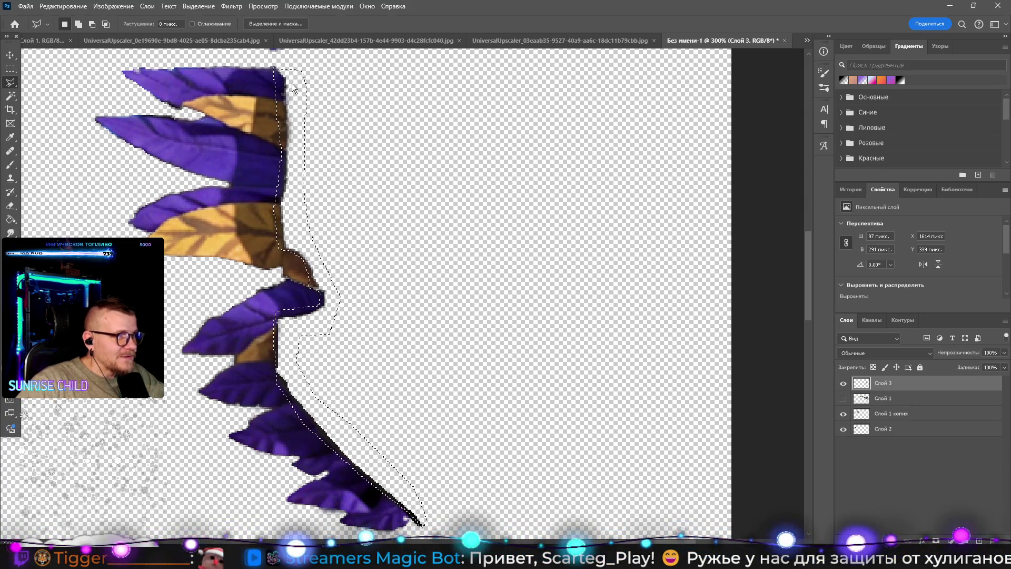
Step: Set up Content-Aware Fill with Rotation Adaptation Максимум and Color Adaptation Очень высокий
{"action": "right_click", "coordinate": [292, 83]}
{"action": "left_click", "coordinate": [347, 229]}
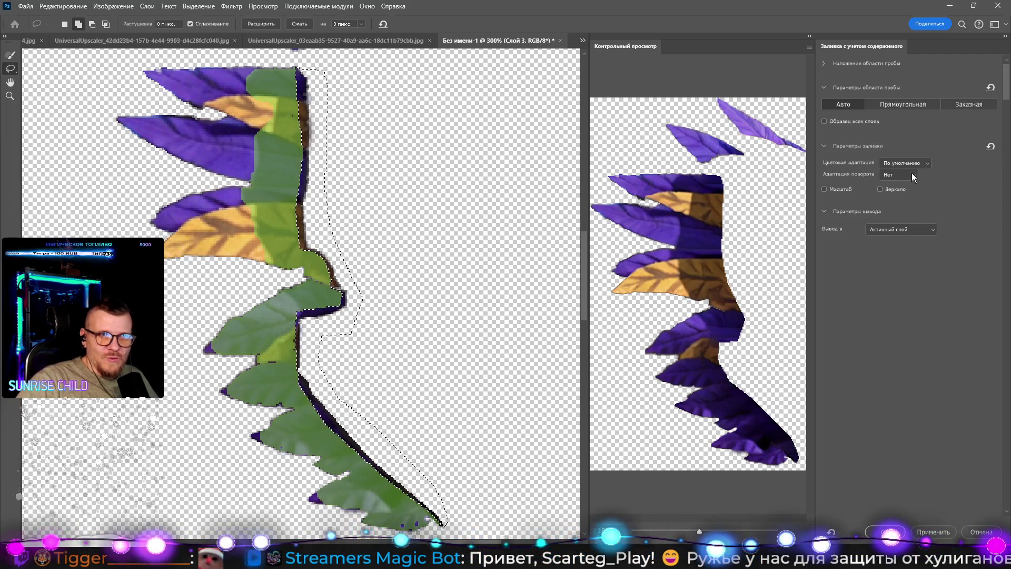
{"action": "left_click", "coordinate": [914, 175]}
{"action": "left_click", "coordinate": [904, 196]}
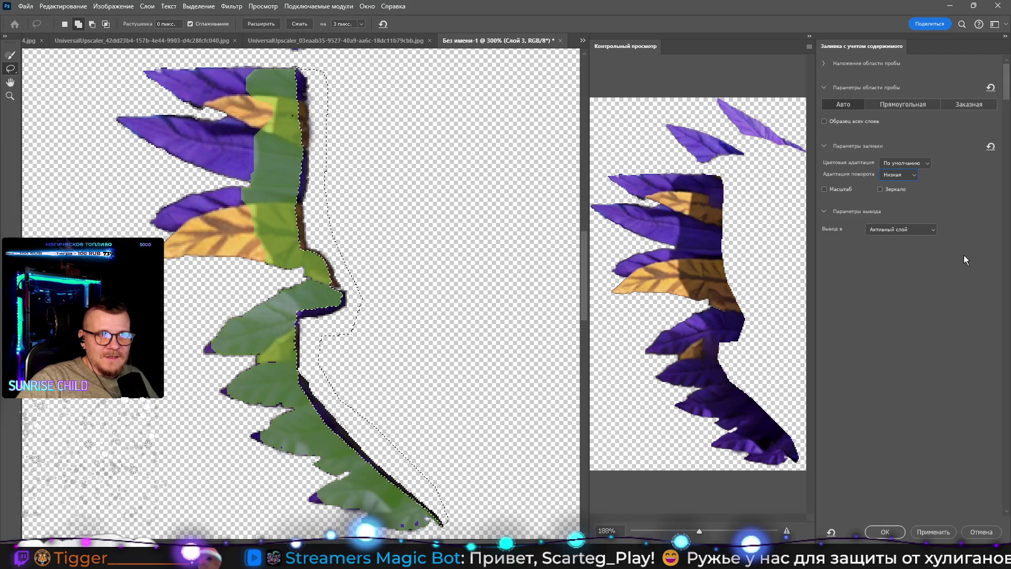
{"action": "left_click", "coordinate": [914, 175]}
{"action": "left_click", "coordinate": [894, 219]}
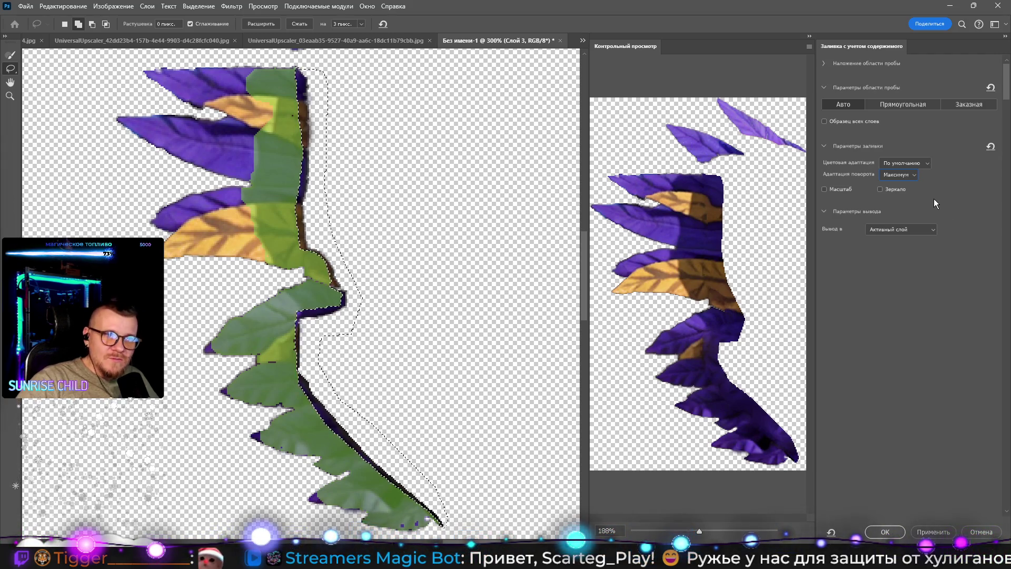
{"action": "left_click", "coordinate": [903, 229]}
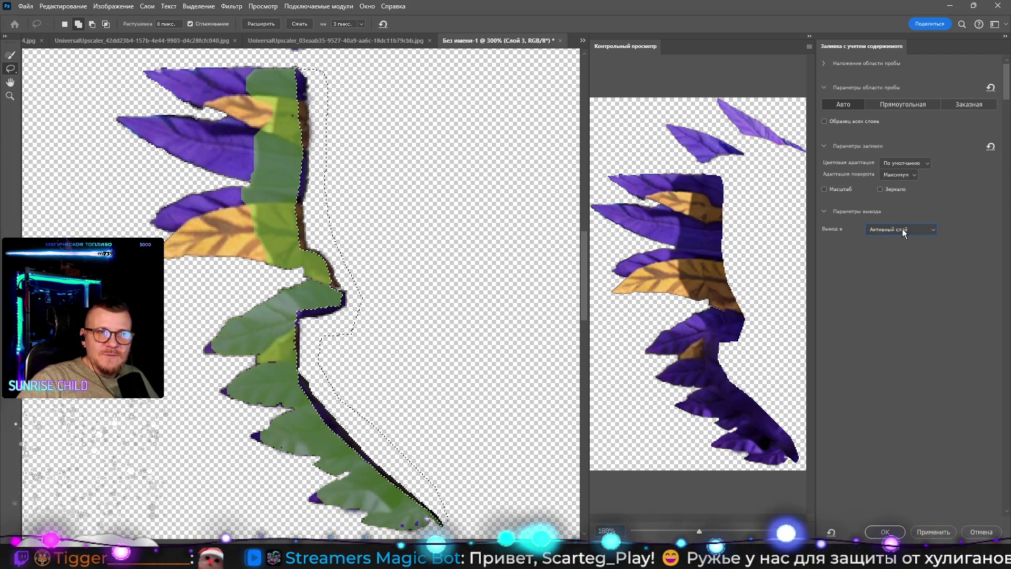
{"action": "left_click", "coordinate": [914, 164]}
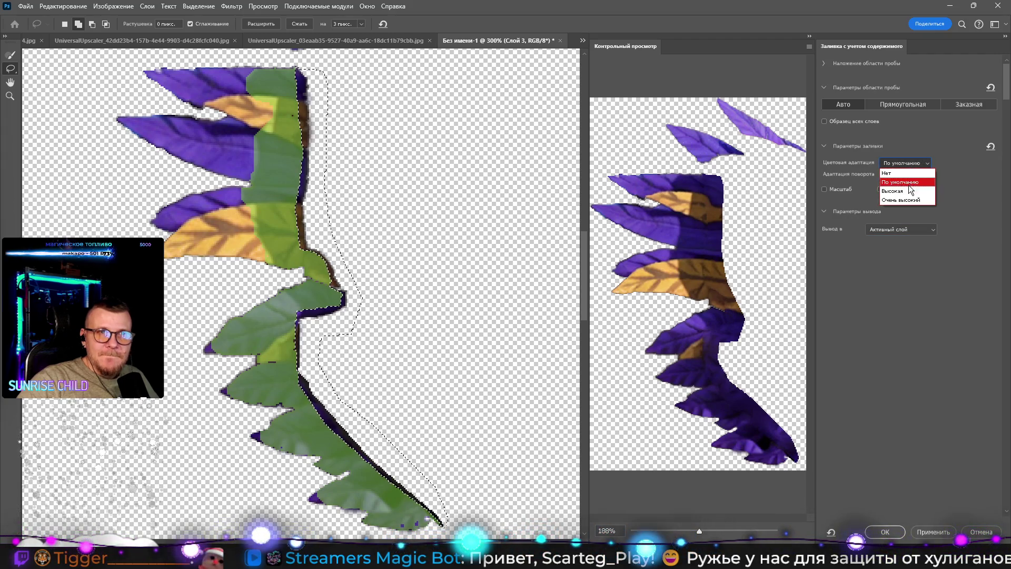
{"action": "left_click", "coordinate": [901, 200]}
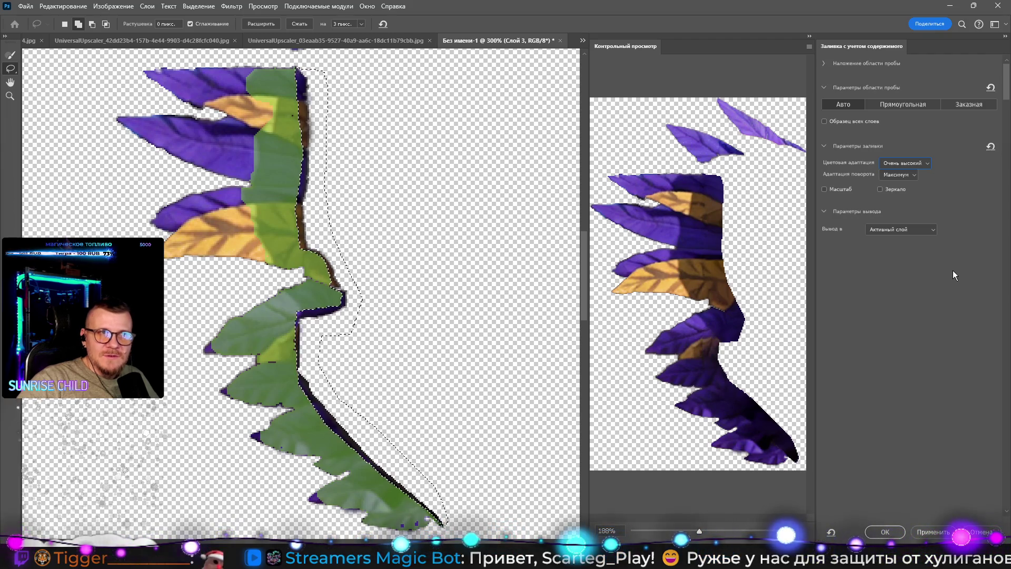
Step: Apply the fill to the collar's right-edge strip and zoom in on the result
{"action": "left_click", "coordinate": [923, 532]}
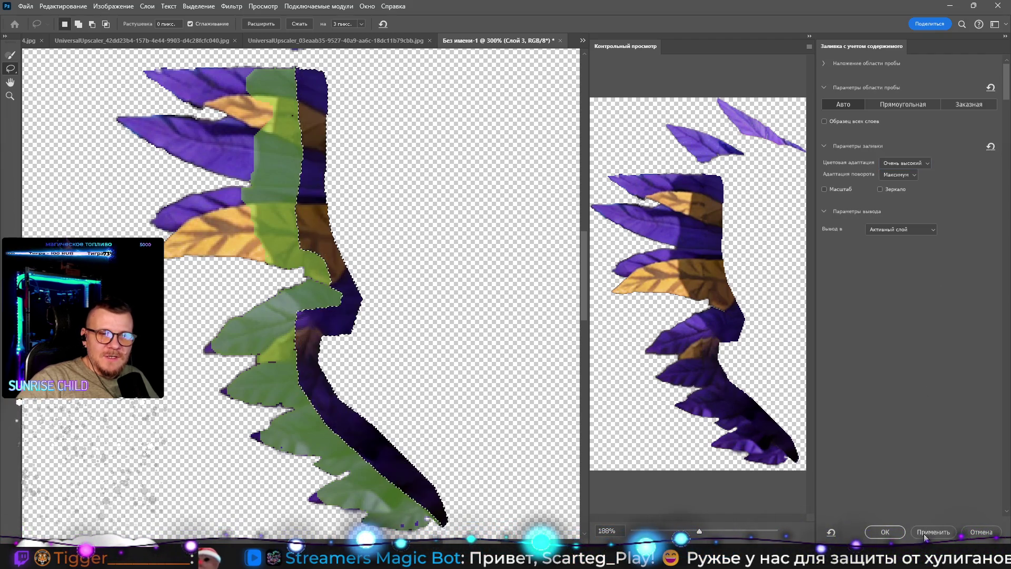
{"action": "left_click", "coordinate": [885, 531]}
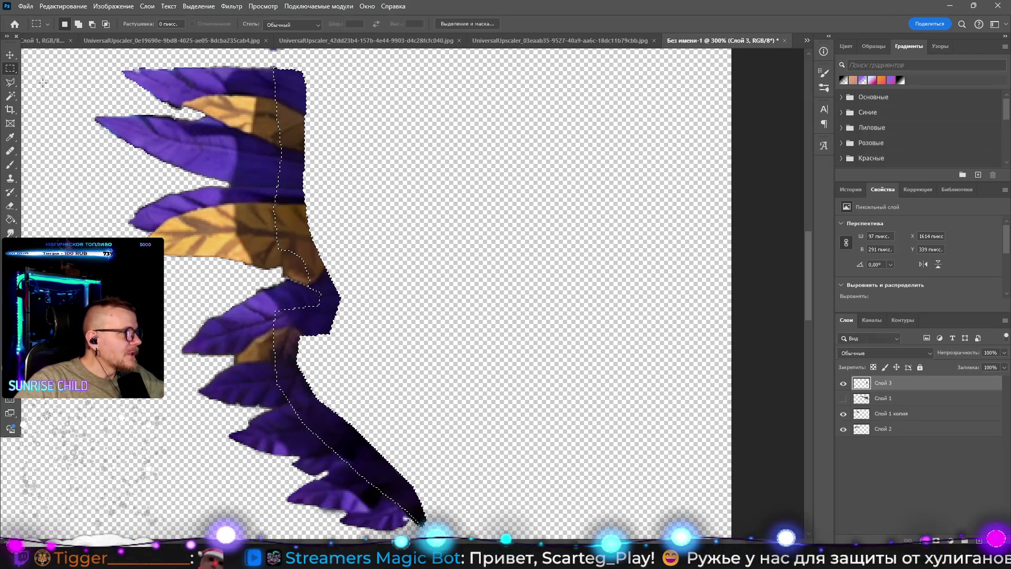
{"action": "key", "text": "z"}
{"action": "left_click", "coordinate": [339, 224]}
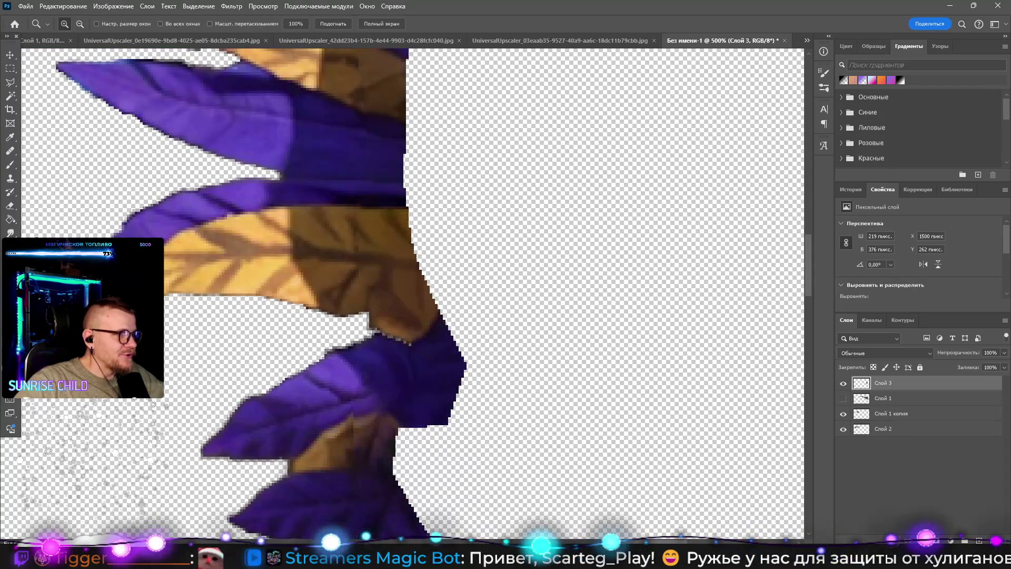
Step: Switch to the Smudge Tool with a 7 px brush
{"action": "key", "text": "r"}
{"action": "right_click", "coordinate": [379, 241]}
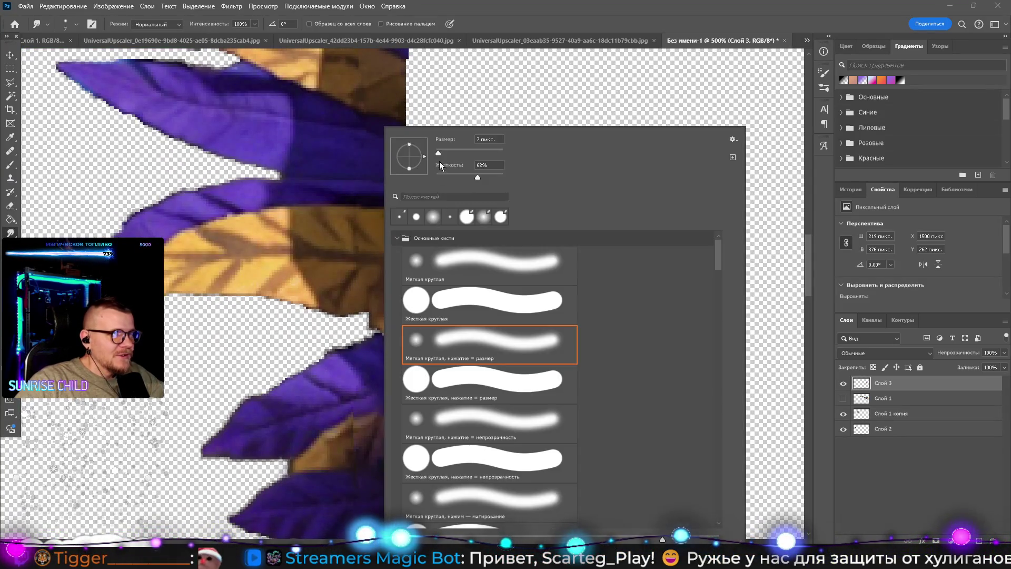
{"action": "left_click_drag", "start_coordinate": [443, 152], "coordinate": [439, 153]}
{"action": "key", "text": "Return"}
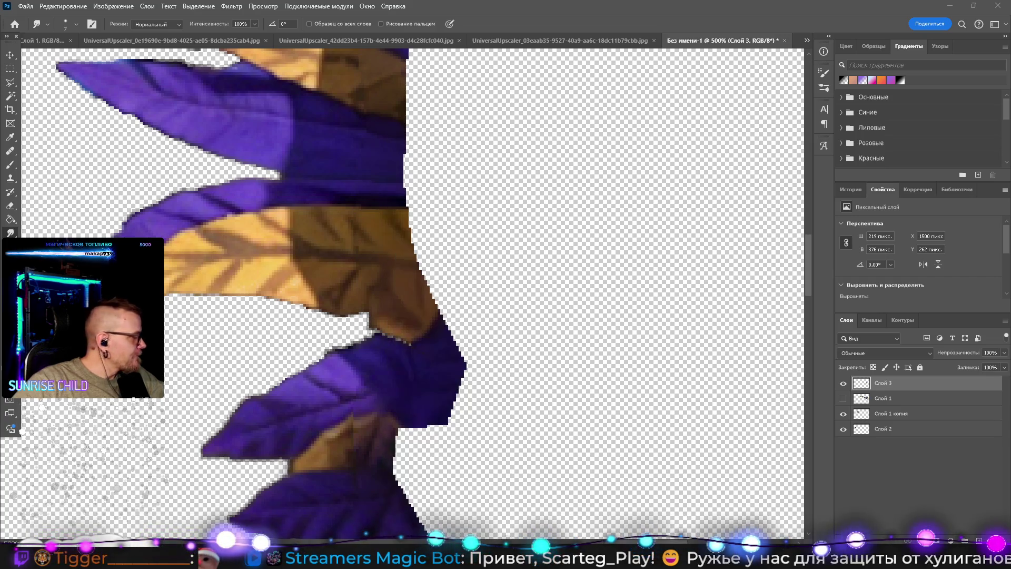
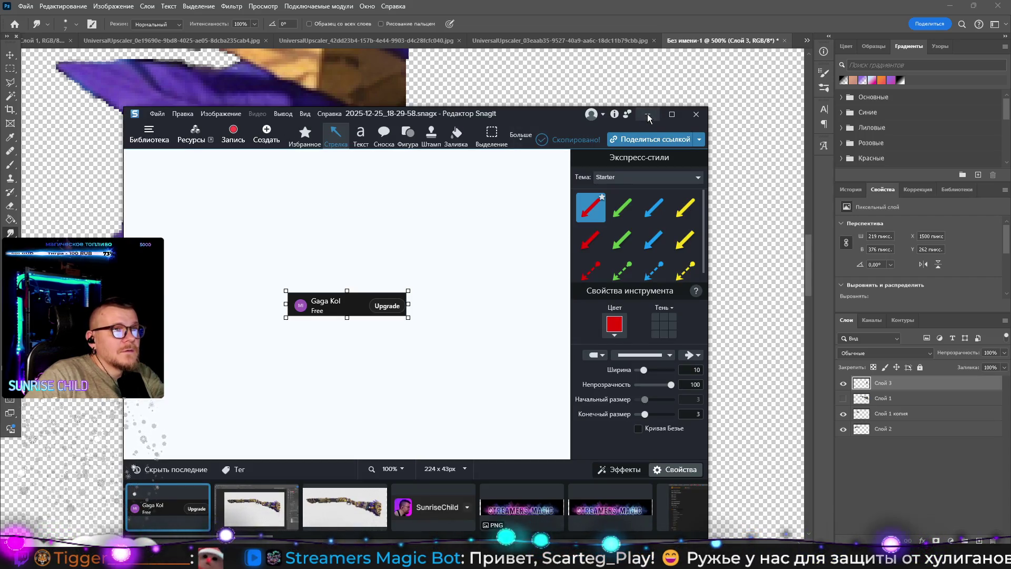
Step: Return to Photoshop, scroll up to the floating purple leaves and begin lassoing the left leaf's lower edge
{"action": "key", "text": "alt+Tab"}
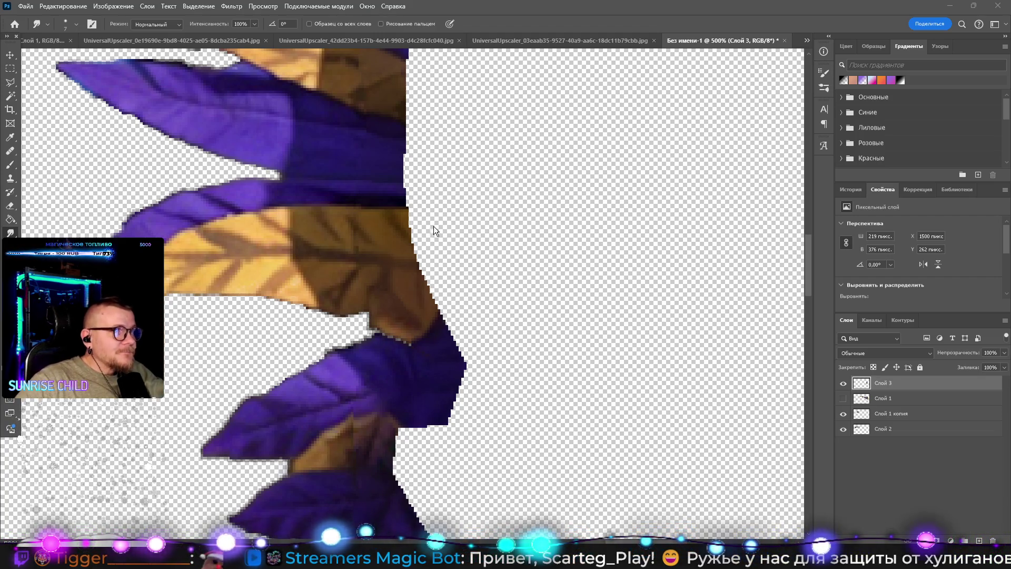
{"action": "scroll", "coordinate": [418, 181], "scroll_direction": "up", "scroll_amount": 10}
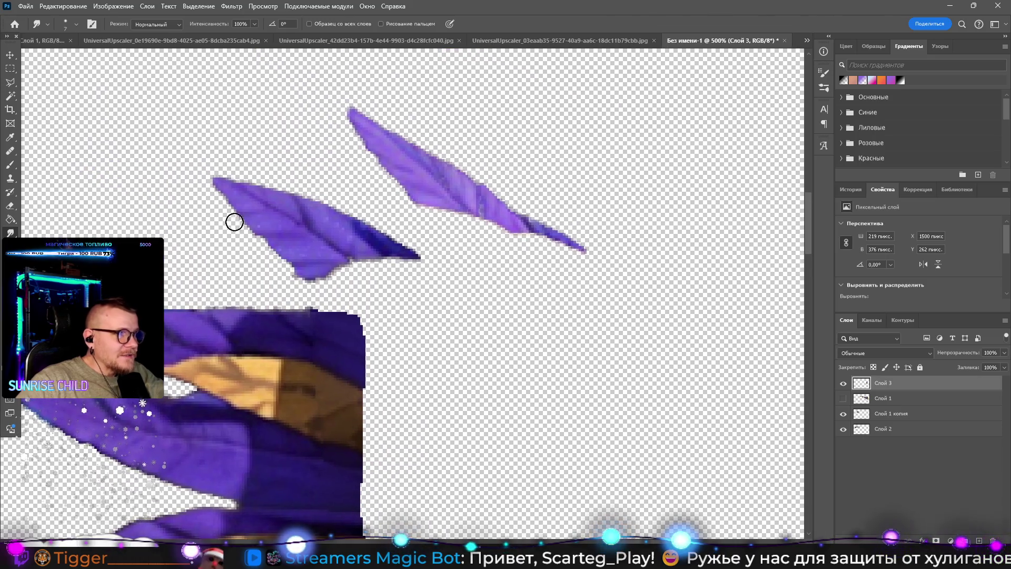
{"action": "left_click", "coordinate": [10, 82]}
{"action": "mouse_move", "coordinate": [301, 275]}
{"action": "left_mouse_down"}
{"action": "mouse_move", "coordinate": [356, 287]}
{"action": "mouse_move", "coordinate": [442, 267]}
{"action": "mouse_move", "coordinate": [374, 255]}
{"action": "left_mouse_up"}
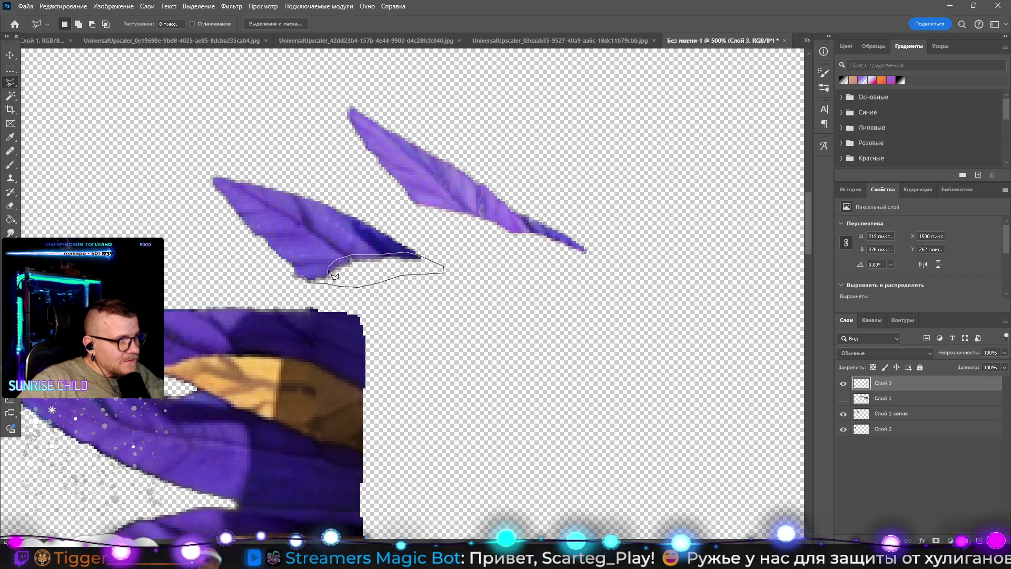
Step: Lasso-select the strips under the left and right leaves, undoing an accidental deselect to restore them
{"action": "left_click_drag", "start_coordinate": [305, 274], "coordinate": [302, 274]}
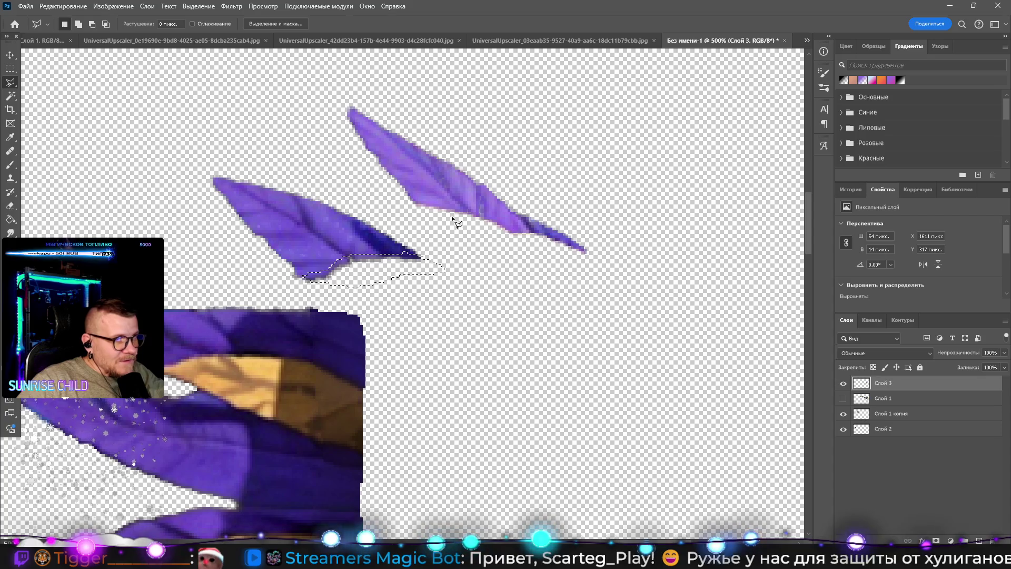
{"action": "mouse_move", "coordinate": [415, 200]}
{"action": "left_mouse_down"}
{"action": "mouse_move", "coordinate": [448, 235]}
{"action": "mouse_move", "coordinate": [595, 259]}
{"action": "mouse_move", "coordinate": [490, 219]}
{"action": "left_mouse_up"}
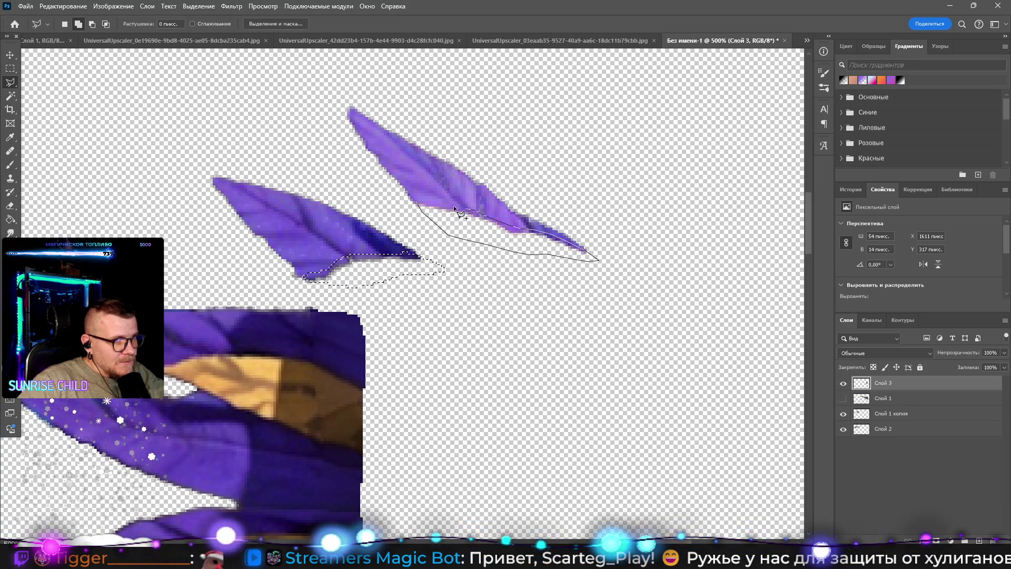
{"action": "left_click_drag", "start_coordinate": [424, 209], "coordinate": [416, 204]}
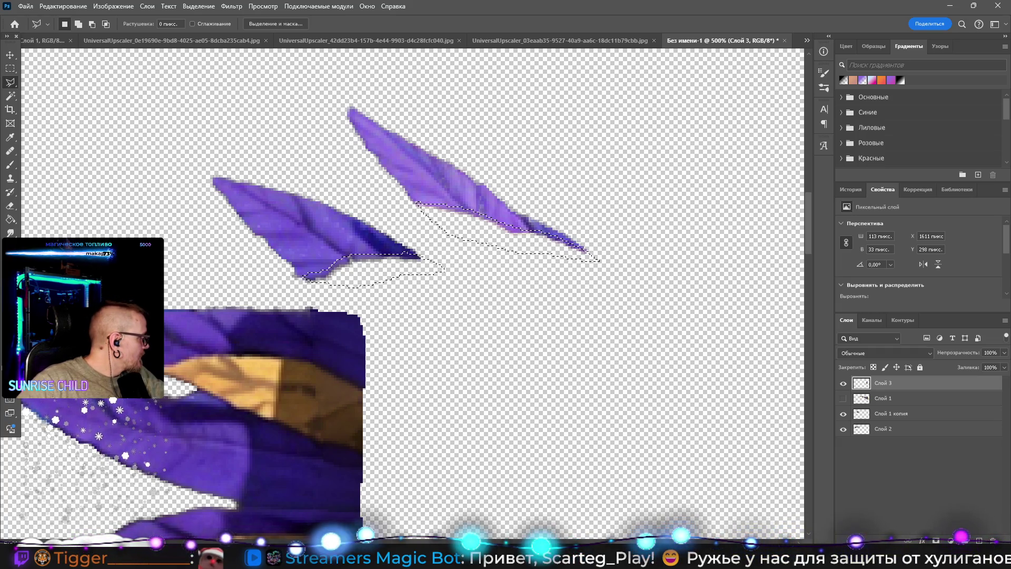
{"action": "key", "text": "ctrl+d"}
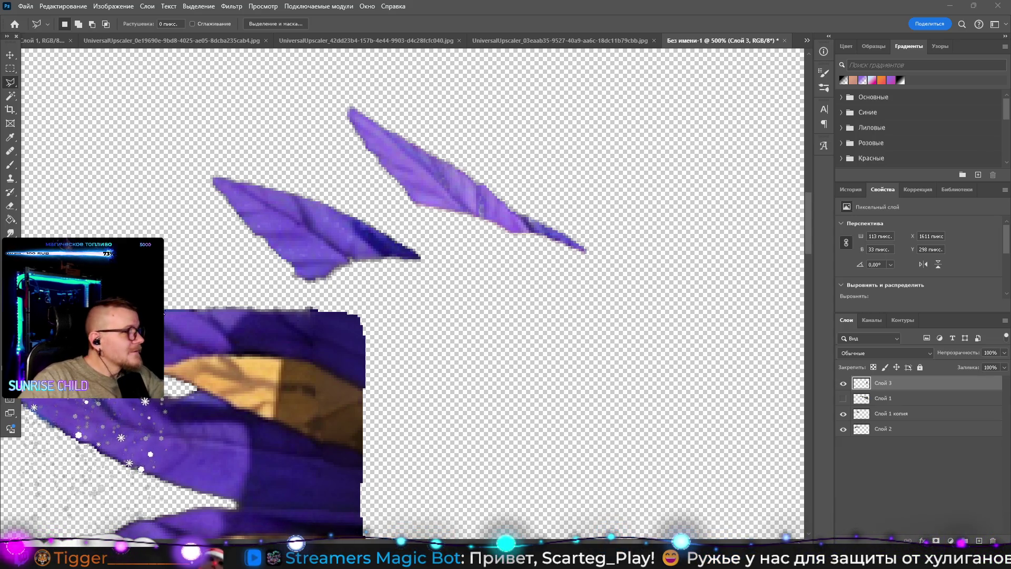
{"action": "key", "text": "ctrl+z"}
{"action": "right_click", "coordinate": [365, 257]}
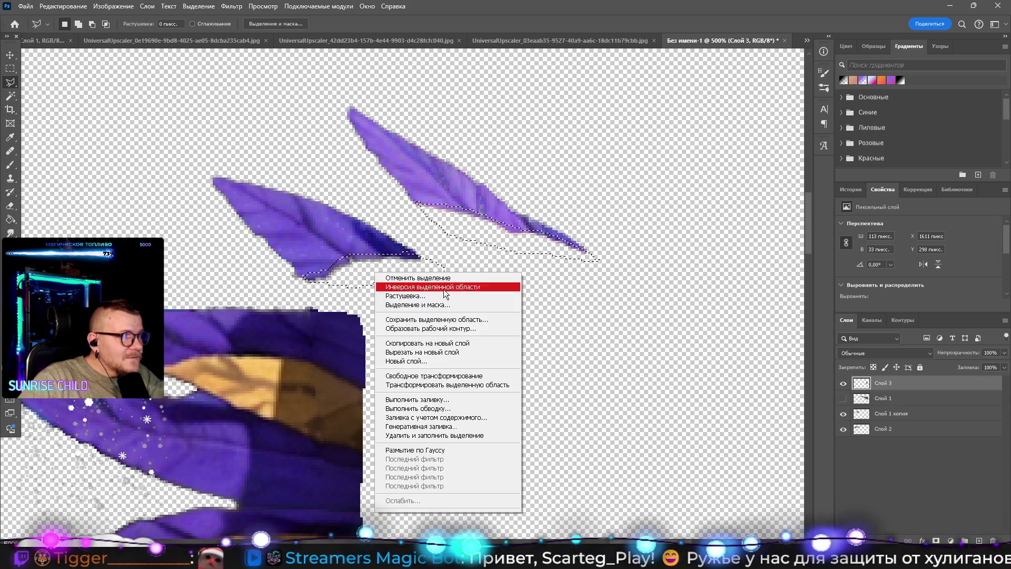
Step: Start a Content-Aware Fill with Rotation Adaptation Maximum and Color Adaptation left at Default
{"action": "left_click", "coordinate": [500, 417]}
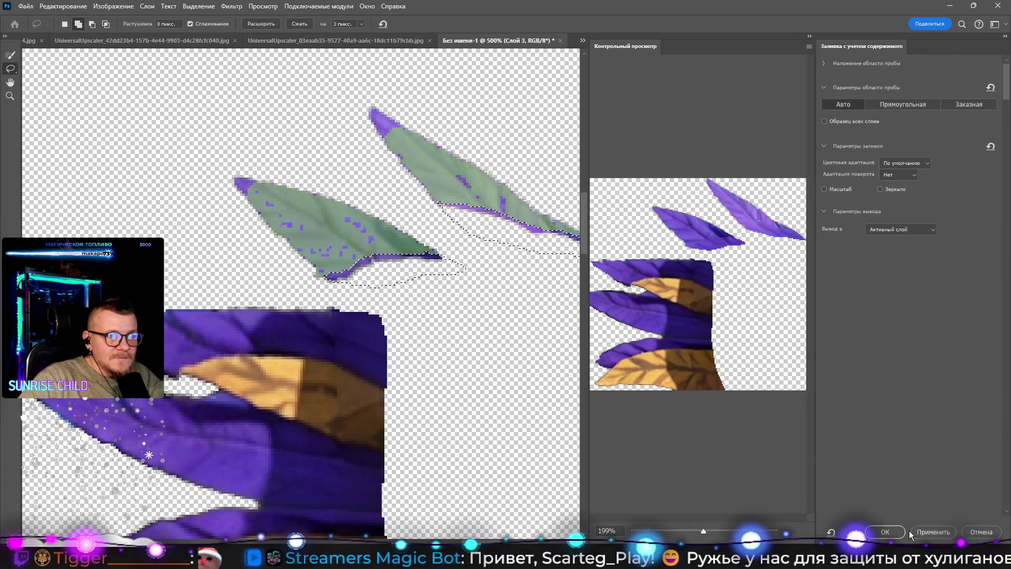
{"action": "left_click", "coordinate": [900, 176]}
{"action": "left_click", "coordinate": [898, 226]}
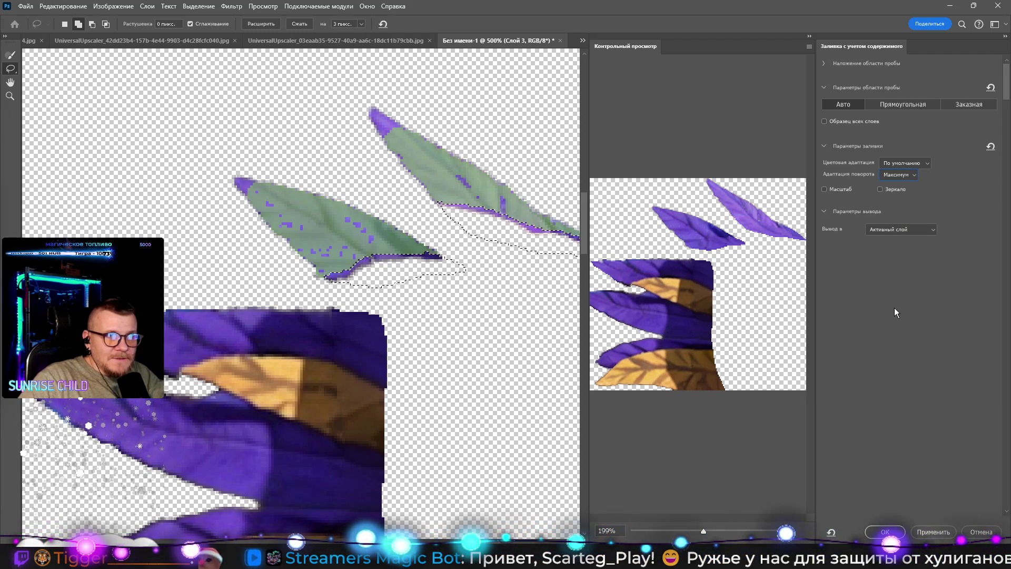
{"action": "left_click", "coordinate": [903, 163]}
{"action": "left_click", "coordinate": [902, 203]}
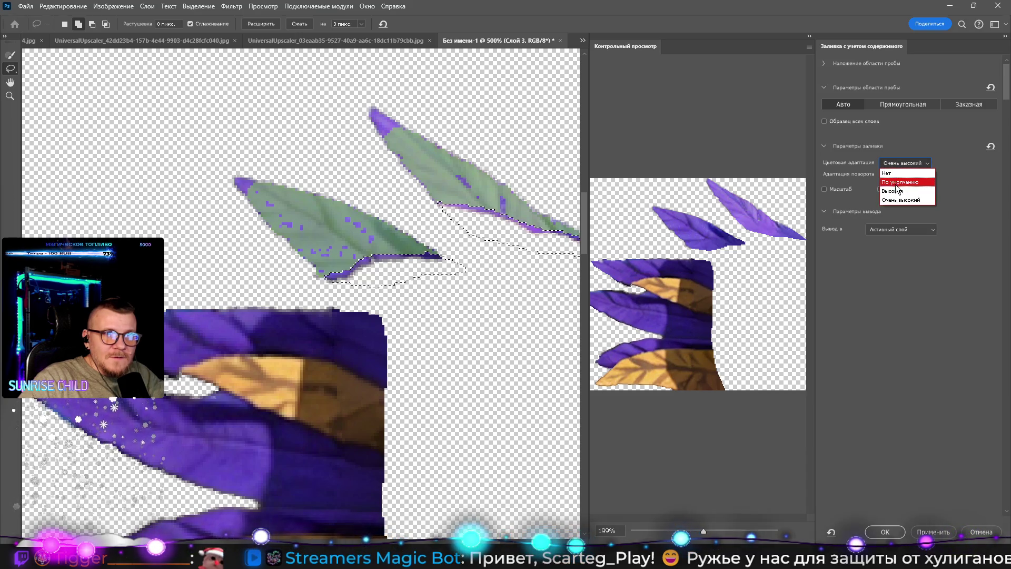
{"action": "left_click", "coordinate": [895, 191]}
{"action": "left_click", "coordinate": [900, 164]}
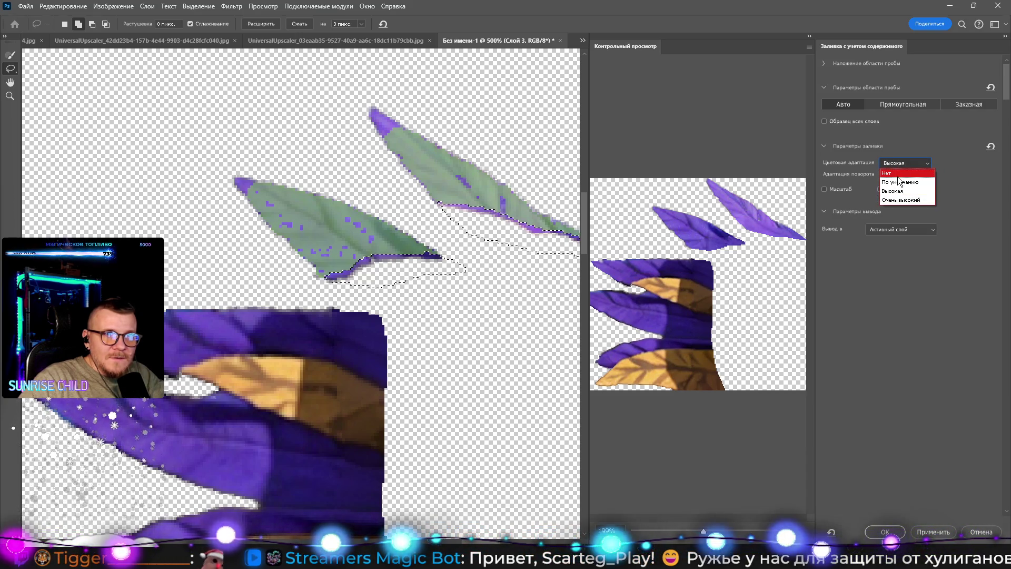
{"action": "left_click", "coordinate": [901, 170]}
{"action": "left_click", "coordinate": [901, 165]}
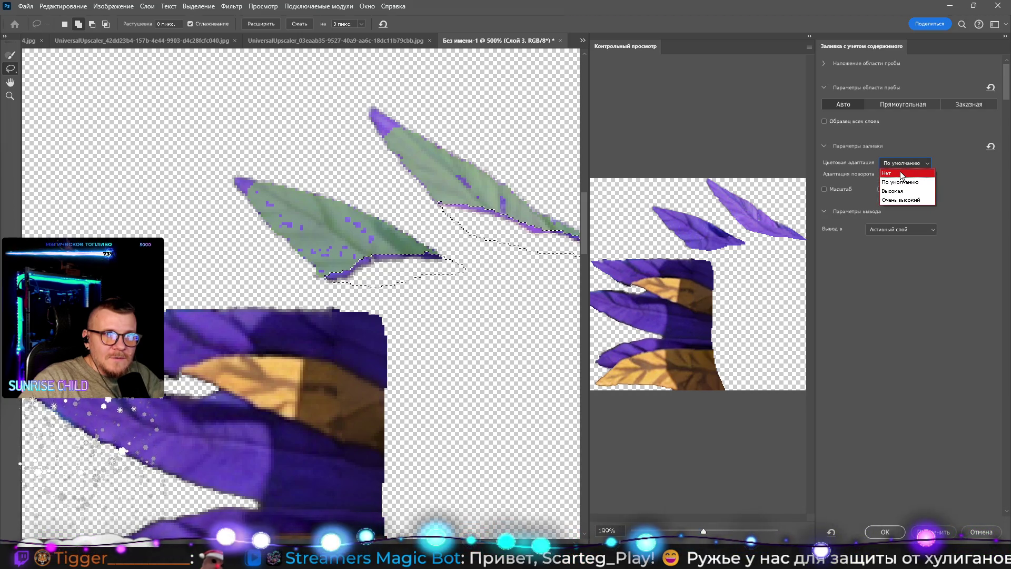
{"action": "left_click", "coordinate": [902, 181]}
{"action": "left_click", "coordinate": [901, 163]}
{"action": "left_click", "coordinate": [902, 181]}
Step: Output the fill to the Active Layer, confirm it and deselect to inspect both leaves
{"action": "left_click", "coordinate": [896, 229]}
{"action": "left_click", "coordinate": [895, 237]}
{"action": "left_click", "coordinate": [933, 531]}
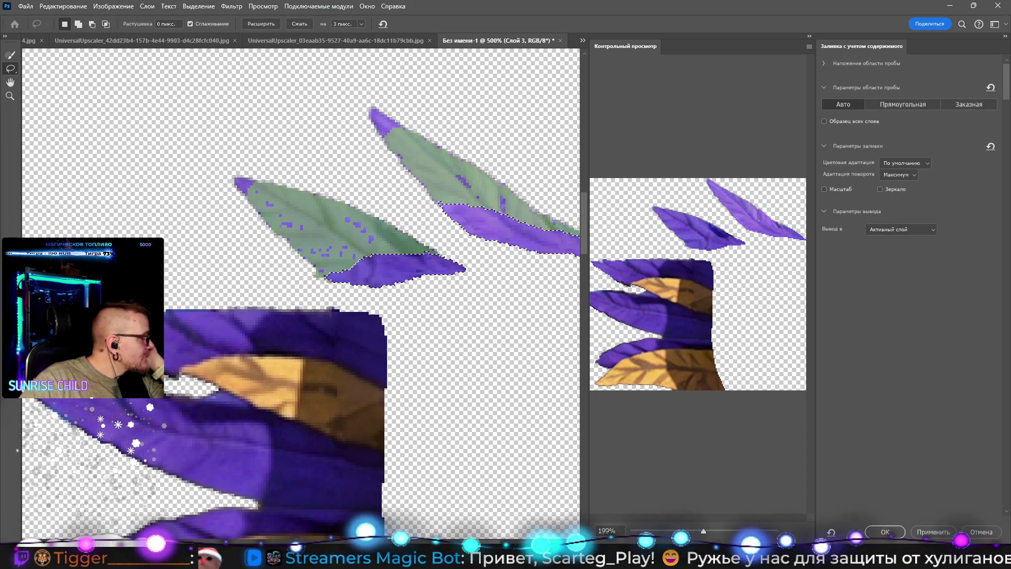
{"action": "key", "text": "ctrl+d"}
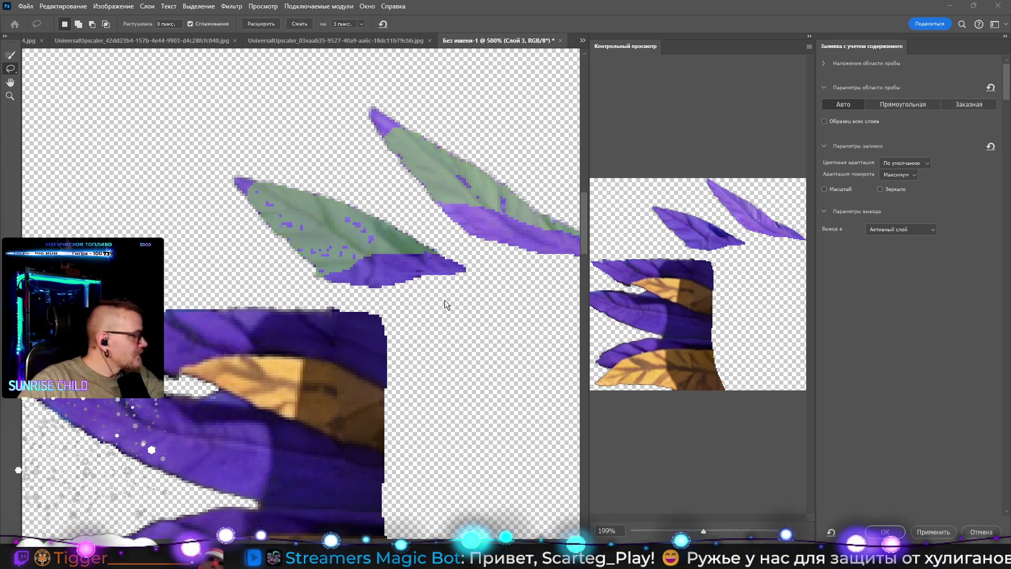
{"action": "key", "text": "z"}
{"action": "left_click", "coordinate": [421, 280], "text": "alt"}
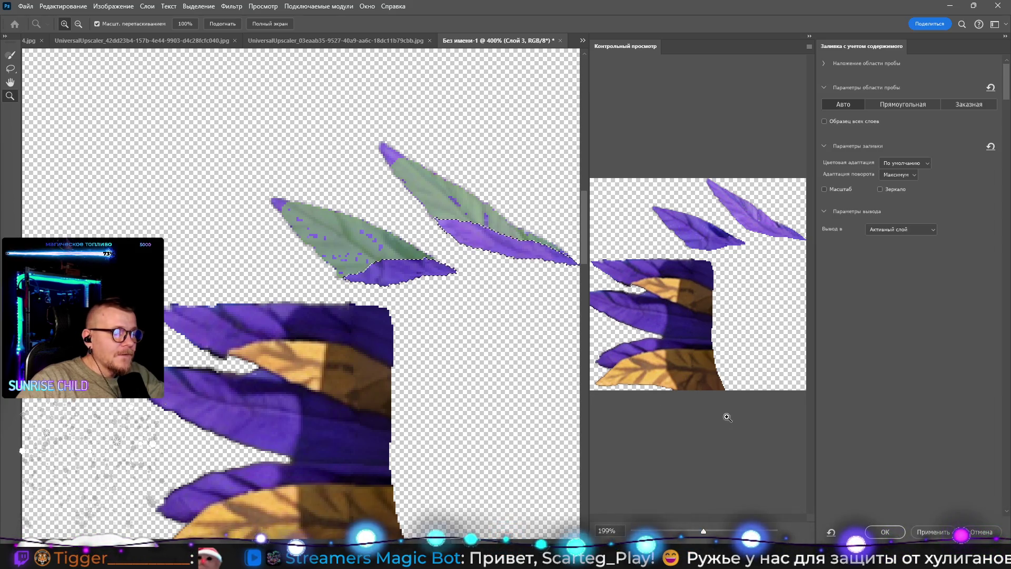
{"action": "key", "text": "alt+Tab"}
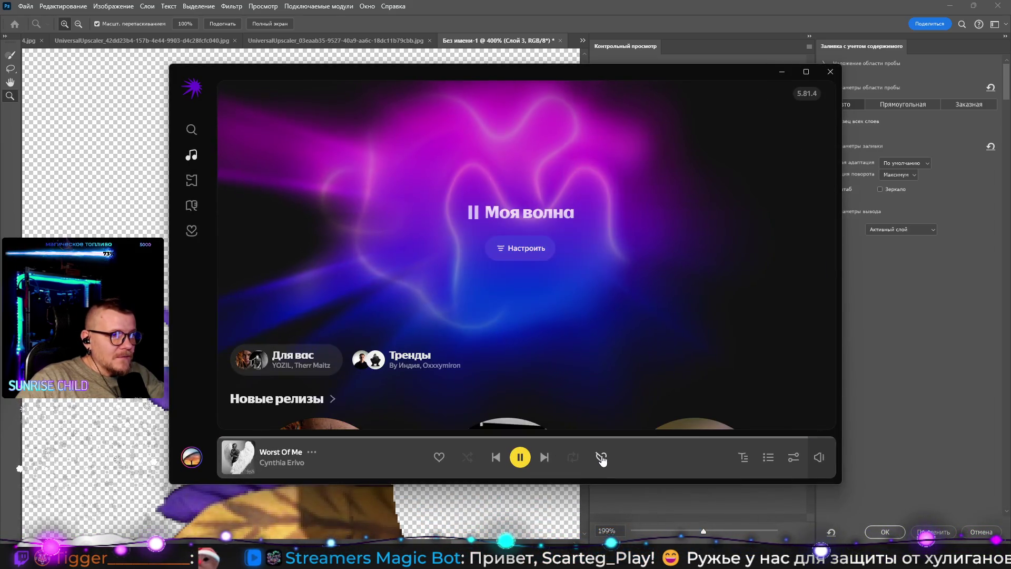
{"action": "key", "text": "alt+Tab"}
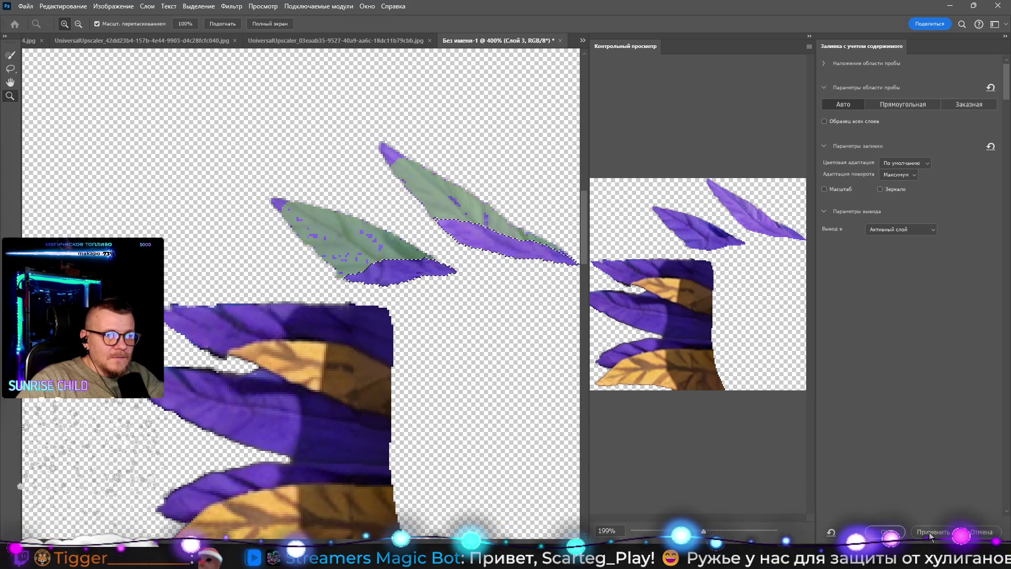
{"action": "key", "text": "Return"}
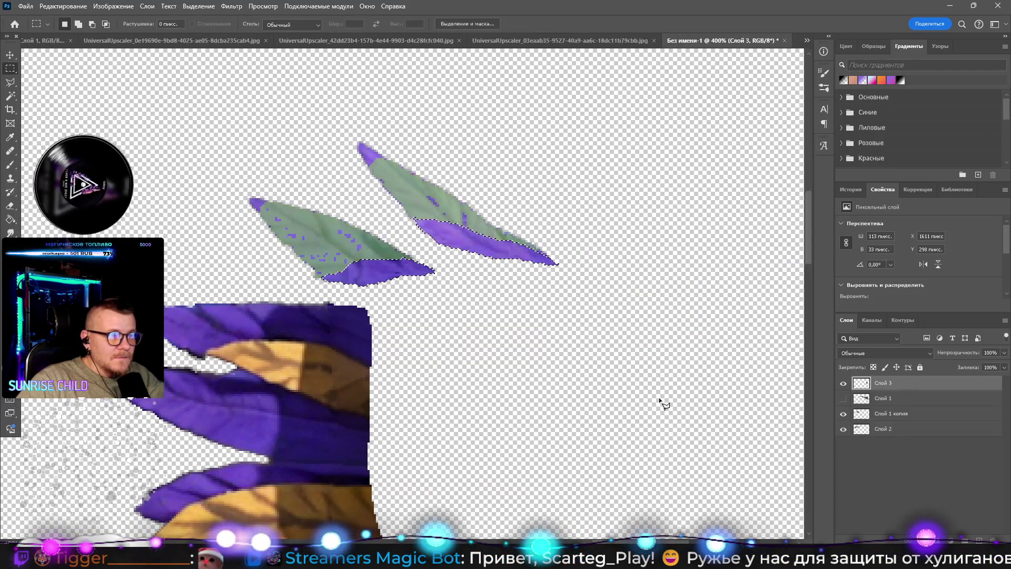
{"action": "key", "text": "ctrl+d"}
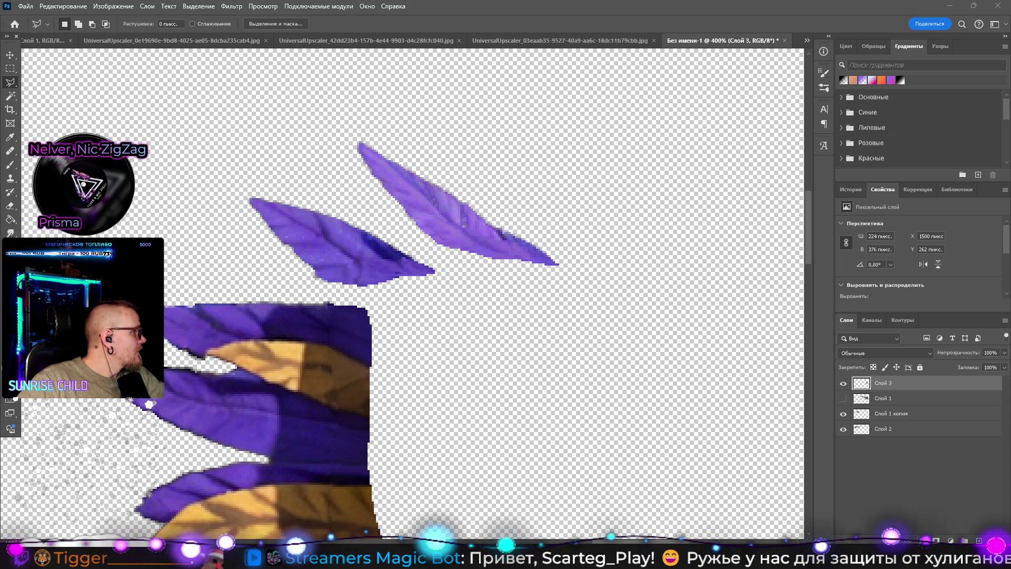
{"action": "key", "text": "alt+Tab"}
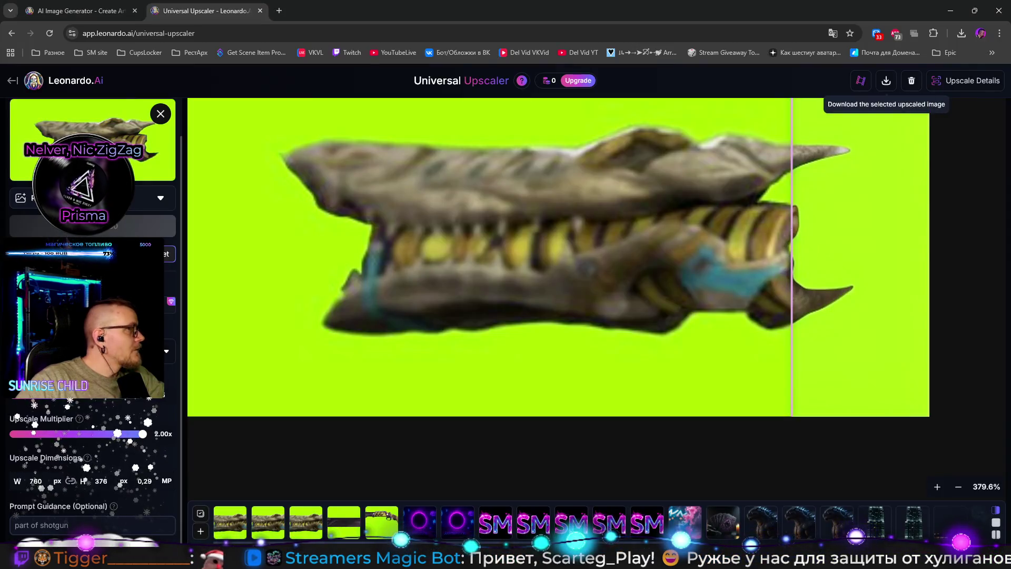
Step: Switch from the Leonardo.Ai Universal Upscaler page back to Photoshop
{"action": "key", "text": "alt+Tab"}
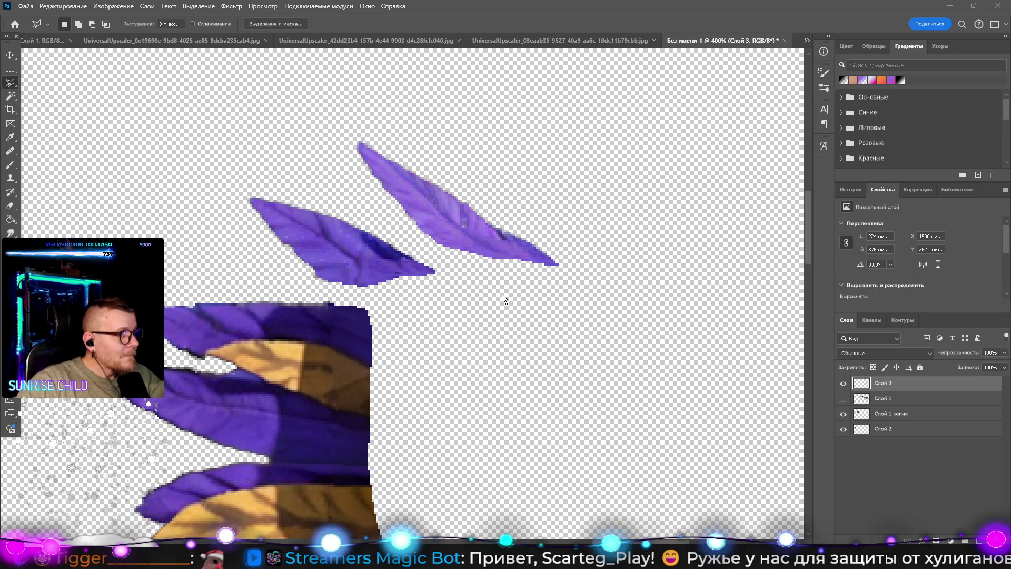
Step: Zoom in closer on the floating purple leaves
{"action": "key", "text": "z"}
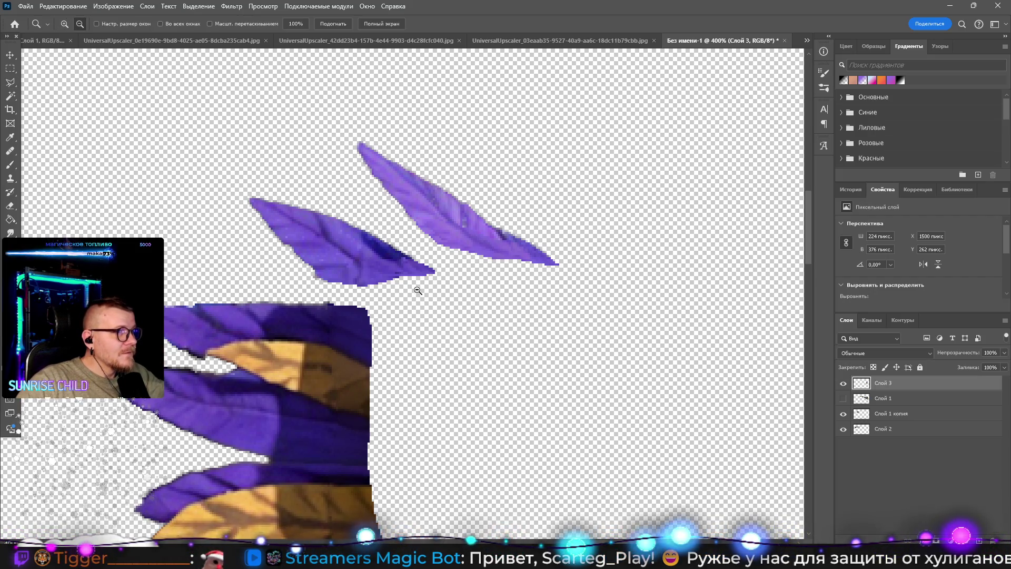
{"action": "left_click", "coordinate": [417, 288], "text": "alt"}
{"action": "left_click", "coordinate": [418, 288], "text": "alt"}
{"action": "left_click", "coordinate": [421, 284]}
{"action": "left_click", "coordinate": [429, 276]}
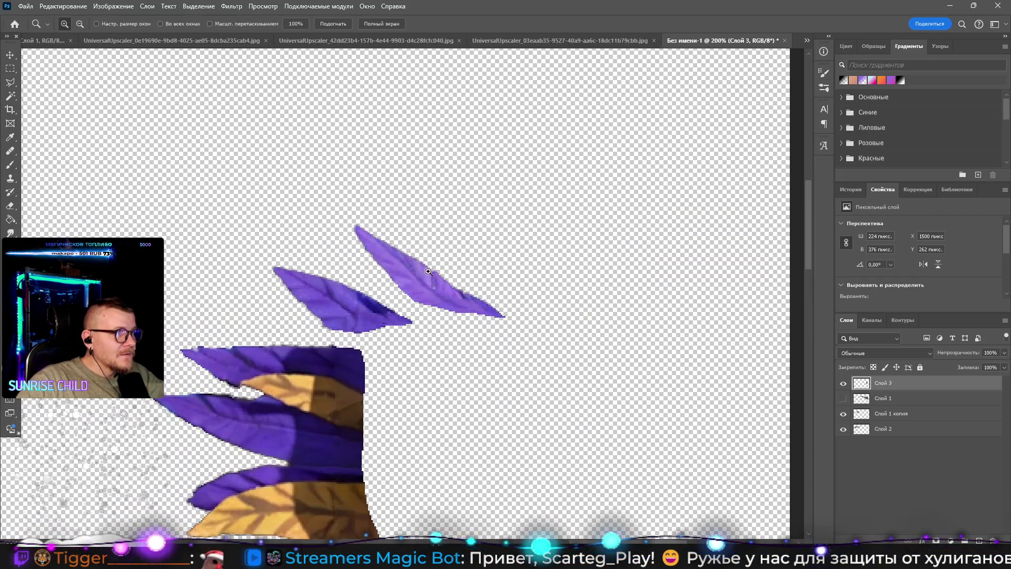
{"action": "left_click", "coordinate": [440, 265]}
{"action": "left_click", "coordinate": [440, 265]}
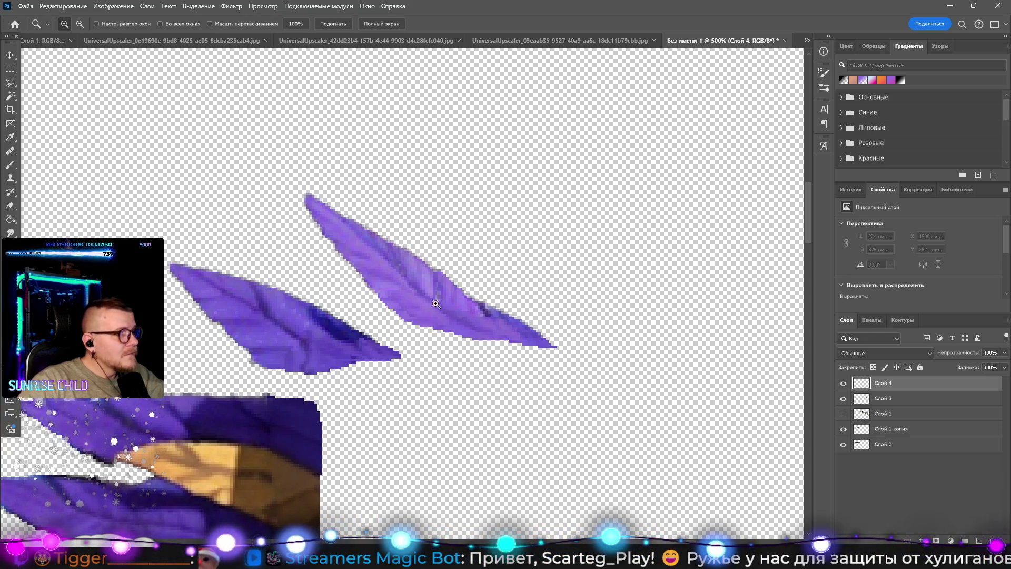
Step: Move Слой 4 beneath Слой 3, then pan down and zoom out to see the whole artwork
{"action": "key", "text": "b"}
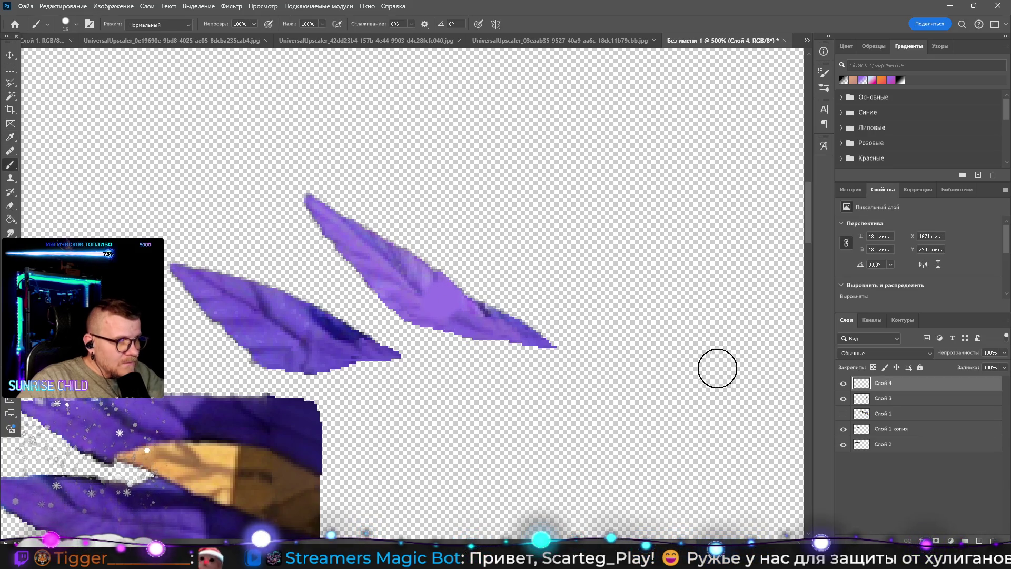
{"action": "left_click_drag", "start_coordinate": [890, 390], "coordinate": [889, 406]}
{"action": "left_click_drag", "start_coordinate": [444, 363], "coordinate": [498, 234]}
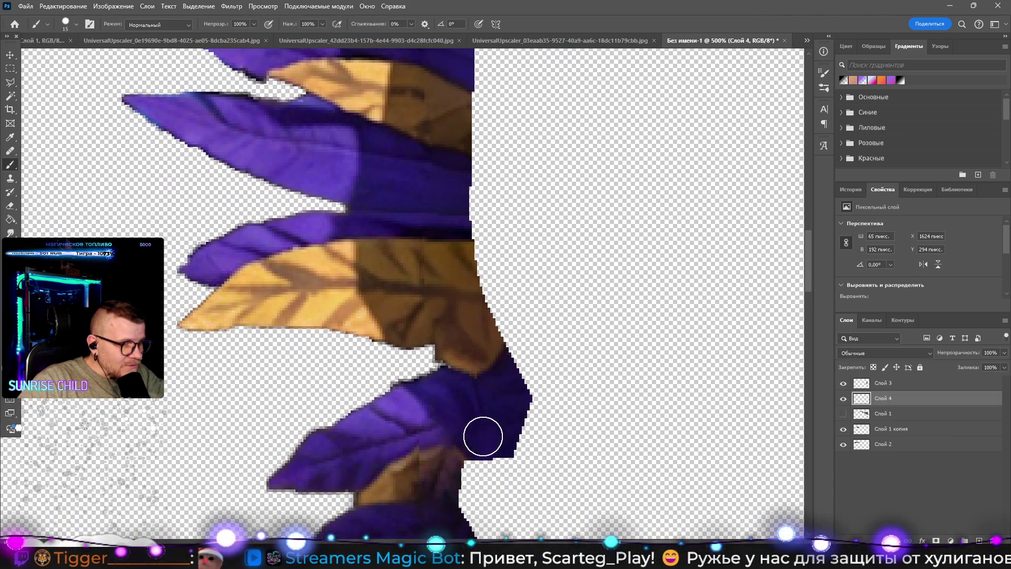
{"action": "mouse_move", "coordinate": [483, 436]}
{"action": "left_mouse_down"}
{"action": "mouse_move", "coordinate": [422, 255]}
{"action": "mouse_move", "coordinate": [416, 169]}
{"action": "mouse_move", "coordinate": [361, 78]}
{"action": "left_mouse_up"}
{"action": "key", "text": "z"}
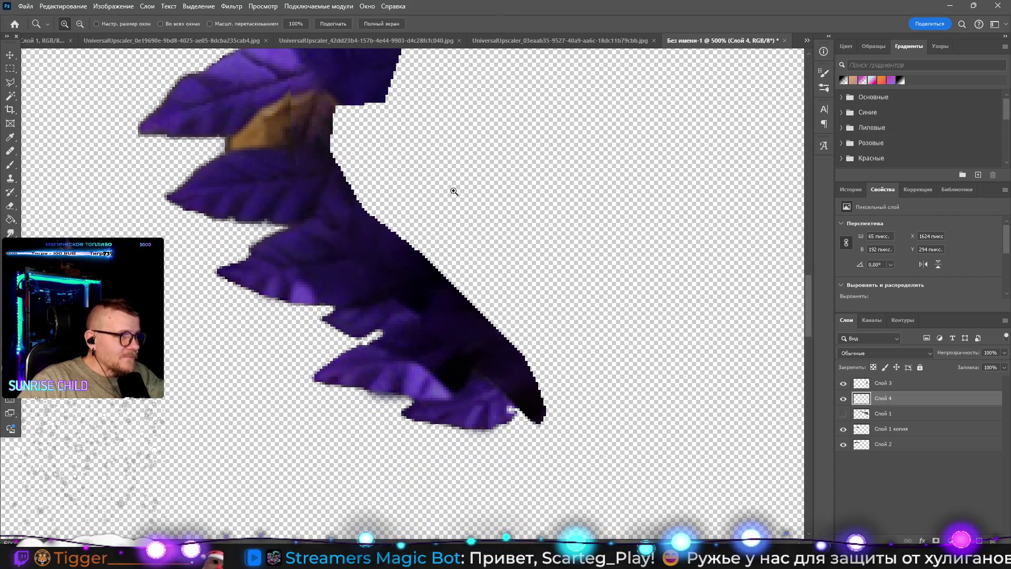
{"action": "left_click", "coordinate": [459, 202], "text": "alt"}
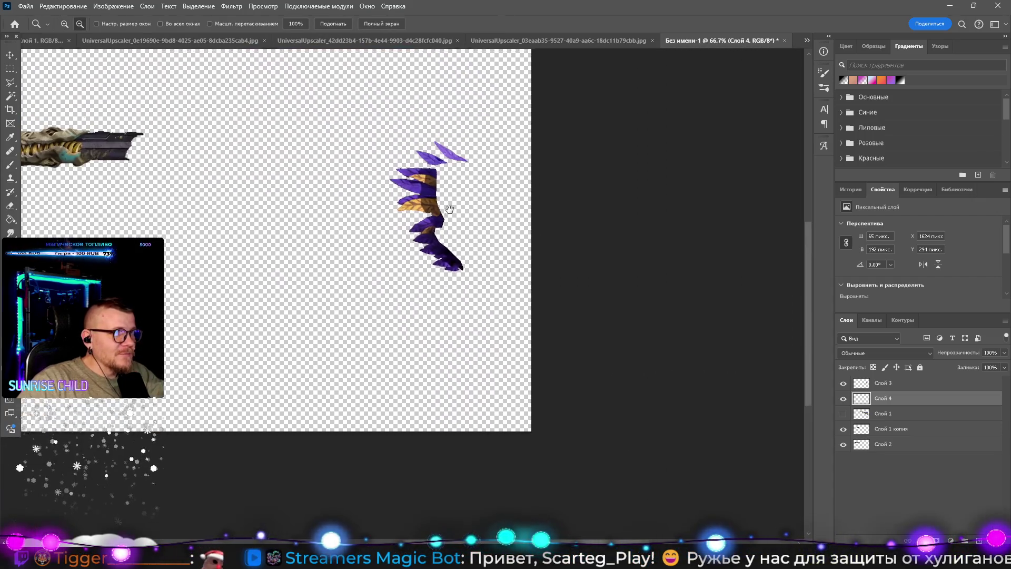
Step: Merge Слой 3 and Слой 4 into one layer and show the shotgun layer, zoomed onto the mask
{"action": "left_click", "coordinate": [914, 387], "text": "ctrl"}
{"action": "right_click", "coordinate": [914, 388]}
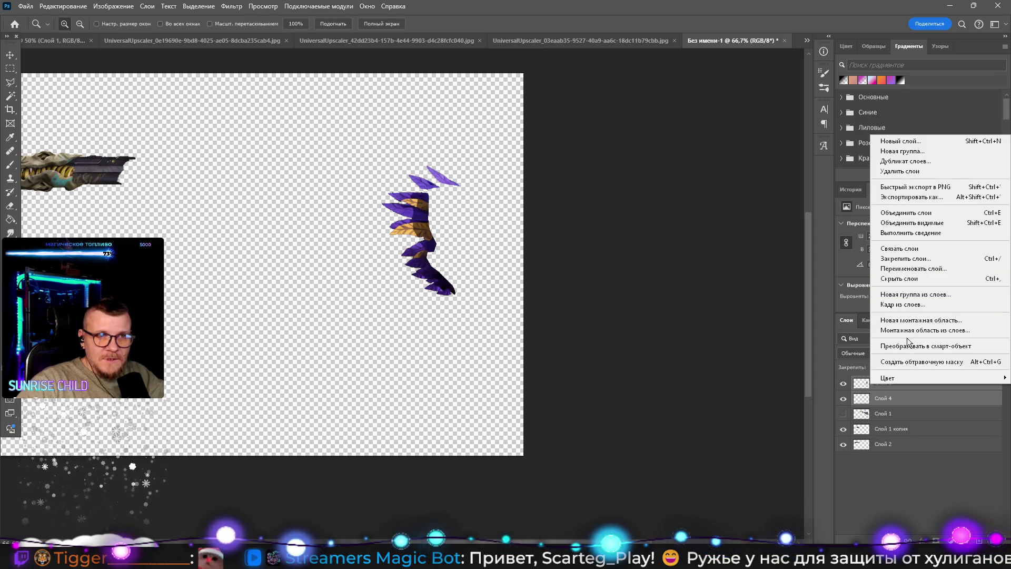
{"action": "left_click", "coordinate": [906, 213]}
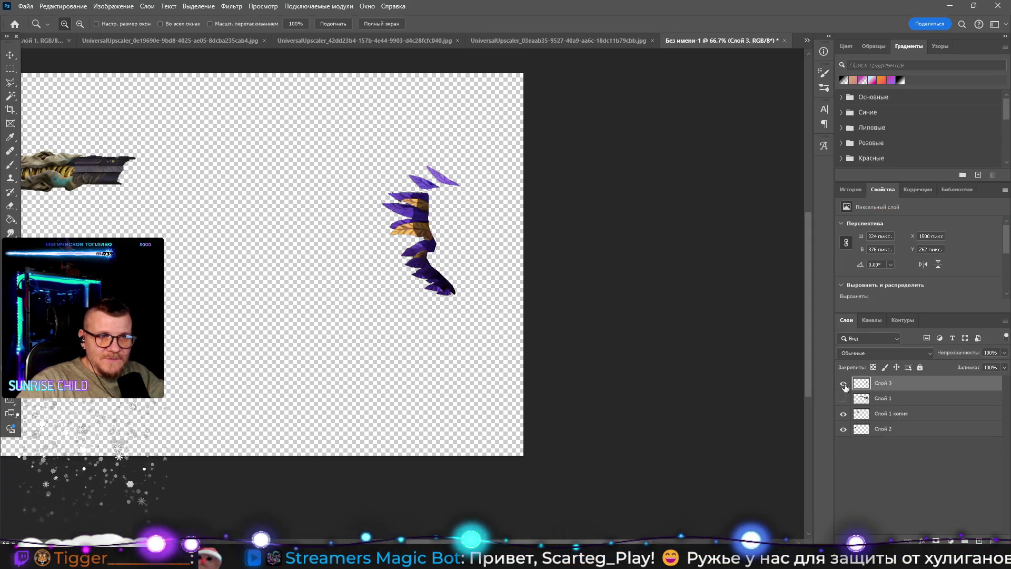
{"action": "left_click", "coordinate": [843, 398]}
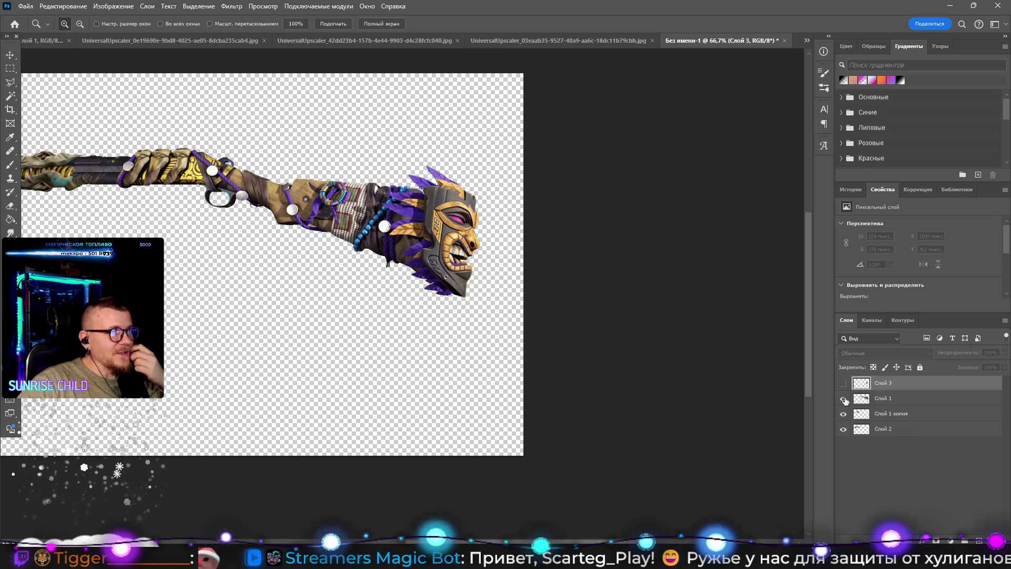
{"action": "left_click", "coordinate": [436, 190]}
{"action": "left_click", "coordinate": [437, 190]}
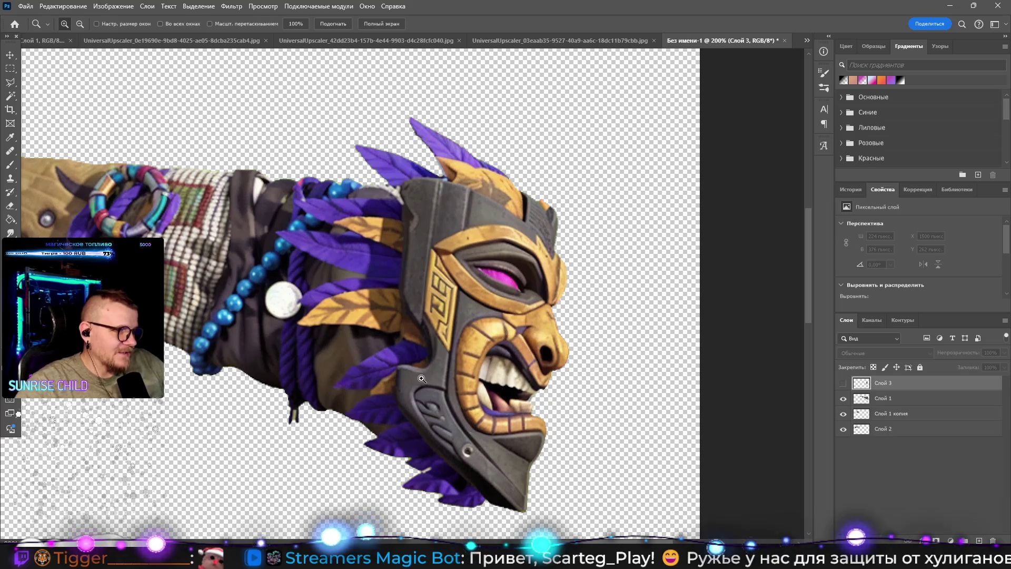
Step: Outline the tiki mask on Слой 1 with the Polygonal Lasso and cut it out
{"action": "left_click", "coordinate": [10, 82]}
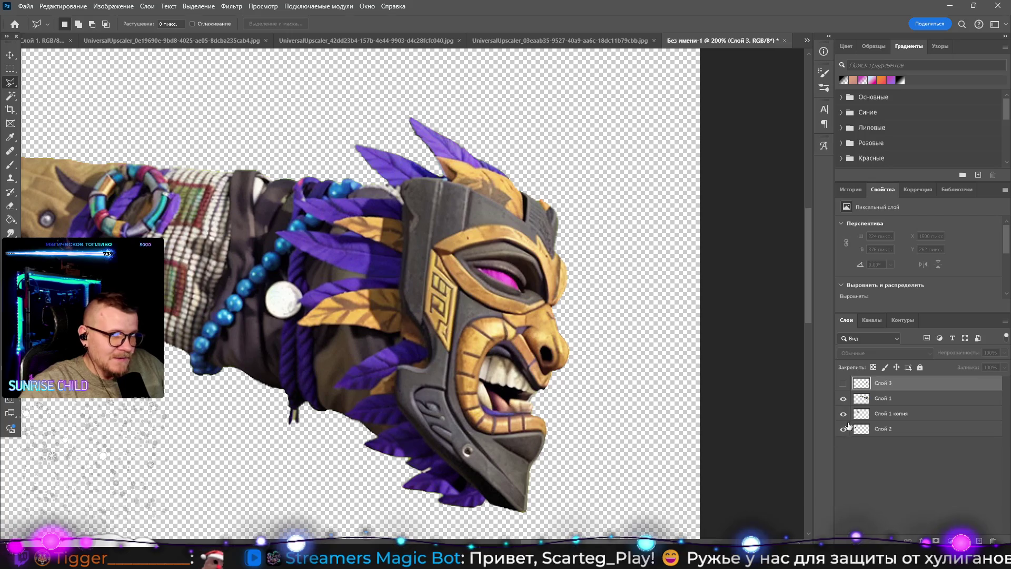
{"action": "left_click", "coordinate": [905, 399]}
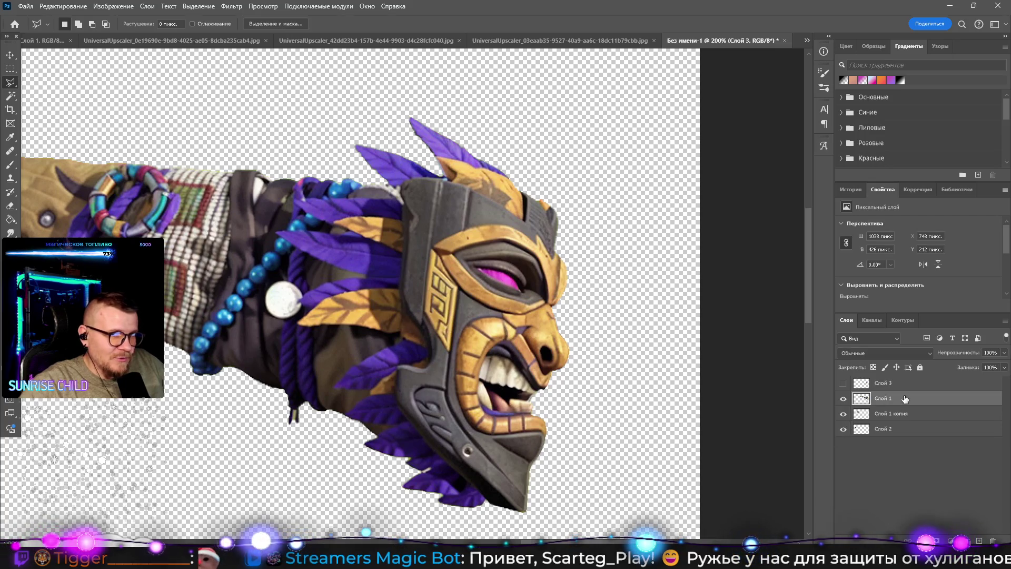
{"action": "left_click", "coordinate": [496, 508]}
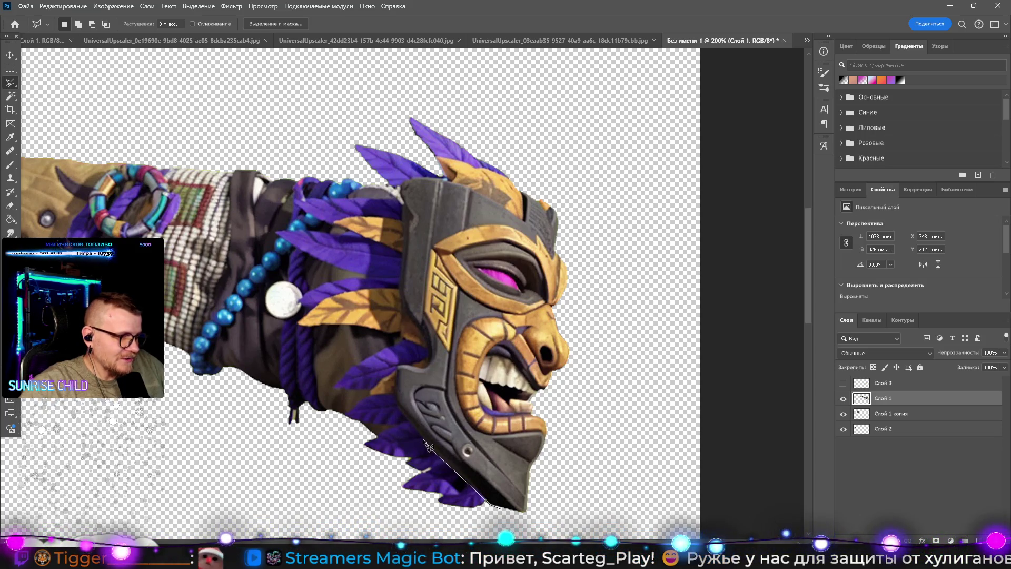
{"action": "left_click", "coordinate": [412, 421]}
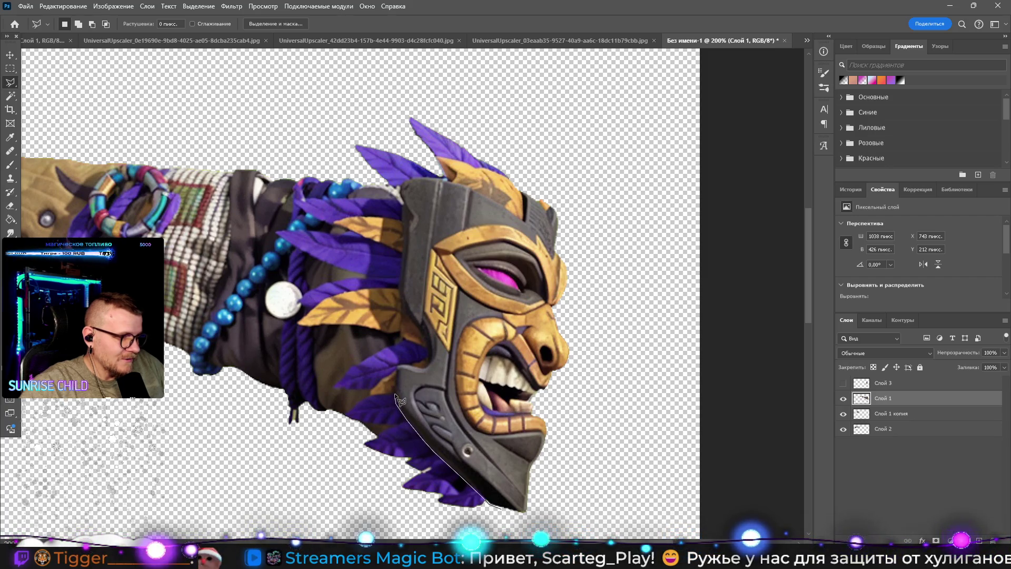
{"action": "left_click", "coordinate": [396, 366]}
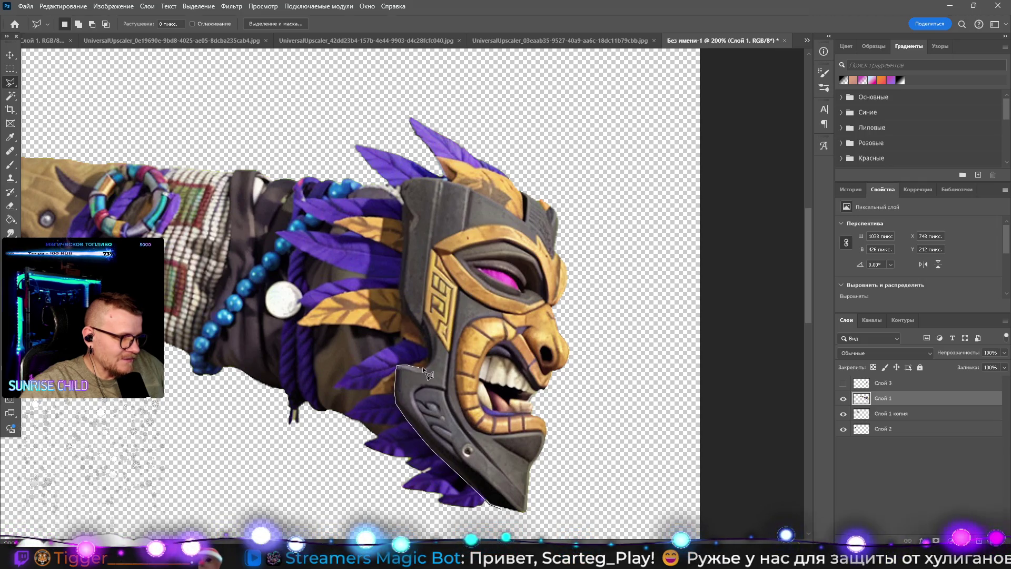
{"action": "left_click", "coordinate": [425, 366]}
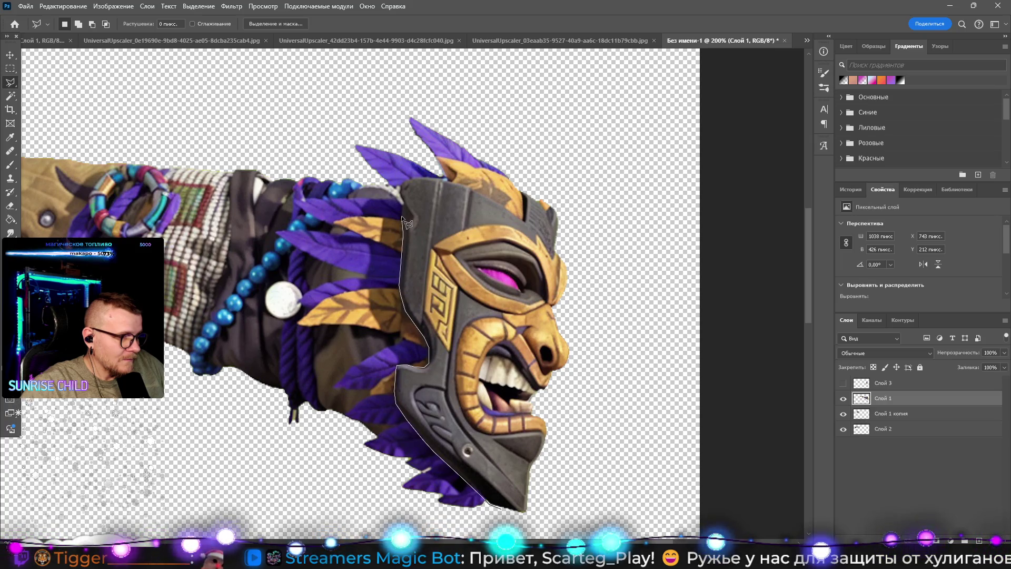
{"action": "left_click", "coordinate": [403, 182]}
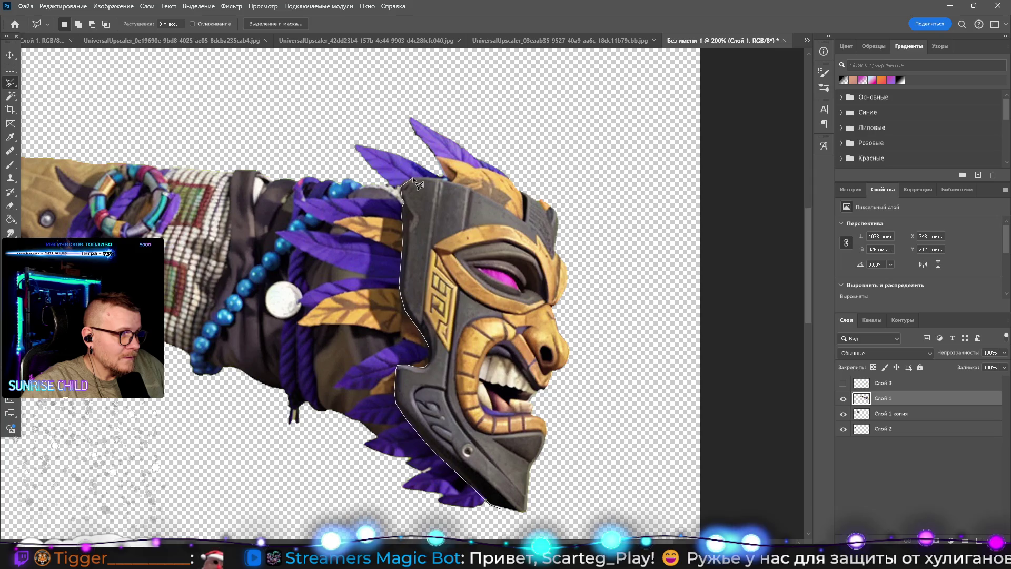
{"action": "left_click", "coordinate": [440, 155]}
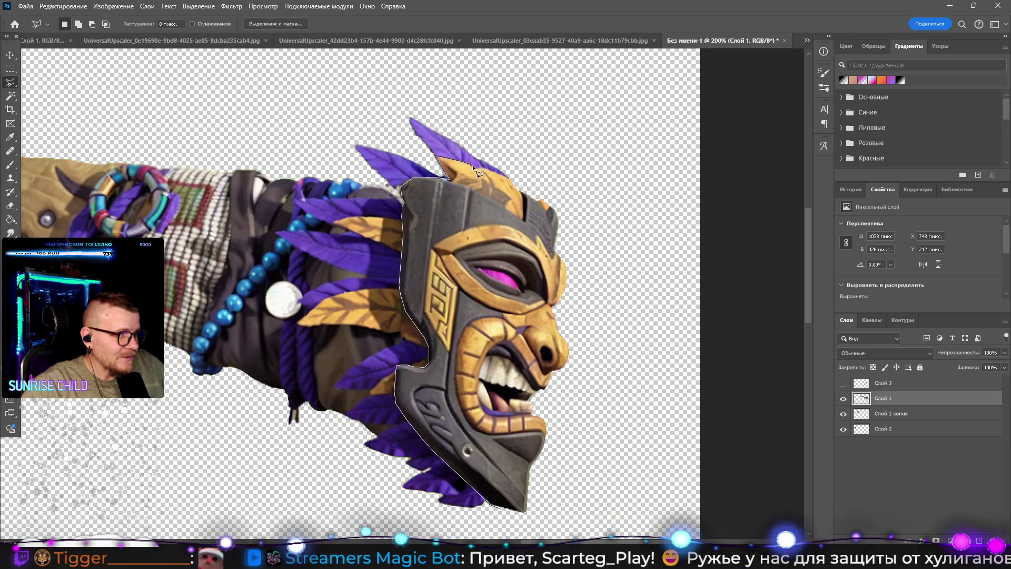
{"action": "left_click", "coordinate": [539, 190]}
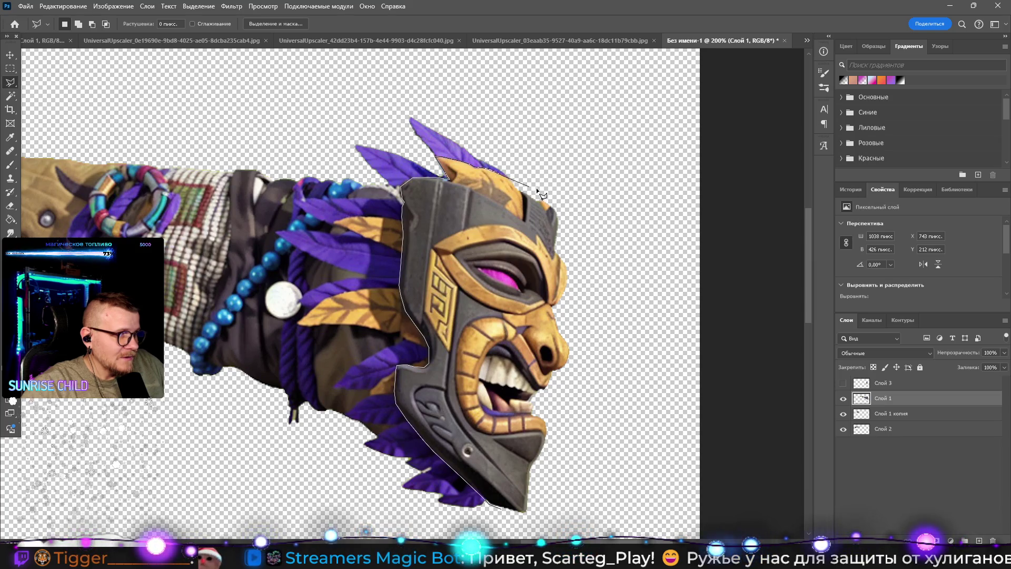
{"action": "left_click", "coordinate": [613, 232]}
{"action": "left_click", "coordinate": [614, 434]}
{"action": "left_click", "coordinate": [590, 524]}
{"action": "double_click", "coordinate": [494, 525]}
{"action": "key", "text": "ctrl+x"}
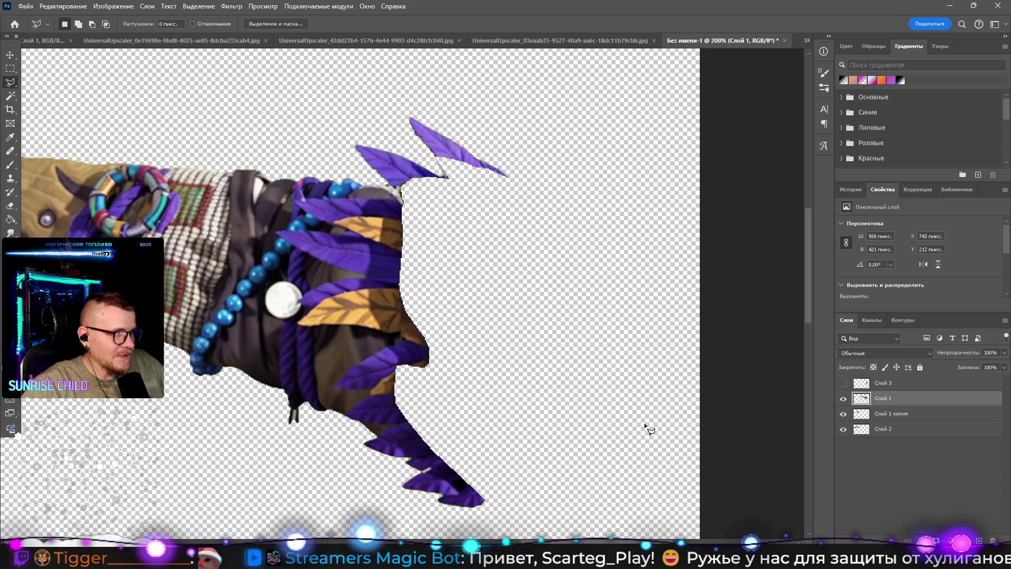
Step: Paste the mask onto its own layer and move it back into its original position
{"action": "key", "text": "ctrl+v"}
{"action": "key", "text": "v"}
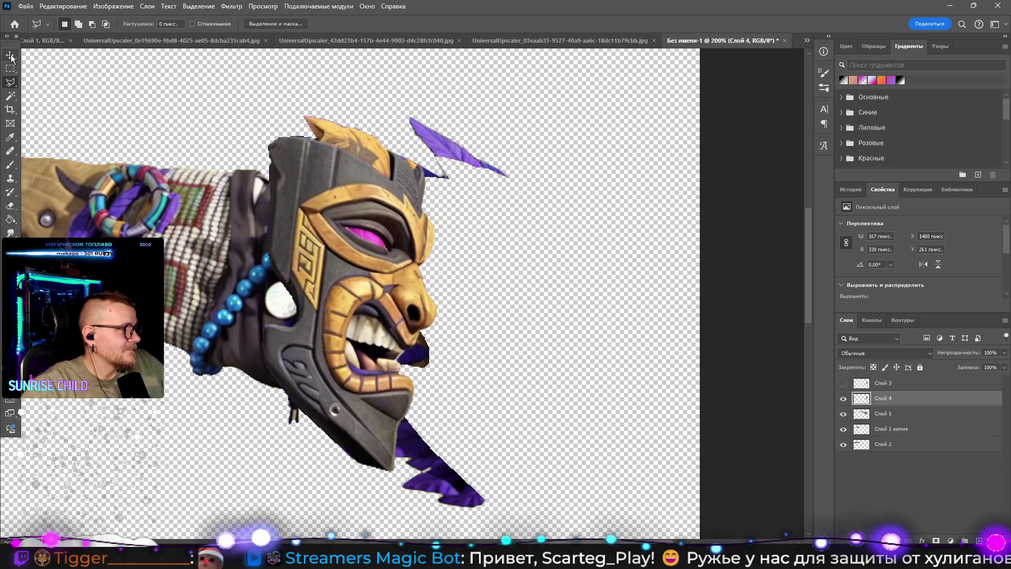
{"action": "mouse_move", "coordinate": [366, 300]}
{"action": "left_mouse_down"}
{"action": "mouse_move", "coordinate": [517, 324]}
{"action": "mouse_move", "coordinate": [556, 344]}
{"action": "mouse_move", "coordinate": [494, 339]}
{"action": "left_mouse_up"}
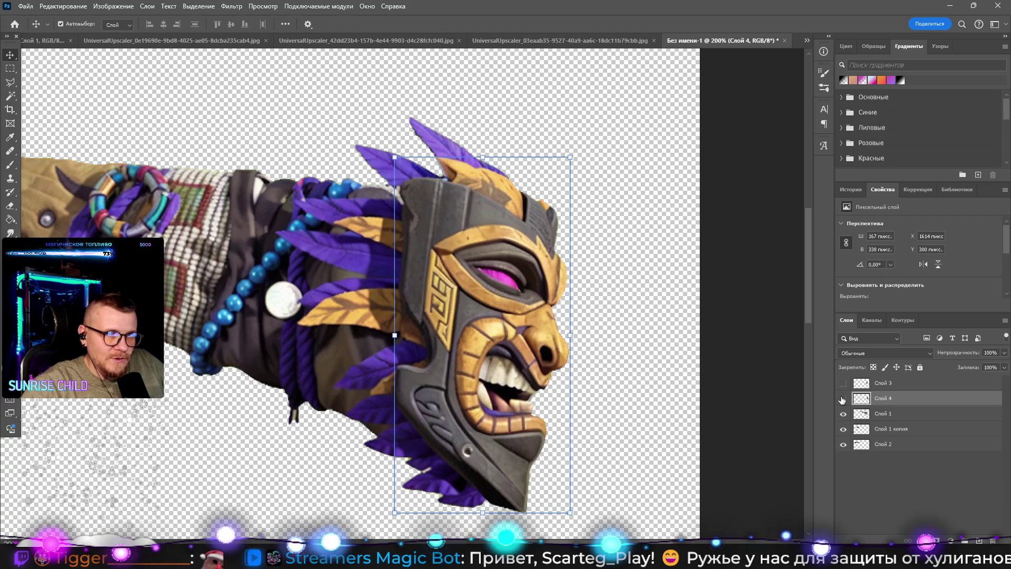
Step: Hide the mask layer and erase the stray feather tips on Слой 1
{"action": "left_click", "coordinate": [843, 398]}
{"action": "scroll", "coordinate": [472, 176], "scroll_direction": "up", "scroll_amount": 1}
{"action": "key", "text": "e"}
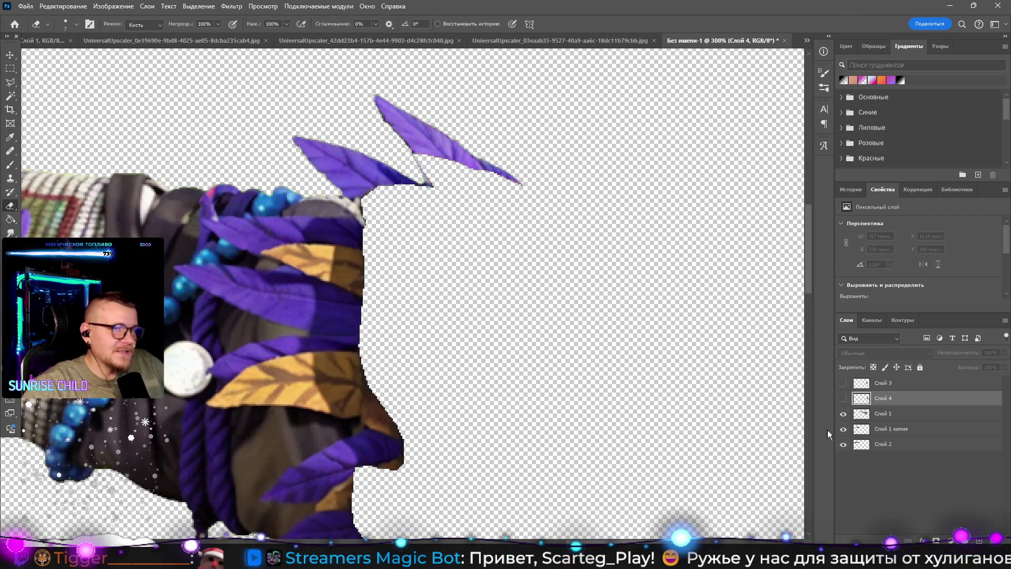
{"action": "left_click", "coordinate": [885, 414]}
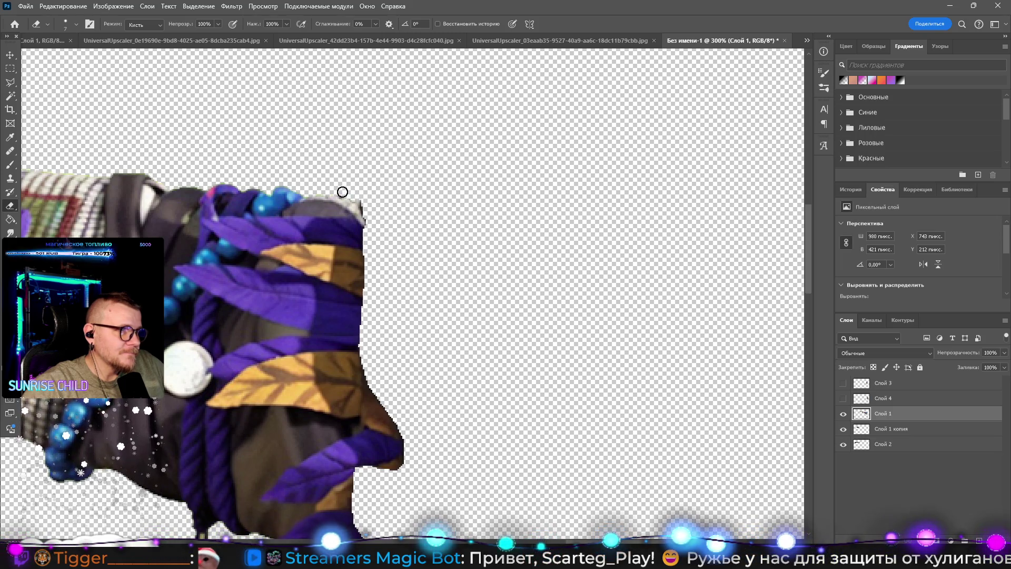
{"action": "scroll", "coordinate": [535, 165], "scroll_direction": "down", "scroll_amount": 5}
{"action": "scroll", "coordinate": [535, 165], "scroll_direction": "left", "scroll_amount": 3}
Step: Zoom in around the white button and set up the Smudge tool at brush size 5
{"action": "key", "text": "z"}
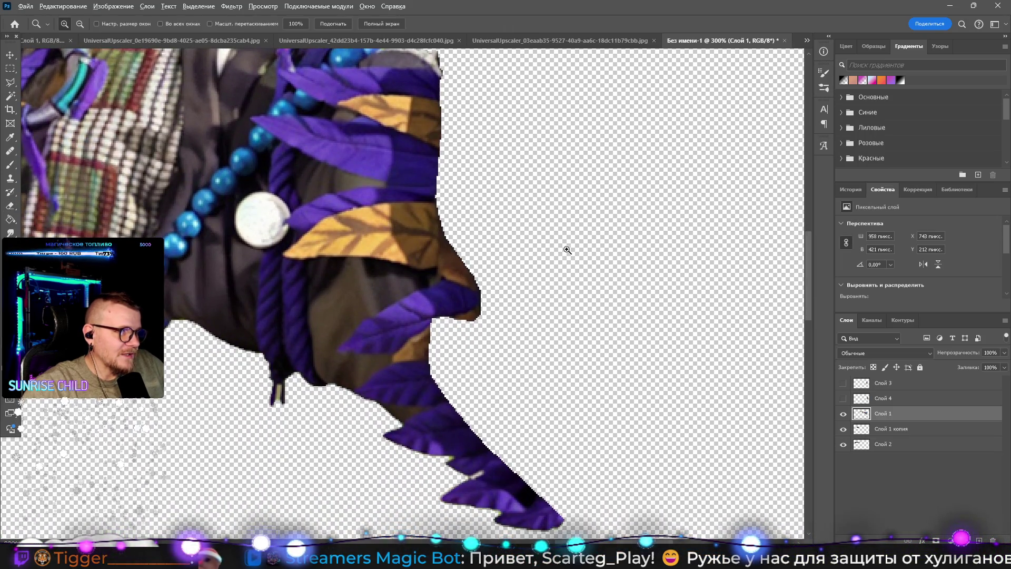
{"action": "left_click", "coordinate": [567, 250], "text": "alt"}
{"action": "key", "text": "e"}
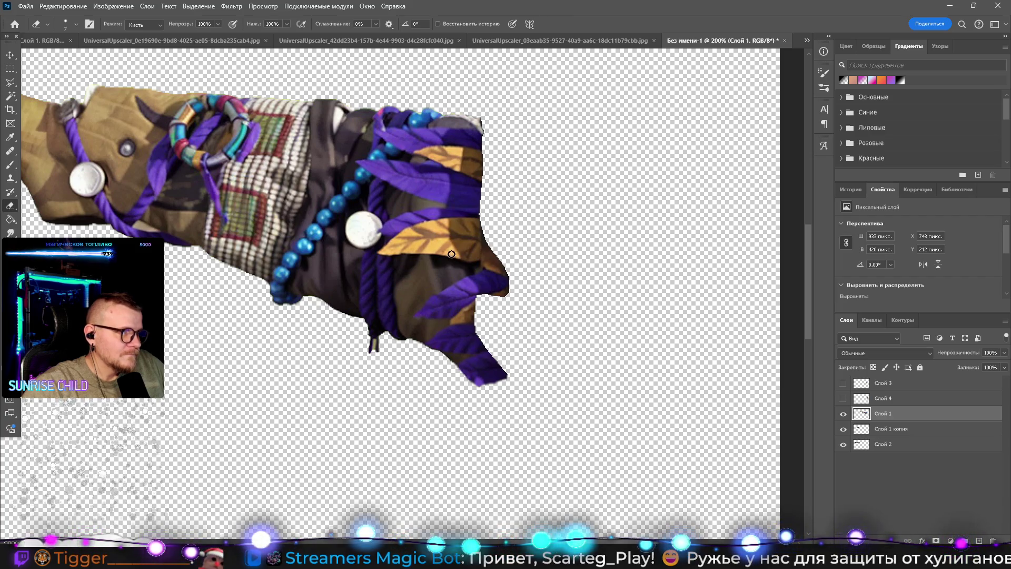
{"action": "key", "text": "z"}
{"action": "left_click", "coordinate": [369, 227]}
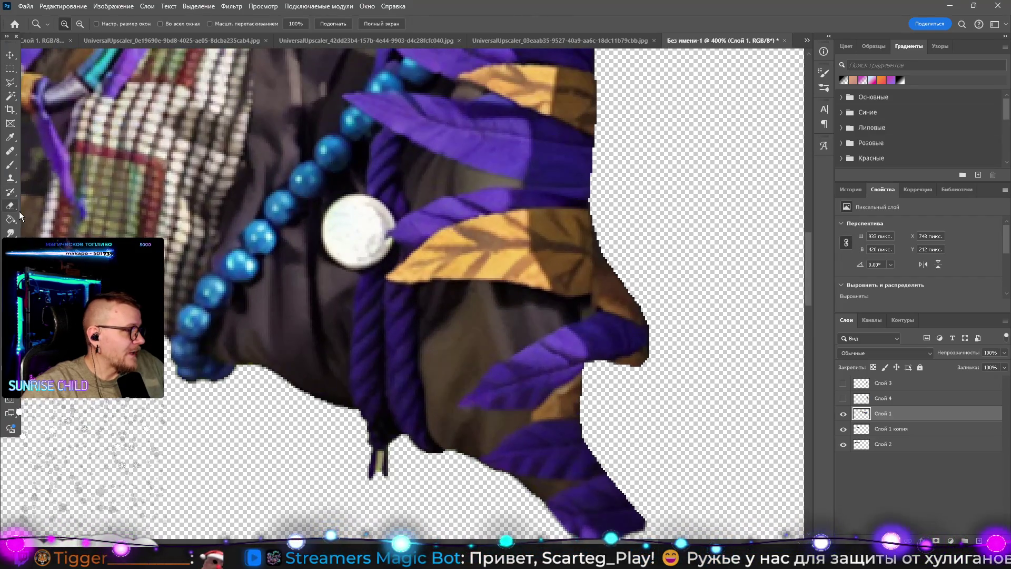
{"action": "left_click", "coordinate": [10, 232]}
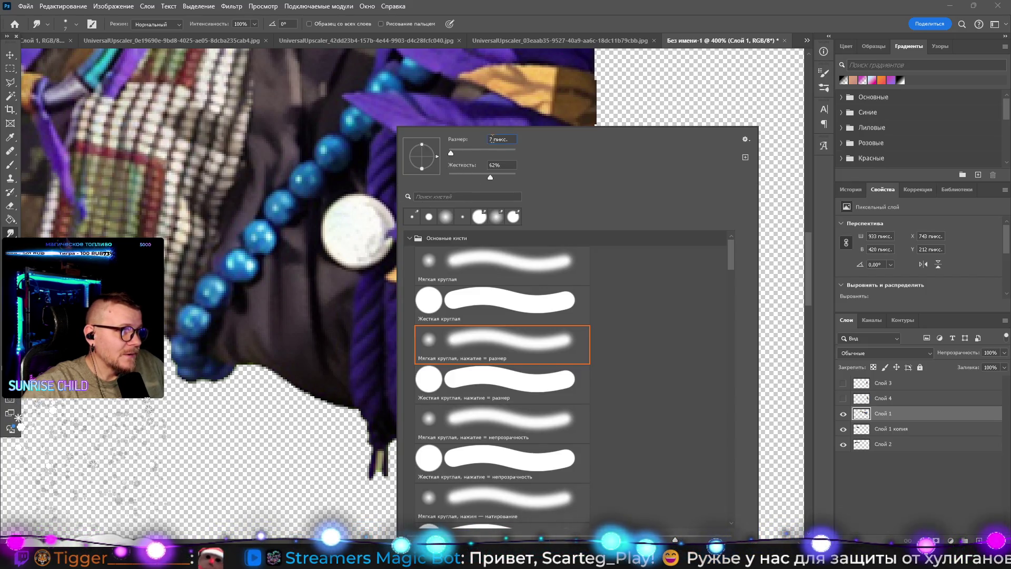
{"action": "key", "text": "Return"}
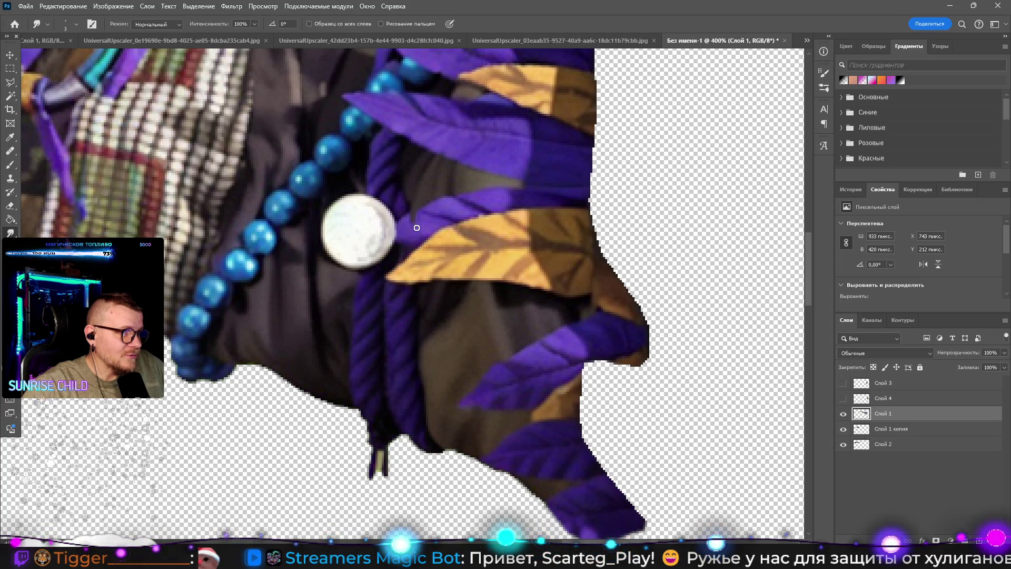
Step: Smudge the purple and yellow leaf edges into the dark grey cloth beside the beads
{"action": "mouse_move", "coordinate": [426, 284]}
{"action": "left_mouse_down"}
{"action": "mouse_move", "coordinate": [431, 261]}
{"action": "mouse_move", "coordinate": [448, 274]}
{"action": "mouse_move", "coordinate": [447, 254]}
{"action": "mouse_move", "coordinate": [455, 274]}
{"action": "mouse_move", "coordinate": [466, 264]}
{"action": "mouse_move", "coordinate": [458, 270]}
{"action": "mouse_move", "coordinate": [447, 250]}
{"action": "left_mouse_up"}
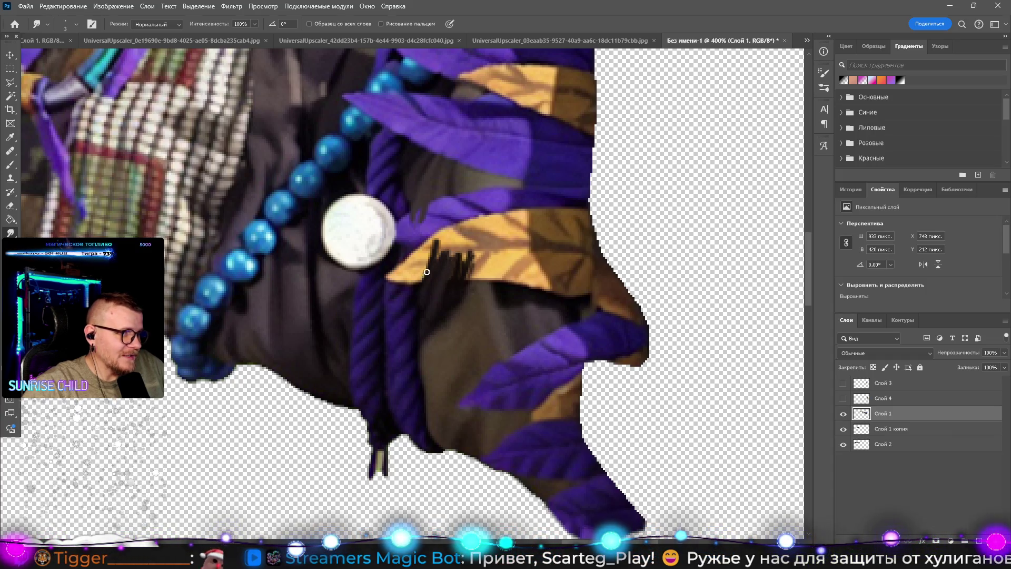
{"action": "left_click_drag", "start_coordinate": [397, 296], "coordinate": [406, 262]}
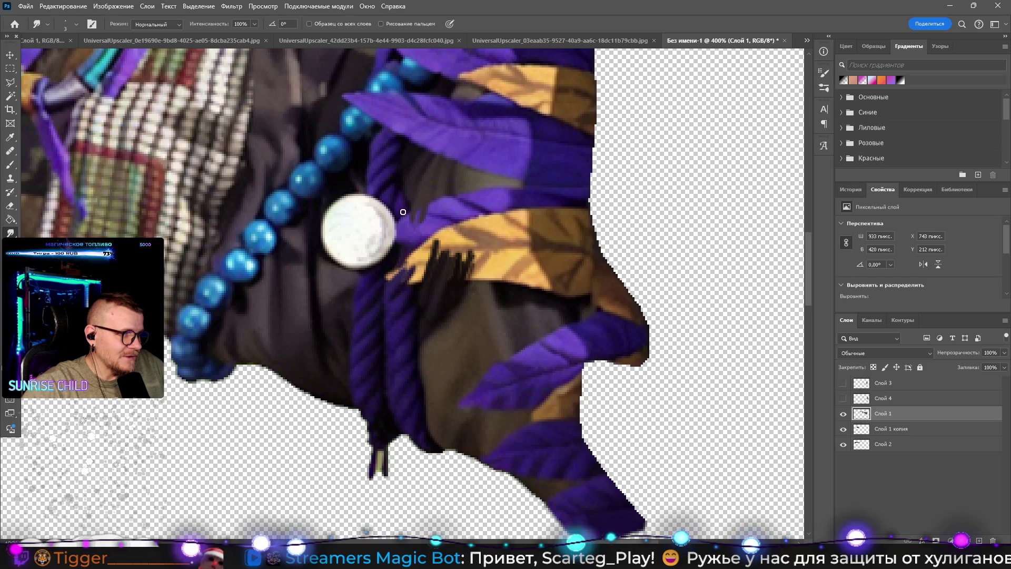
{"action": "left_click_drag", "start_coordinate": [402, 212], "coordinate": [400, 231]}
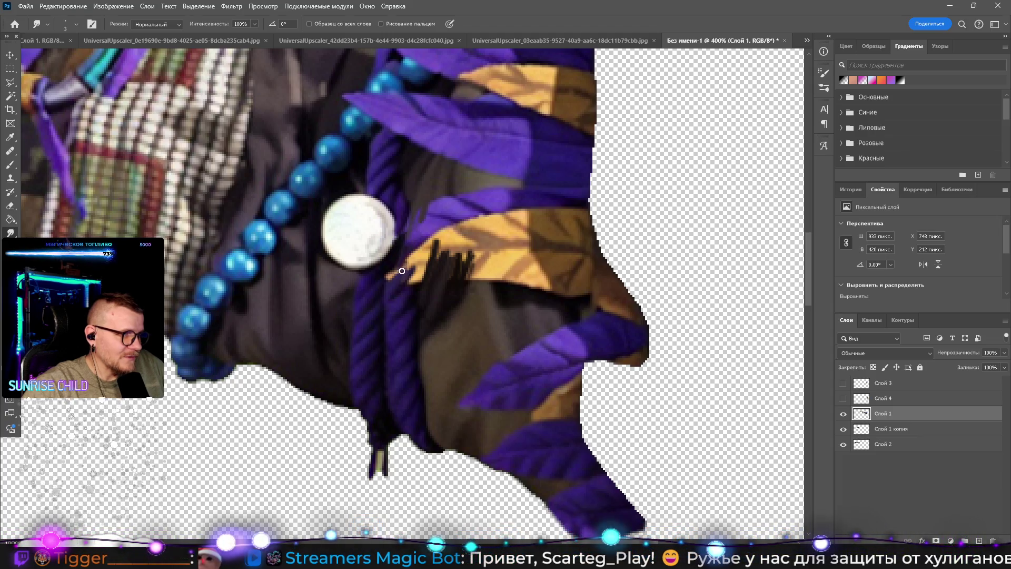
{"action": "left_click_drag", "start_coordinate": [402, 270], "coordinate": [406, 262]}
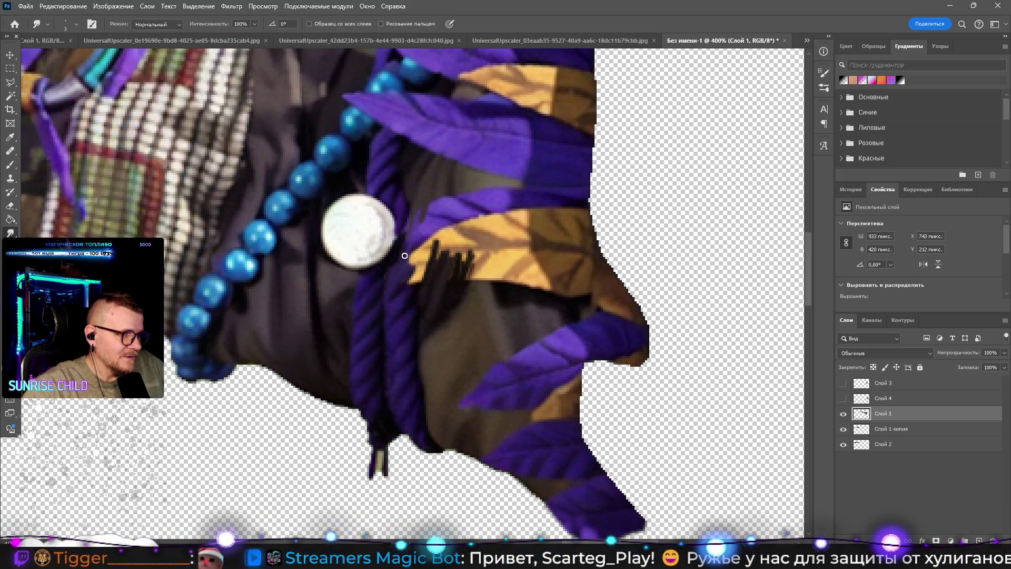
{"action": "left_click_drag", "start_coordinate": [406, 268], "coordinate": [424, 252]}
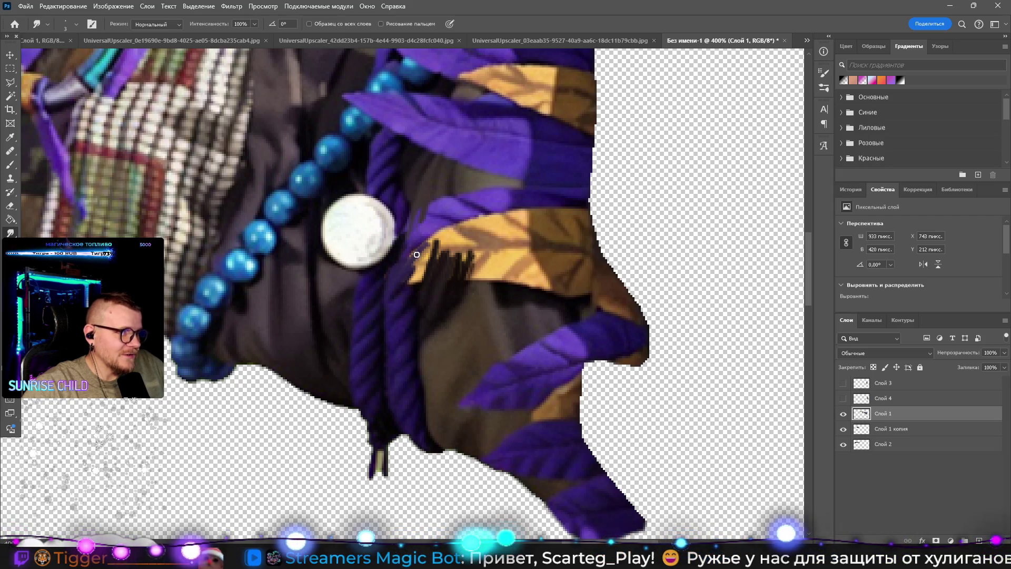
{"action": "right_click", "coordinate": [440, 222]}
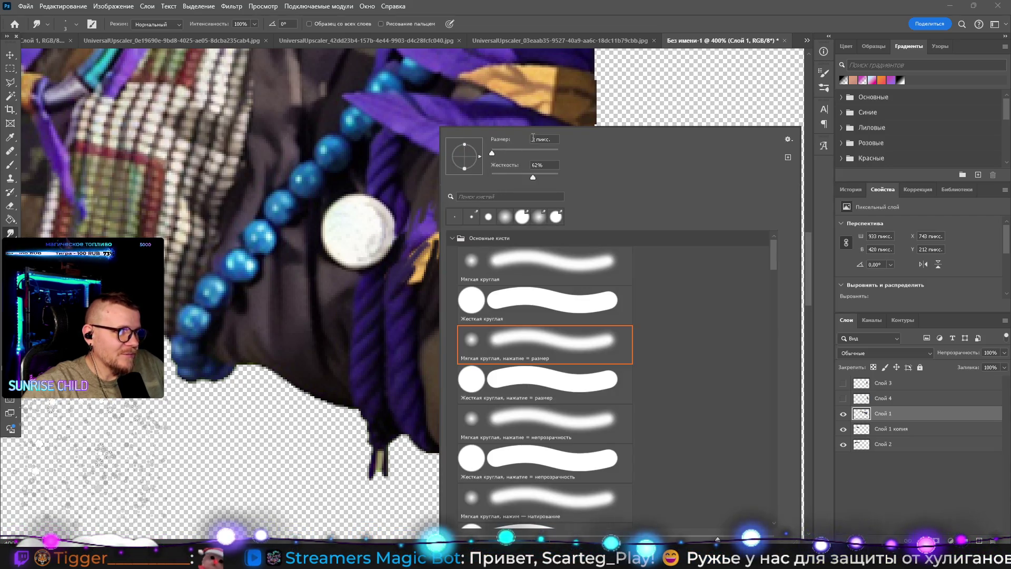
{"action": "key", "text": "Return"}
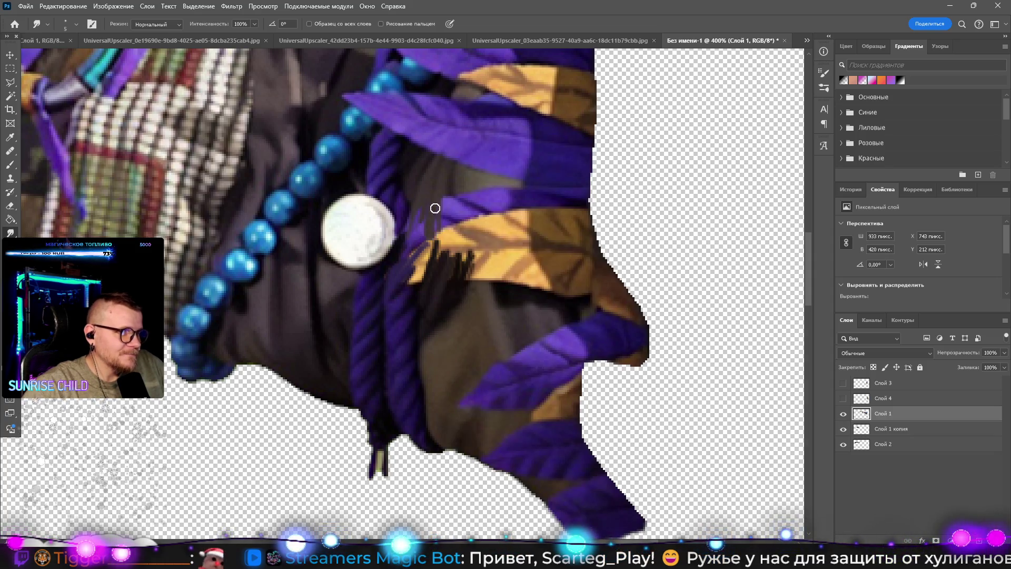
{"action": "mouse_move", "coordinate": [448, 223]}
{"action": "left_mouse_down"}
{"action": "mouse_move", "coordinate": [460, 240]}
{"action": "mouse_move", "coordinate": [440, 199]}
{"action": "mouse_move", "coordinate": [448, 223]}
{"action": "mouse_move", "coordinate": [429, 250]}
{"action": "mouse_move", "coordinate": [413, 210]}
{"action": "mouse_move", "coordinate": [420, 241]}
{"action": "mouse_move", "coordinate": [423, 221]}
{"action": "mouse_move", "coordinate": [413, 235]}
{"action": "mouse_move", "coordinate": [428, 216]}
{"action": "mouse_move", "coordinate": [422, 228]}
{"action": "mouse_move", "coordinate": [413, 215]}
{"action": "mouse_move", "coordinate": [401, 273]}
{"action": "mouse_move", "coordinate": [409, 228]}
{"action": "mouse_move", "coordinate": [400, 228]}
{"action": "mouse_move", "coordinate": [425, 249]}
{"action": "mouse_move", "coordinate": [409, 284]}
{"action": "mouse_move", "coordinate": [424, 246]}
{"action": "mouse_move", "coordinate": [474, 270]}
{"action": "mouse_move", "coordinate": [474, 256]}
{"action": "mouse_move", "coordinate": [476, 273]}
{"action": "mouse_move", "coordinate": [474, 249]}
{"action": "mouse_move", "coordinate": [458, 280]}
{"action": "mouse_move", "coordinate": [460, 262]}
{"action": "mouse_move", "coordinate": [449, 248]}
{"action": "mouse_move", "coordinate": [448, 263]}
{"action": "mouse_move", "coordinate": [436, 237]}
{"action": "mouse_move", "coordinate": [440, 214]}
{"action": "mouse_move", "coordinate": [460, 246]}
{"action": "mouse_move", "coordinate": [429, 230]}
{"action": "mouse_move", "coordinate": [448, 234]}
{"action": "left_mouse_up"}
{"action": "mouse_move", "coordinate": [468, 182]}
{"action": "left_mouse_down"}
{"action": "mouse_move", "coordinate": [463, 205]}
{"action": "mouse_move", "coordinate": [492, 199]}
{"action": "mouse_move", "coordinate": [493, 186]}
{"action": "left_mouse_up"}
{"action": "scroll", "coordinate": [469, 163], "scroll_direction": "up", "scroll_amount": 3}
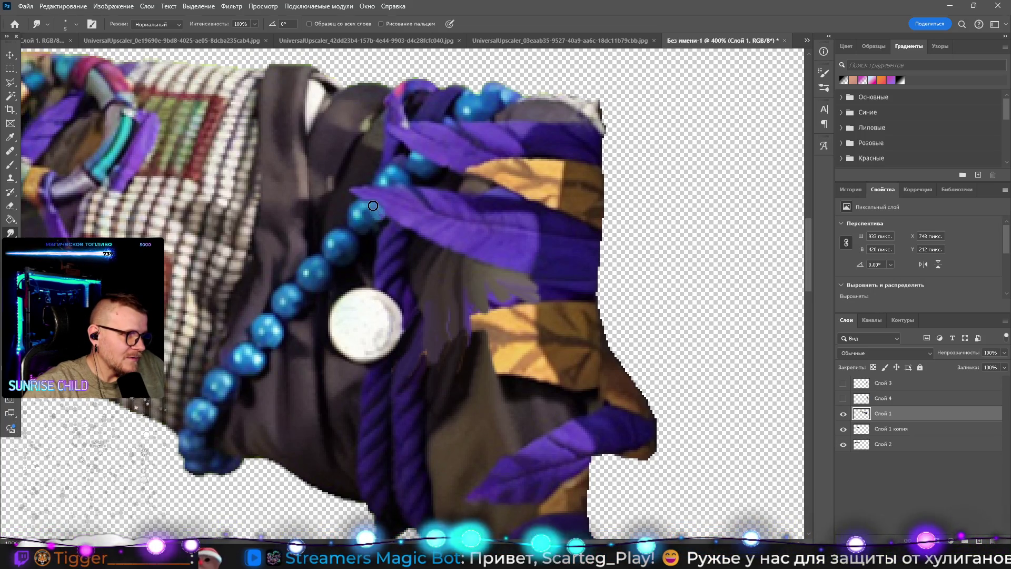
{"action": "left_click", "coordinate": [10, 71]}
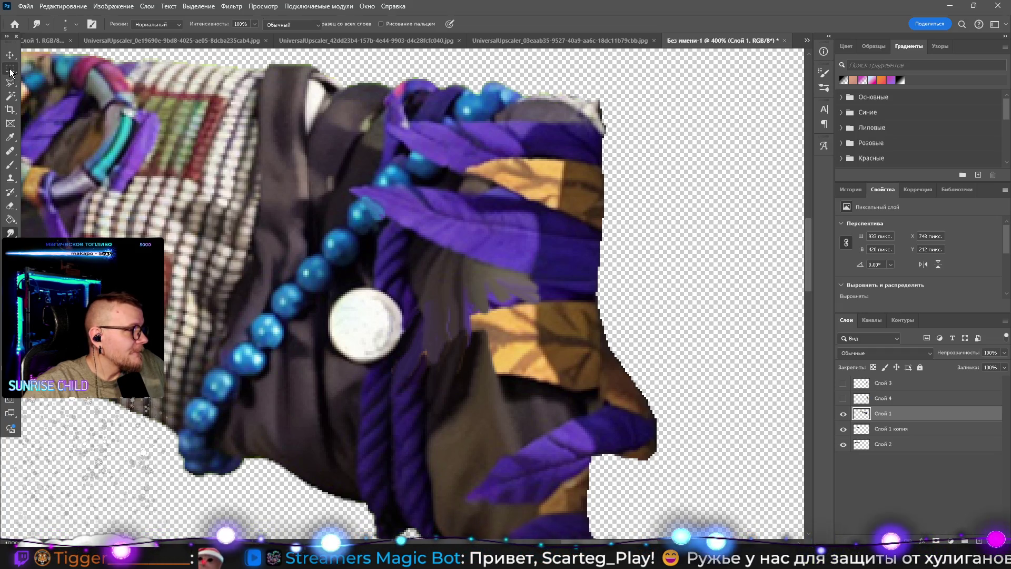
Step: Copy a small patch of blue beads to a new layer and move it up along the string
{"action": "mouse_move", "coordinate": [328, 210]}
{"action": "left_mouse_down"}
{"action": "mouse_move", "coordinate": [358, 226]}
{"action": "mouse_move", "coordinate": [368, 256]}
{"action": "left_mouse_up"}
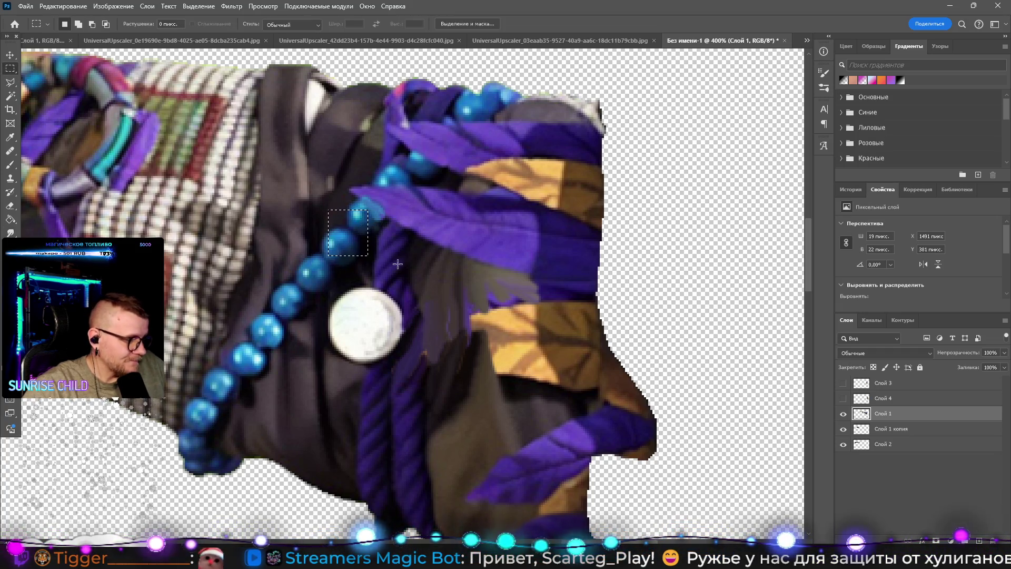
{"action": "key", "text": "ctrl+j"}
{"action": "left_click", "coordinate": [11, 54]}
{"action": "mouse_move", "coordinate": [353, 237]}
{"action": "left_mouse_down"}
{"action": "mouse_move", "coordinate": [384, 196]}
{"action": "mouse_move", "coordinate": [381, 206]}
{"action": "left_mouse_up"}
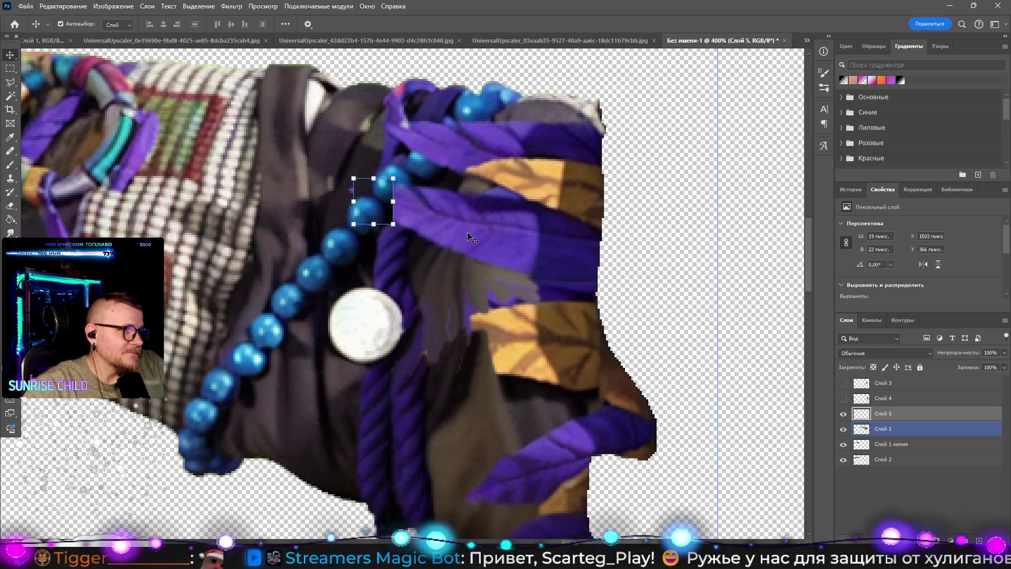
Step: Erase the edges of the bead copy on Слой 5 and merge it down into the gun layer
{"action": "left_click", "coordinate": [454, 239]}
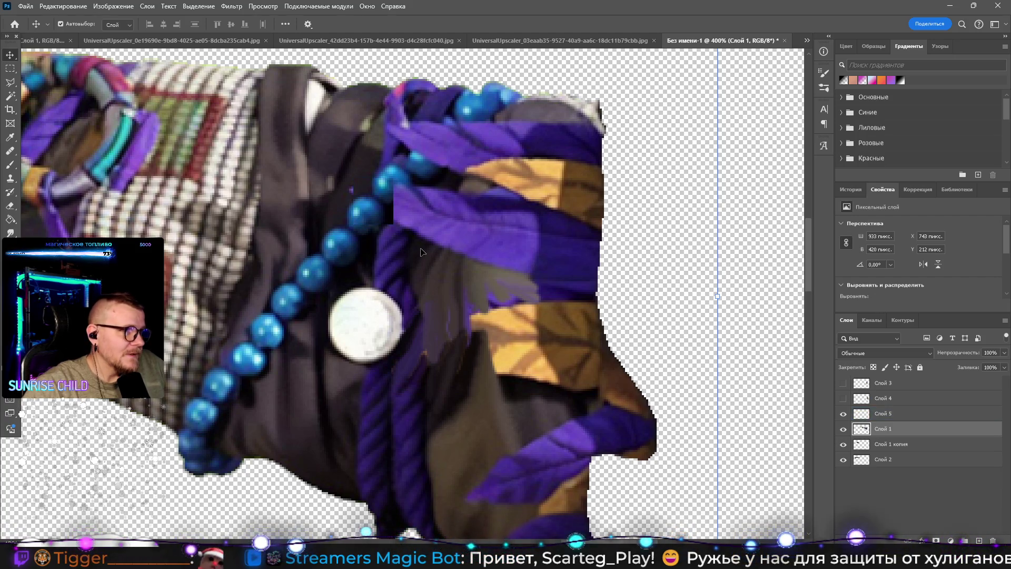
{"action": "key", "text": "e"}
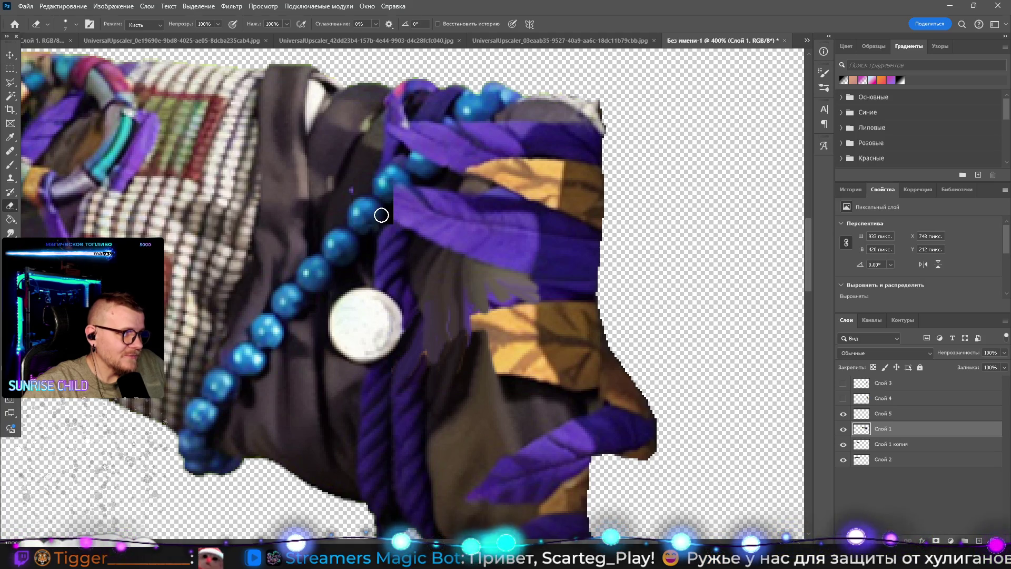
{"action": "key", "text": "v"}
{"action": "left_click", "coordinate": [383, 208]}
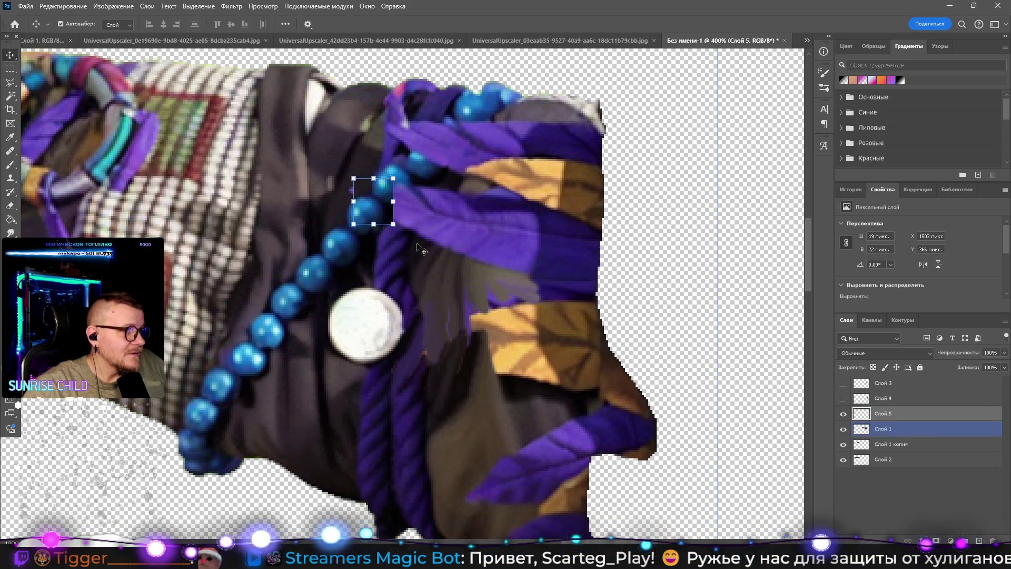
{"action": "key", "text": "e"}
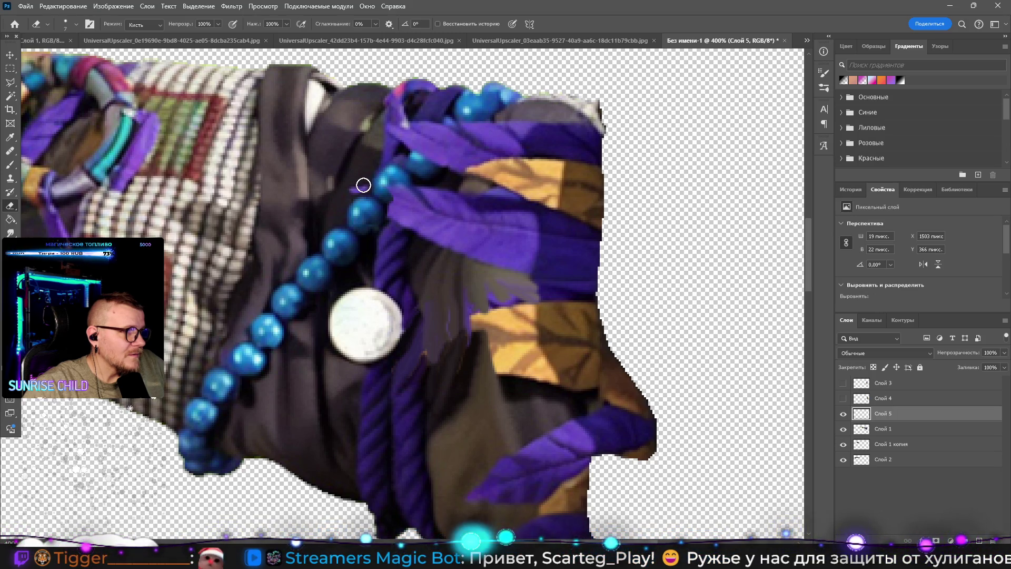
{"action": "right_click", "coordinate": [893, 427]}
{"action": "left_click", "coordinate": [895, 253]}
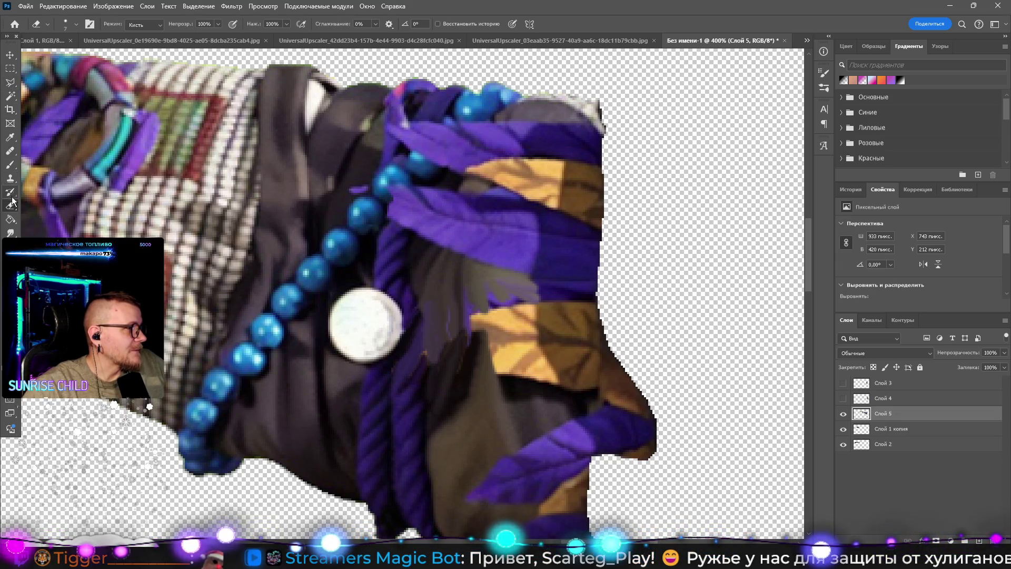
{"action": "left_click", "coordinate": [10, 233]}
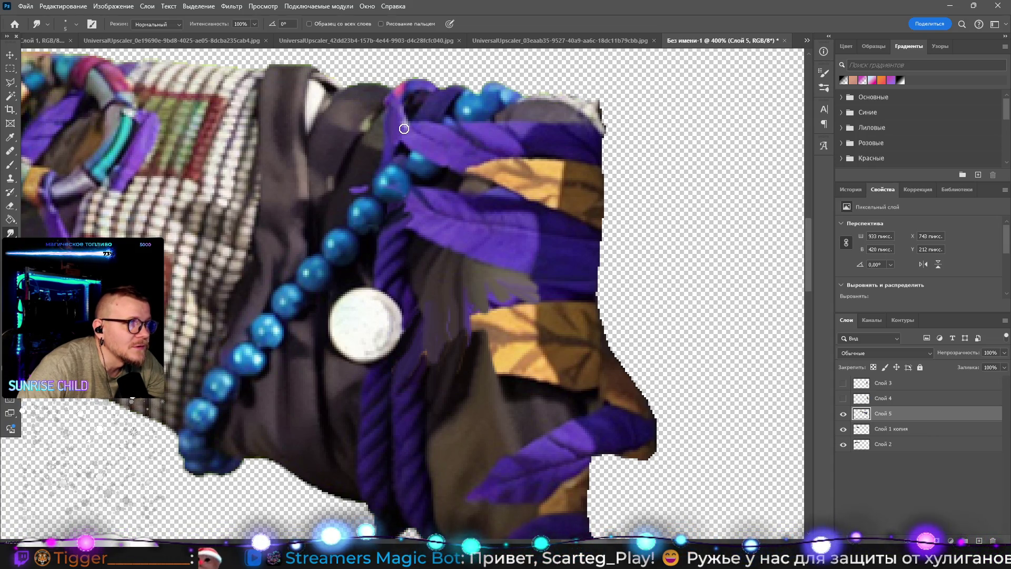
{"action": "mouse_move", "coordinate": [415, 131]}
{"action": "left_mouse_down"}
{"action": "mouse_move", "coordinate": [406, 140]}
{"action": "mouse_move", "coordinate": [422, 130]}
{"action": "mouse_move", "coordinate": [417, 157]}
{"action": "mouse_move", "coordinate": [434, 158]}
{"action": "mouse_move", "coordinate": [419, 146]}
{"action": "mouse_move", "coordinate": [437, 164]}
{"action": "mouse_move", "coordinate": [424, 147]}
{"action": "mouse_move", "coordinate": [406, 151]}
{"action": "mouse_move", "coordinate": [440, 157]}
{"action": "mouse_move", "coordinate": [459, 118]}
{"action": "mouse_move", "coordinate": [474, 126]}
{"action": "mouse_move", "coordinate": [431, 129]}
{"action": "mouse_move", "coordinate": [447, 135]}
{"action": "mouse_move", "coordinate": [435, 139]}
{"action": "mouse_move", "coordinate": [449, 159]}
{"action": "mouse_move", "coordinate": [520, 123]}
{"action": "mouse_move", "coordinate": [552, 140]}
{"action": "mouse_move", "coordinate": [543, 113]}
{"action": "mouse_move", "coordinate": [586, 126]}
{"action": "mouse_move", "coordinate": [561, 131]}
{"action": "mouse_move", "coordinate": [582, 140]}
{"action": "mouse_move", "coordinate": [546, 126]}
{"action": "mouse_move", "coordinate": [550, 140]}
{"action": "mouse_move", "coordinate": [481, 134]}
{"action": "mouse_move", "coordinate": [492, 128]}
{"action": "mouse_move", "coordinate": [452, 174]}
{"action": "mouse_move", "coordinate": [439, 150]}
{"action": "mouse_move", "coordinate": [462, 141]}
{"action": "mouse_move", "coordinate": [474, 153]}
{"action": "mouse_move", "coordinate": [481, 176]}
{"action": "mouse_move", "coordinate": [468, 184]}
{"action": "mouse_move", "coordinate": [473, 173]}
{"action": "mouse_move", "coordinate": [494, 204]}
{"action": "mouse_move", "coordinate": [489, 251]}
{"action": "mouse_move", "coordinate": [467, 262]}
{"action": "mouse_move", "coordinate": [458, 232]}
{"action": "mouse_move", "coordinate": [444, 233]}
{"action": "mouse_move", "coordinate": [460, 219]}
{"action": "mouse_move", "coordinate": [443, 233]}
{"action": "mouse_move", "coordinate": [435, 216]}
{"action": "mouse_move", "coordinate": [479, 203]}
{"action": "mouse_move", "coordinate": [474, 223]}
{"action": "mouse_move", "coordinate": [490, 186]}
{"action": "mouse_move", "coordinate": [458, 197]}
{"action": "mouse_move", "coordinate": [421, 187]}
{"action": "mouse_move", "coordinate": [408, 215]}
{"action": "mouse_move", "coordinate": [417, 203]}
{"action": "mouse_move", "coordinate": [425, 217]}
{"action": "left_mouse_up"}
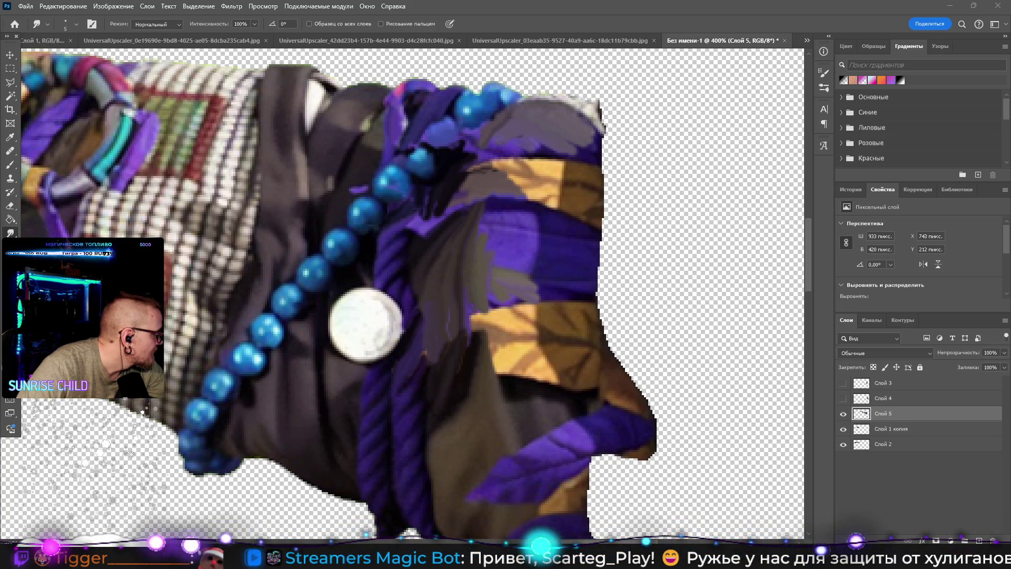
Step: Smear dark streaks over the orange and purple areas, then make Слой 4 and Слой 3 visible
{"action": "mouse_move", "coordinate": [498, 374]}
{"action": "left_mouse_down"}
{"action": "mouse_move", "coordinate": [500, 350]}
{"action": "mouse_move", "coordinate": [584, 388]}
{"action": "mouse_move", "coordinate": [564, 354]}
{"action": "mouse_move", "coordinate": [589, 298]}
{"action": "mouse_move", "coordinate": [556, 298]}
{"action": "mouse_move", "coordinate": [548, 325]}
{"action": "mouse_move", "coordinate": [503, 294]}
{"action": "mouse_move", "coordinate": [512, 318]}
{"action": "mouse_move", "coordinate": [473, 320]}
{"action": "mouse_move", "coordinate": [505, 332]}
{"action": "left_mouse_up"}
{"action": "mouse_move", "coordinate": [503, 179]}
{"action": "left_mouse_down"}
{"action": "mouse_move", "coordinate": [499, 166]}
{"action": "mouse_move", "coordinate": [561, 154]}
{"action": "mouse_move", "coordinate": [537, 140]}
{"action": "left_mouse_up"}
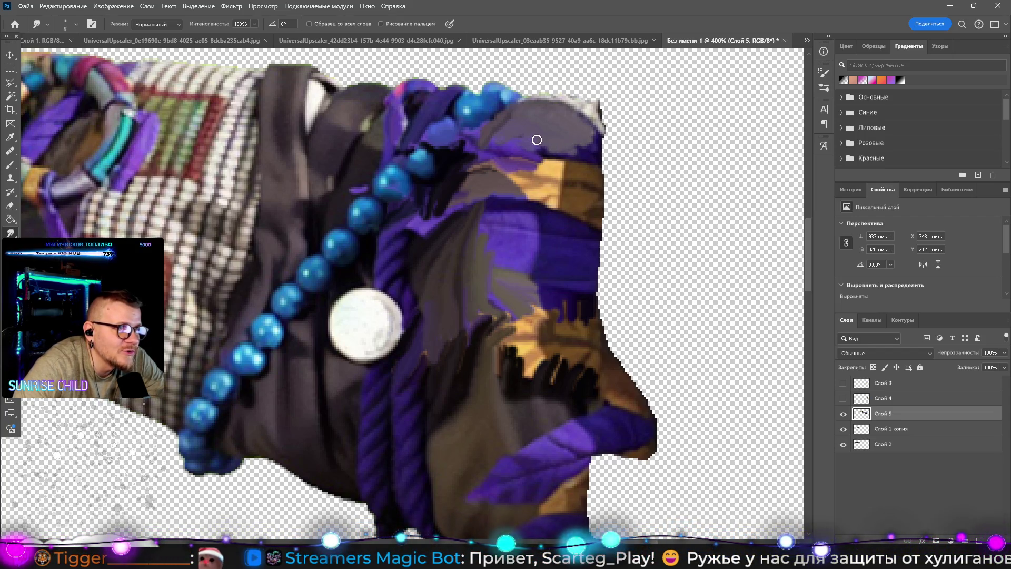
{"action": "left_click", "coordinate": [843, 398]}
{"action": "left_click", "coordinate": [843, 383]}
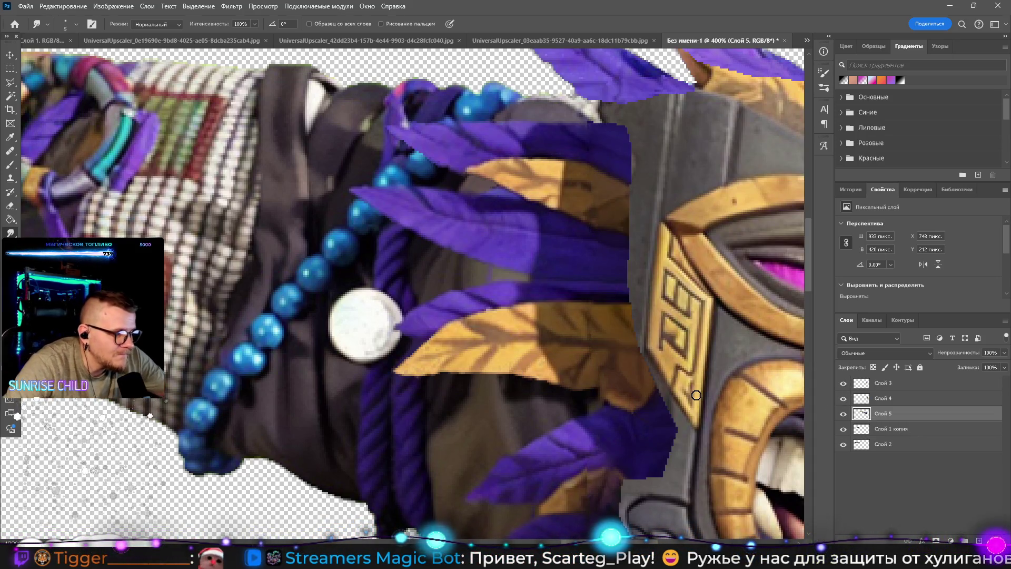
Step: Zoom out from 300% in stages until the whole assembled shotgun shows at 100%
{"action": "key", "text": "z"}
{"action": "left_click", "coordinate": [710, 347], "text": "alt"}
{"action": "left_click", "coordinate": [710, 347], "text": "alt"}
{"action": "left_click_drag", "start_coordinate": [709, 347], "coordinate": [540, 277]}
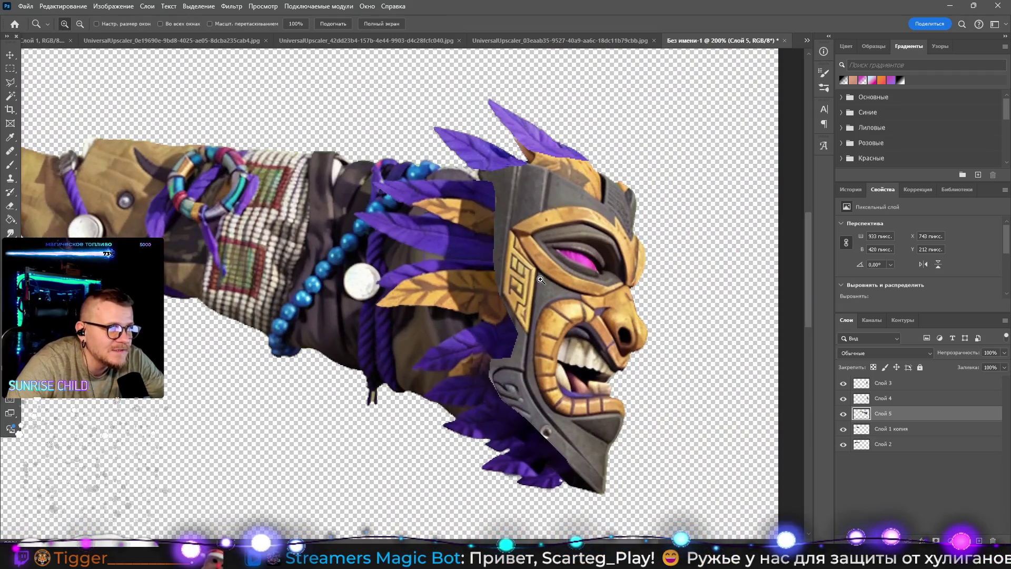
{"action": "left_click", "coordinate": [540, 277], "text": "alt"}
{"action": "left_click", "coordinate": [545, 292], "text": "alt"}
{"action": "left_click", "coordinate": [550, 309], "text": "alt"}
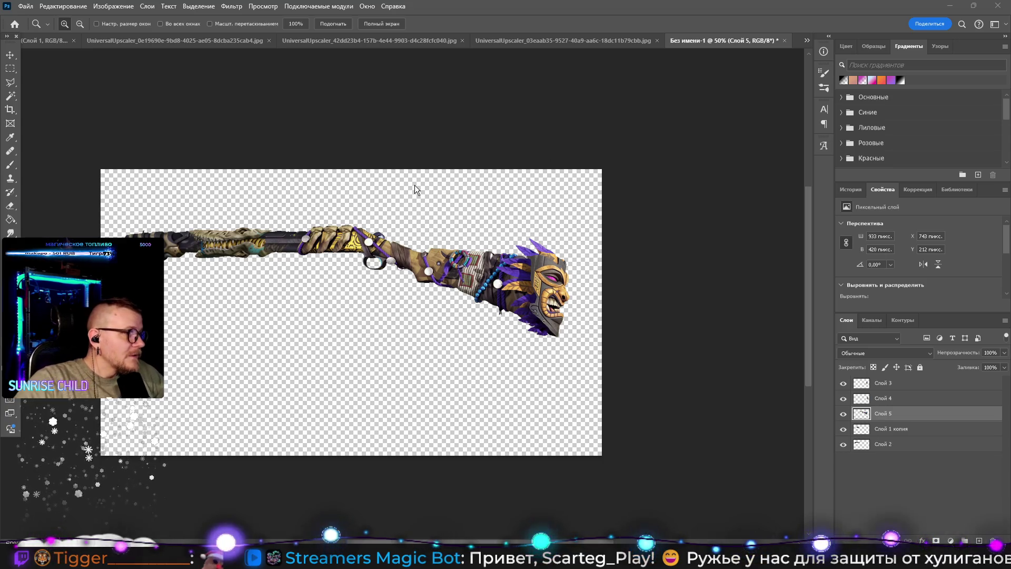
{"action": "scroll", "coordinate": [400, 227], "scroll_direction": "up", "scroll_amount": 5}
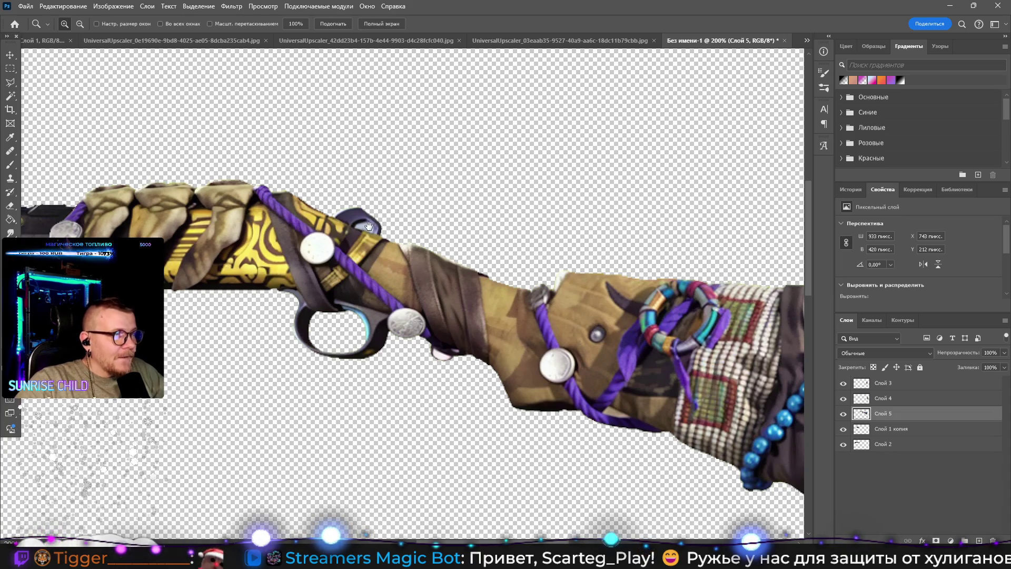
{"action": "left_click", "coordinate": [731, 330], "text": "alt"}
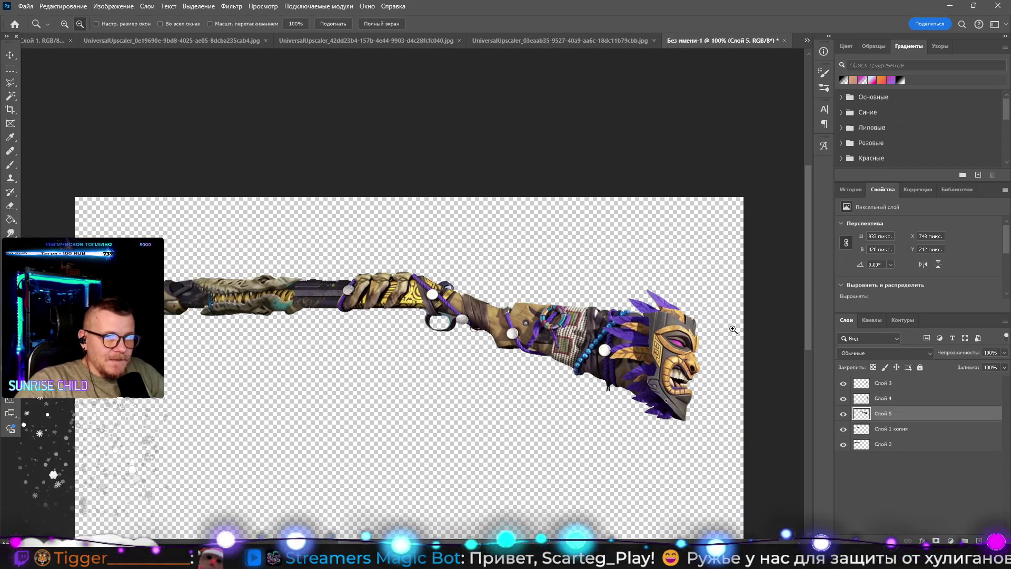
Step: At 66.7% view, merge Слой 2 and Слой 5 via Merge Layers, then drag Слой 5 to the bottom
{"action": "left_click", "coordinate": [730, 330], "text": "alt"}
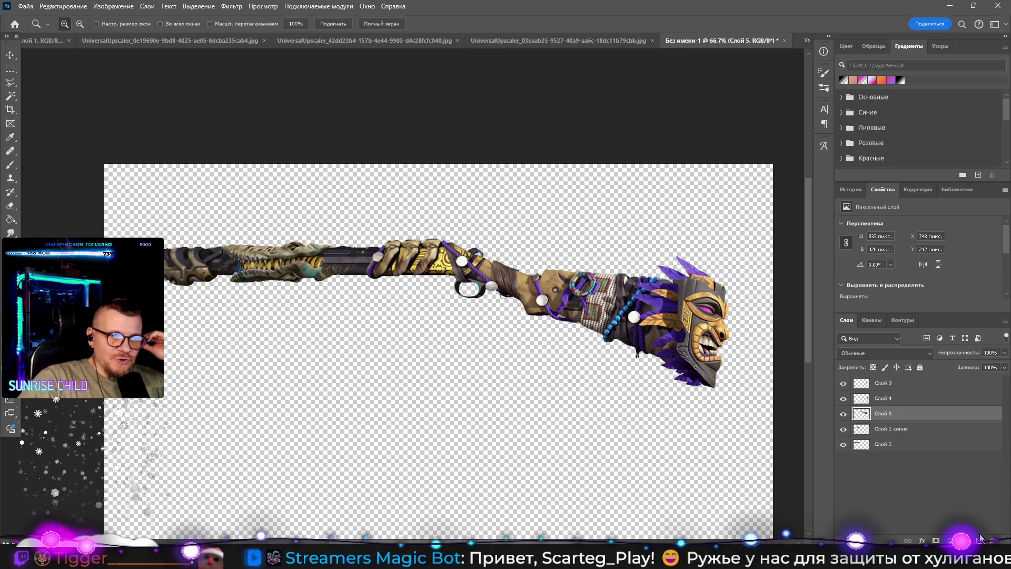
{"action": "left_click", "coordinate": [891, 444]}
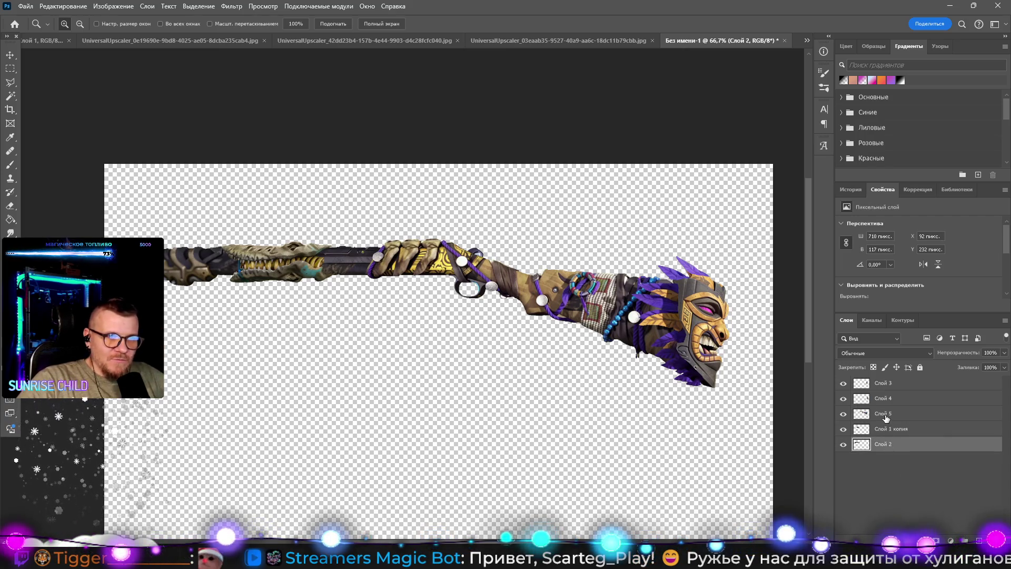
{"action": "left_click", "coordinate": [886, 417], "text": "ctrl"}
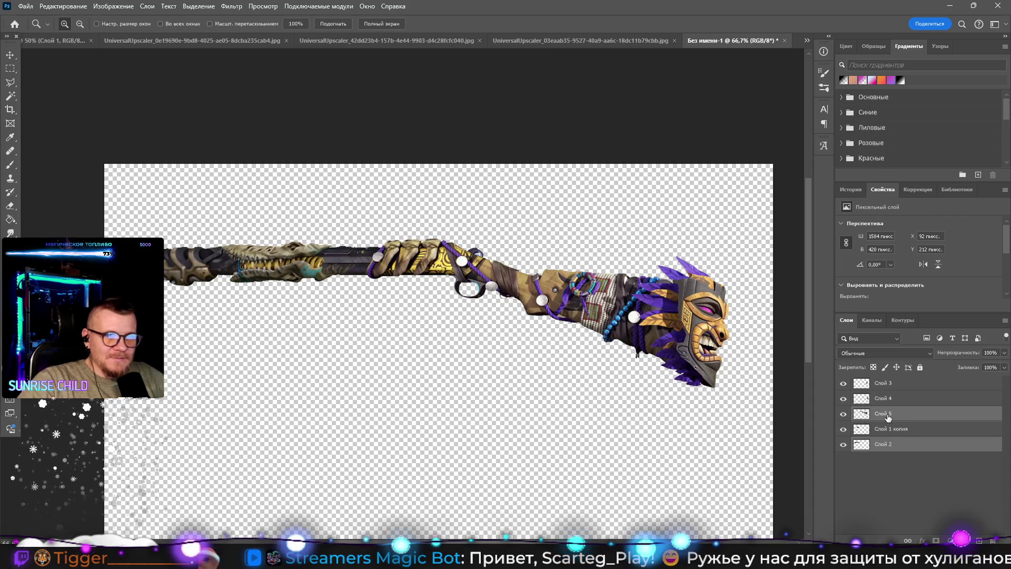
{"action": "right_click", "coordinate": [893, 445]}
{"action": "left_click", "coordinate": [920, 289]}
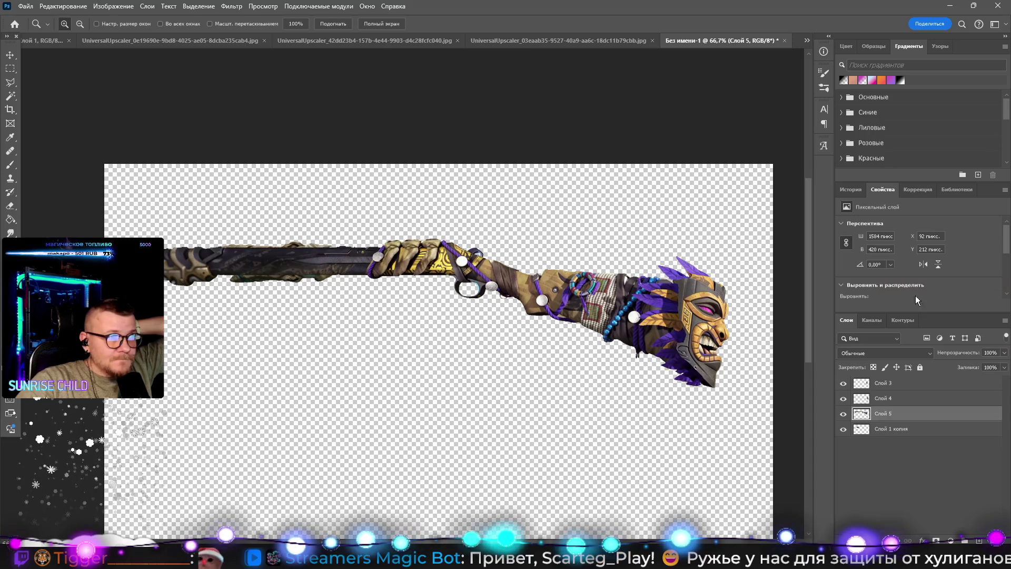
{"action": "left_click_drag", "start_coordinate": [885, 414], "coordinate": [870, 437]}
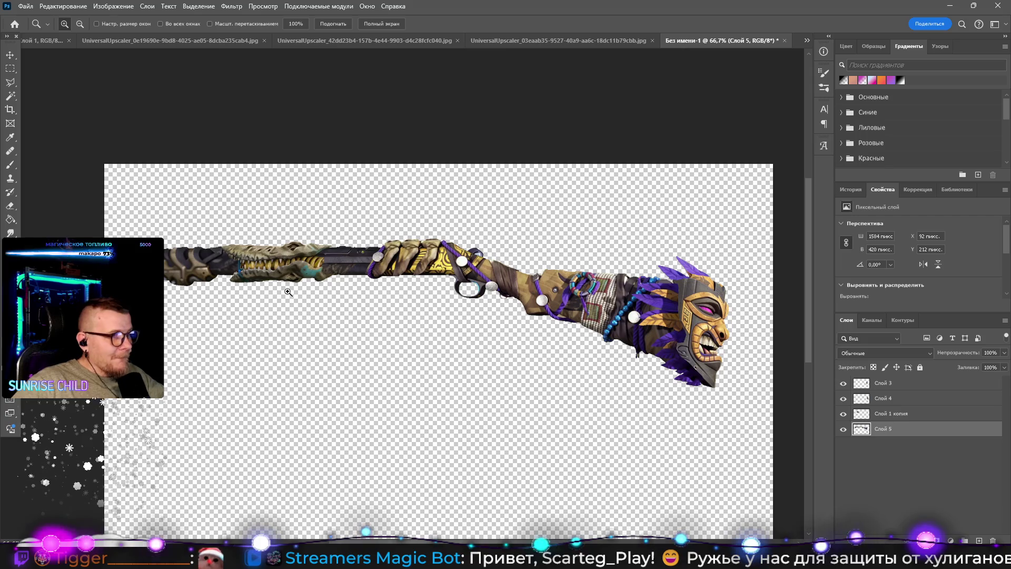
Step: Zoom the barrel to 200% and toggle Слой 1 копия visibility to compare the crocodile layer
{"action": "left_click", "coordinate": [225, 280]}
{"action": "left_click", "coordinate": [226, 280]}
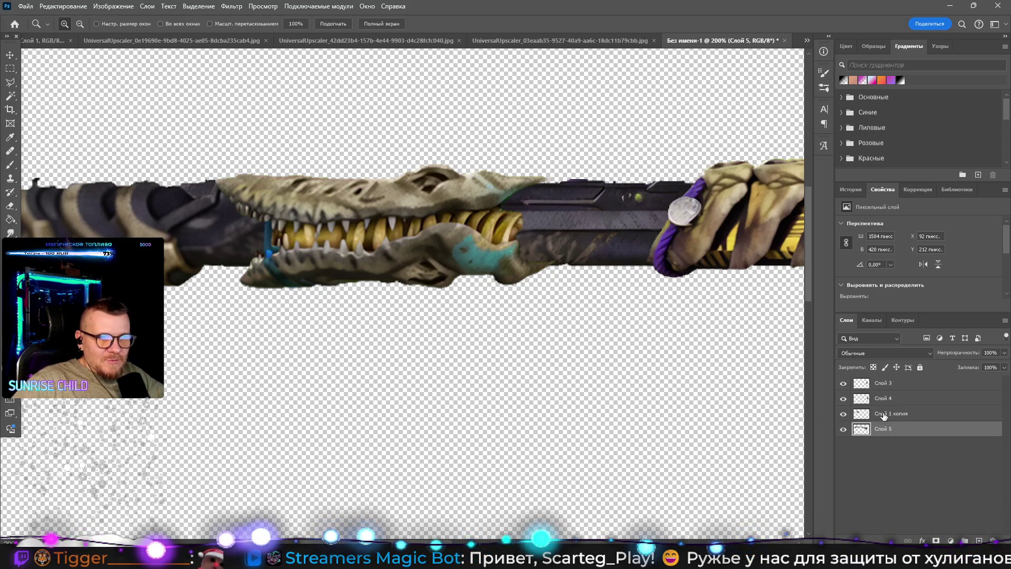
{"action": "left_click", "coordinate": [855, 416]}
{"action": "left_click", "coordinate": [844, 414]}
{"action": "left_click", "coordinate": [844, 413]}
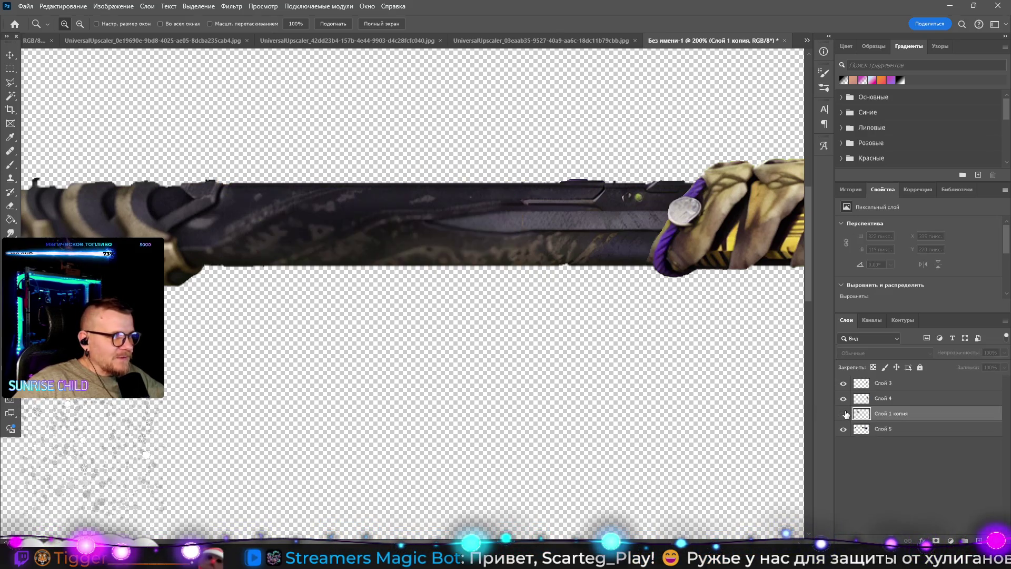
{"action": "left_click", "coordinate": [844, 413]}
{"action": "left_click", "coordinate": [844, 413]}
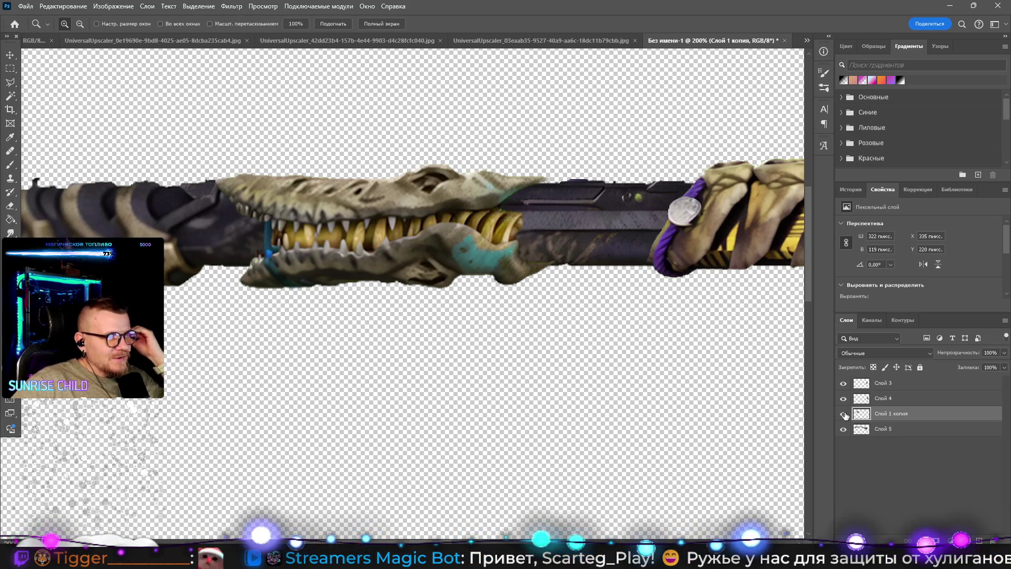
{"action": "left_click_drag", "start_coordinate": [778, 227], "coordinate": [579, 175]}
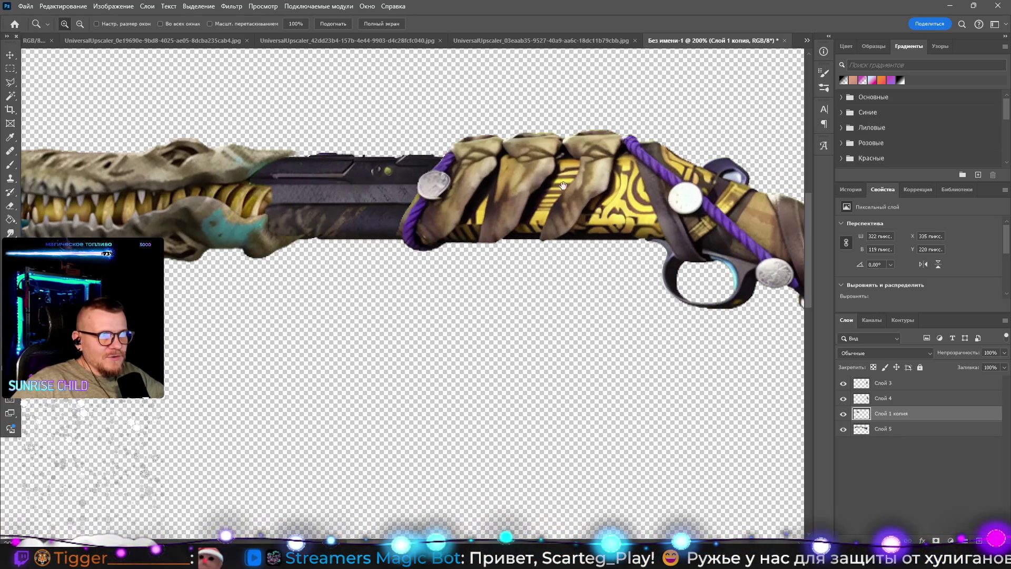
{"action": "mouse_move", "coordinate": [625, 210]}
{"action": "left_mouse_down"}
{"action": "mouse_move", "coordinate": [462, 177]}
{"action": "mouse_move", "coordinate": [700, 219]}
{"action": "left_mouse_up"}
{"action": "left_click_drag", "start_coordinate": [524, 224], "coordinate": [531, 241]}
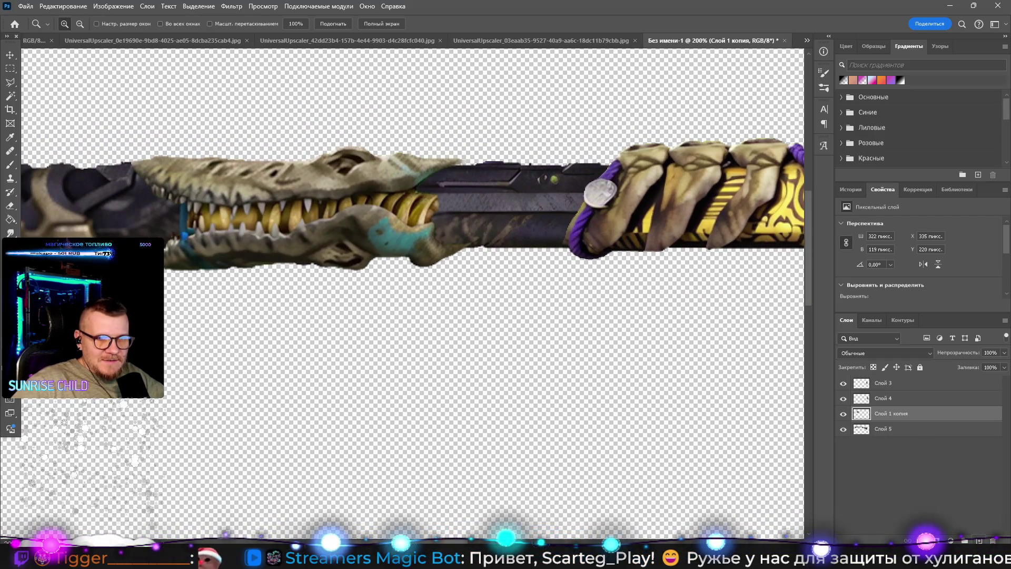
Step: Add empty Слой 6 at the bottom, merge it down into Слой 5, then select Слой 1 копия
{"action": "key", "text": "ctrl+shift+alt+n"}
{"action": "mouse_move", "coordinate": [878, 424]}
{"action": "left_mouse_down"}
{"action": "mouse_move", "coordinate": [838, 455]}
{"action": "mouse_move", "coordinate": [899, 419]}
{"action": "left_mouse_up"}
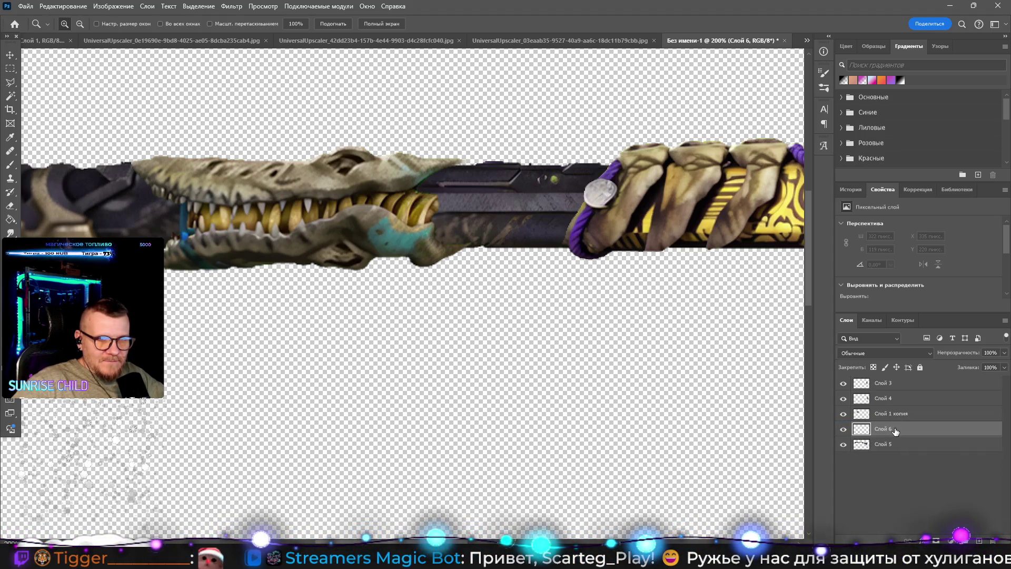
{"action": "key", "text": "ctrl+e"}
{"action": "left_click", "coordinate": [896, 417]}
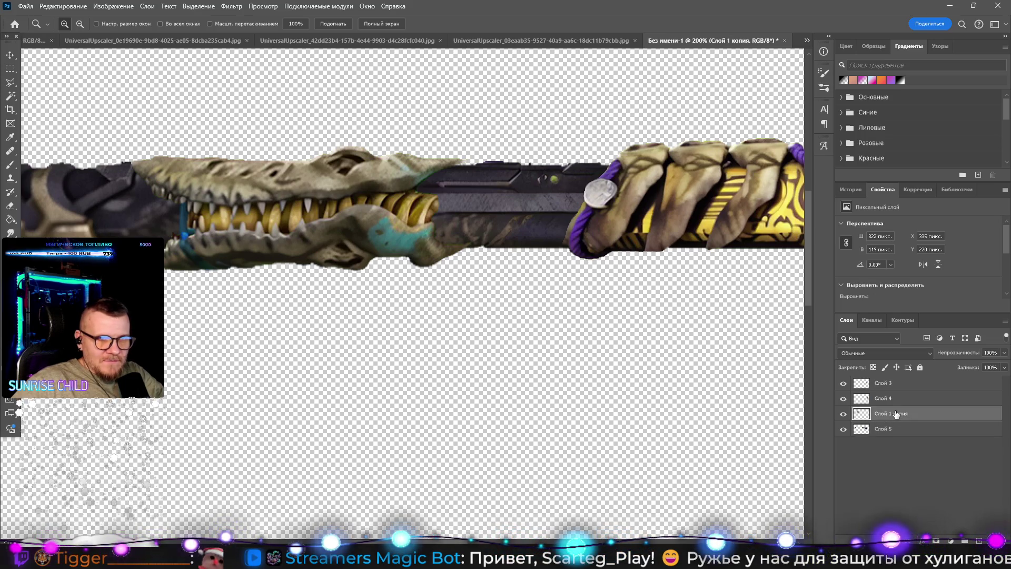
Step: Duplicate Слой 1 копия as Слой 1 копия 2 and place it below the original
{"action": "right_click", "coordinate": [897, 418]}
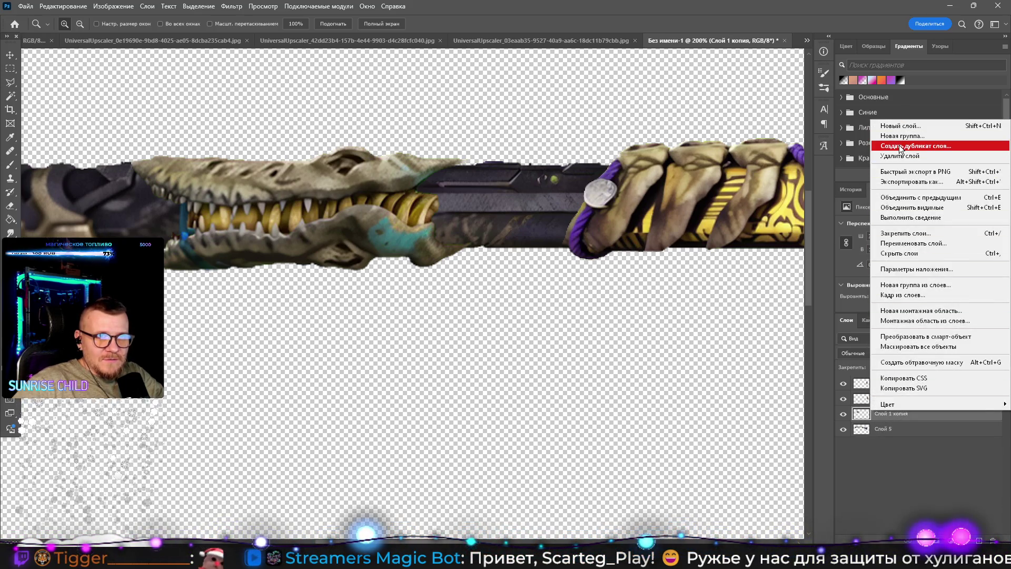
{"action": "left_click", "coordinate": [900, 149]}
{"action": "left_click", "coordinate": [599, 156]}
{"action": "left_click_drag", "start_coordinate": [924, 413], "coordinate": [870, 441]}
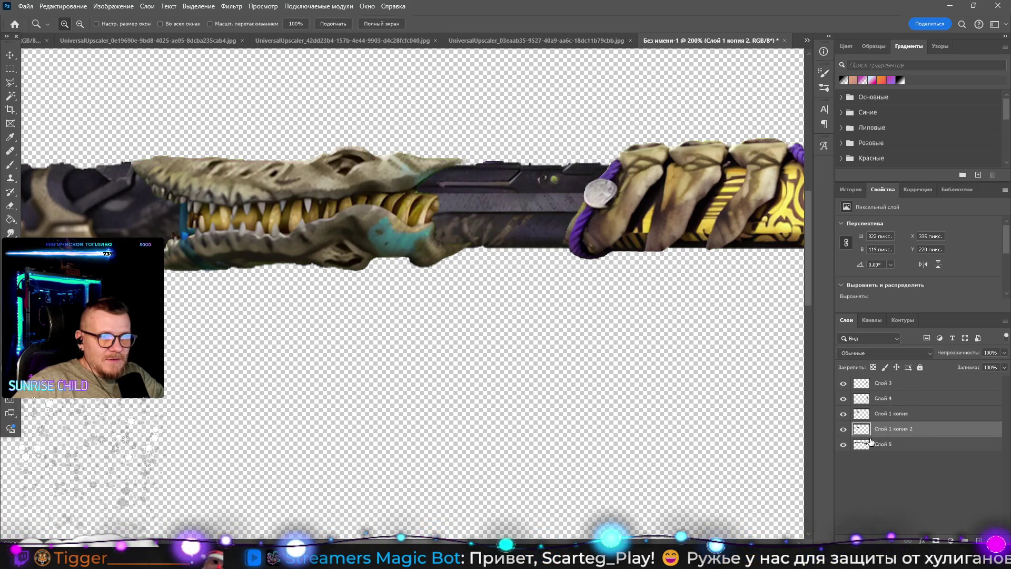
Step: Nudge the crocodile copy about 11 px right and 5 px down, keeping it beneath Слой 1 копия
{"action": "left_click", "coordinate": [10, 54]}
{"action": "left_click_drag", "start_coordinate": [326, 239], "coordinate": [335, 241]}
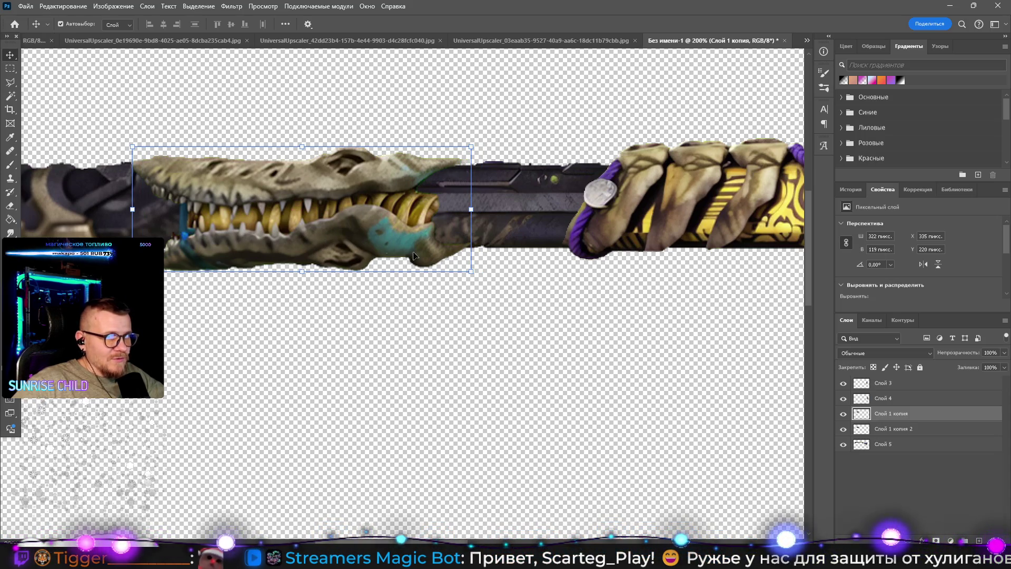
{"action": "key", "text": "ctrl+bracketleft"}
{"action": "left_click_drag", "start_coordinate": [390, 219], "coordinate": [402, 225]}
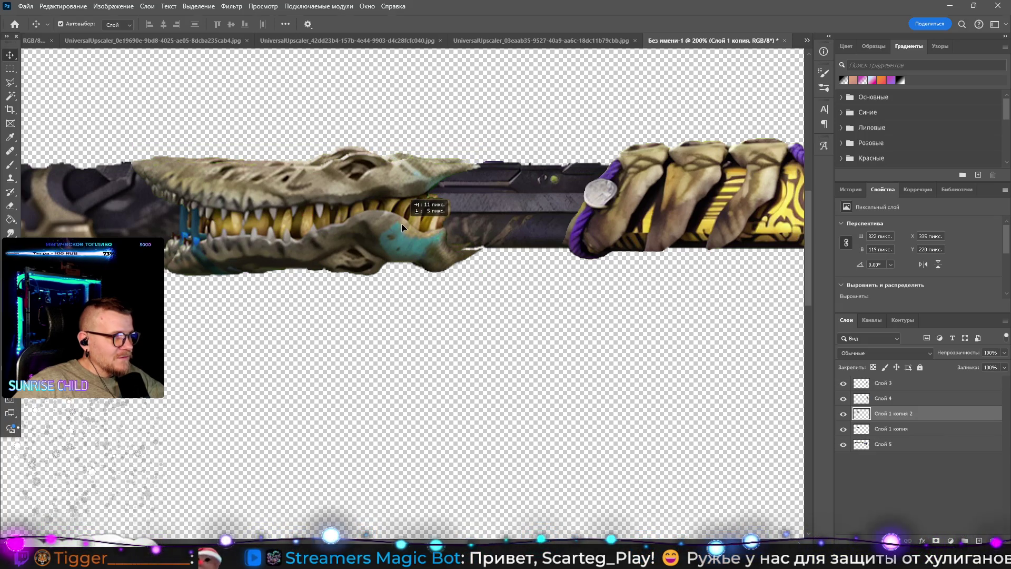
{"action": "left_click", "coordinate": [915, 401]}
{"action": "left_click_drag", "start_coordinate": [906, 413], "coordinate": [898, 436]}
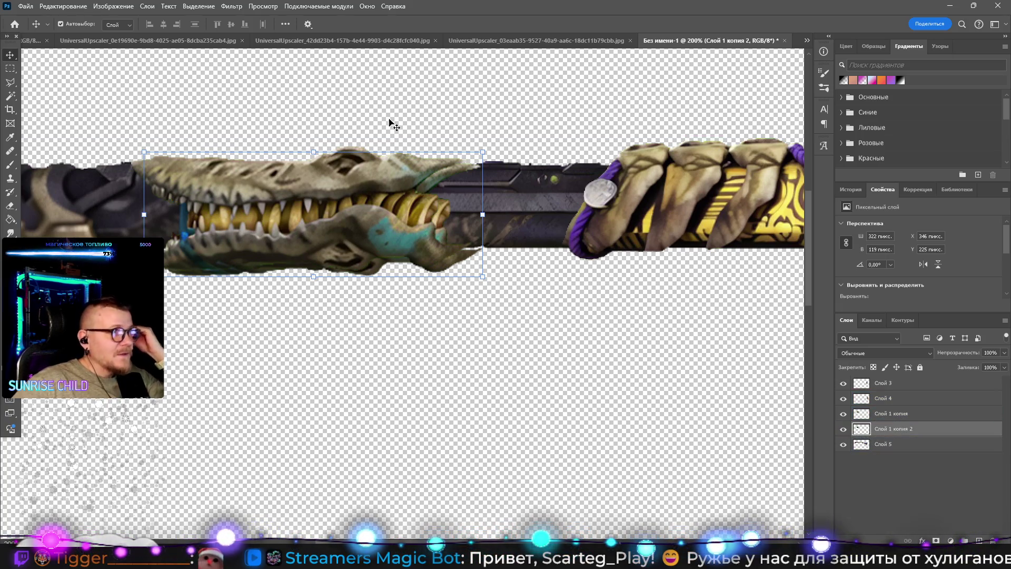
{"action": "left_click", "coordinate": [240, 8]}
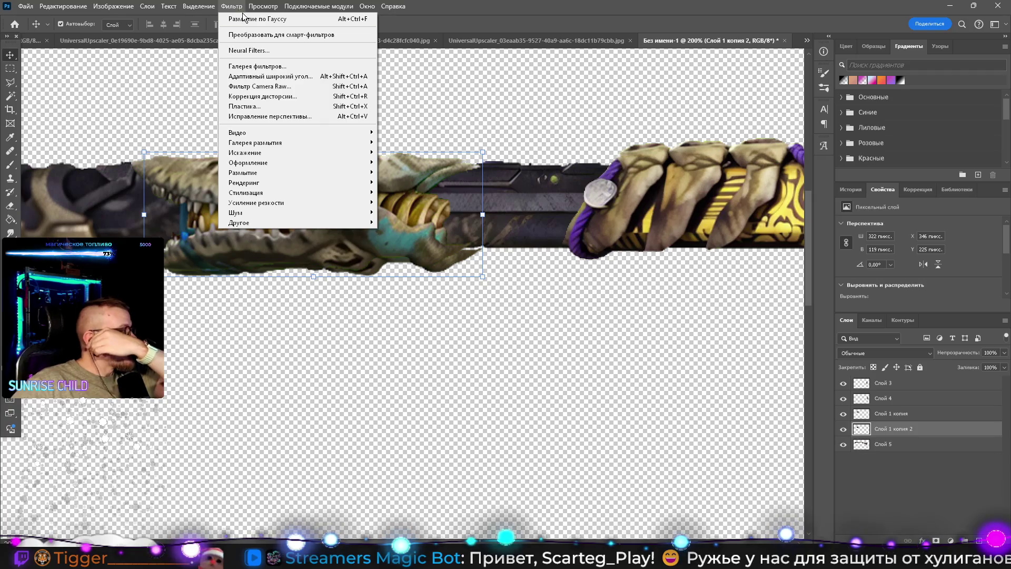
Step: Turn Слой 1 копия 2 solid black with Hue/Saturation Lightness -100
{"action": "mouse_move", "coordinate": [41, 9]}
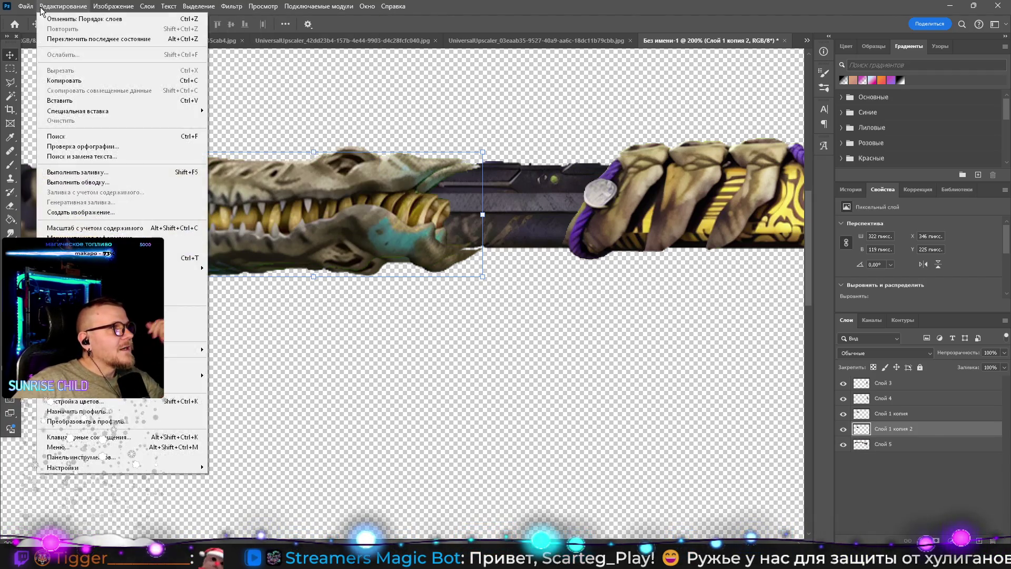
{"action": "mouse_move", "coordinate": [114, 6]}
{"action": "mouse_move", "coordinate": [124, 35]}
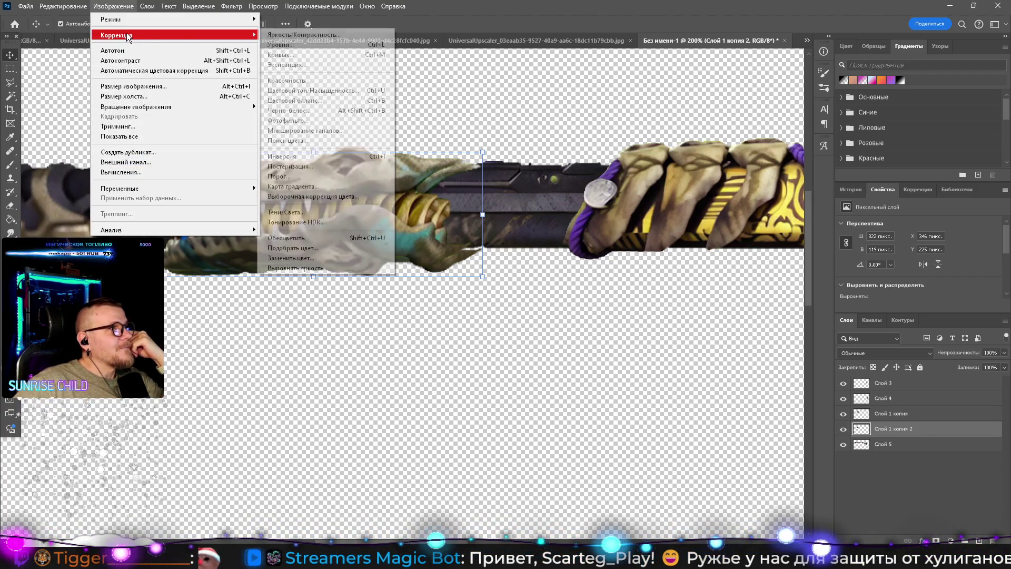
{"action": "left_click", "coordinate": [332, 100]}
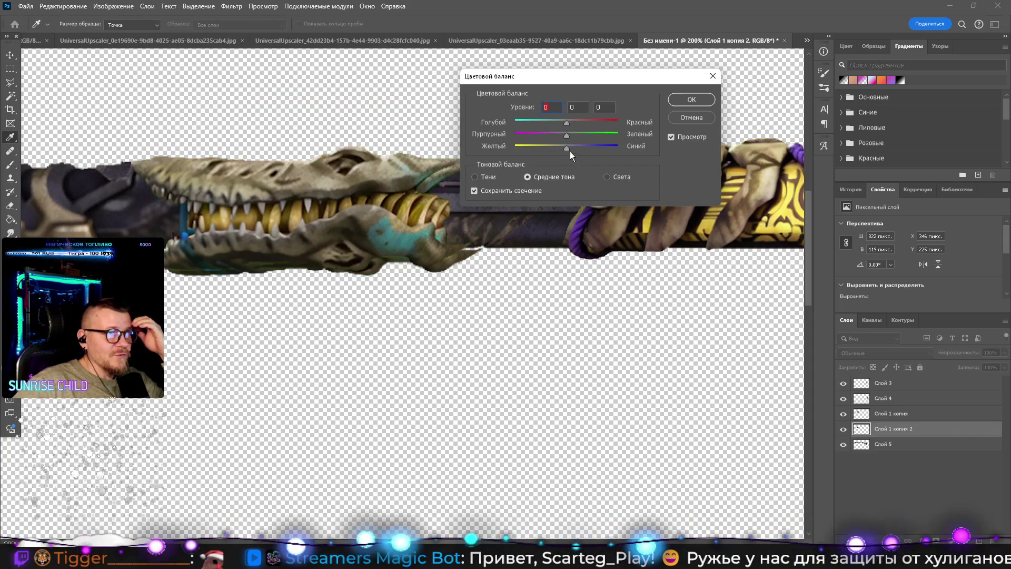
{"action": "left_click", "coordinate": [713, 77]}
{"action": "left_click", "coordinate": [113, 6]}
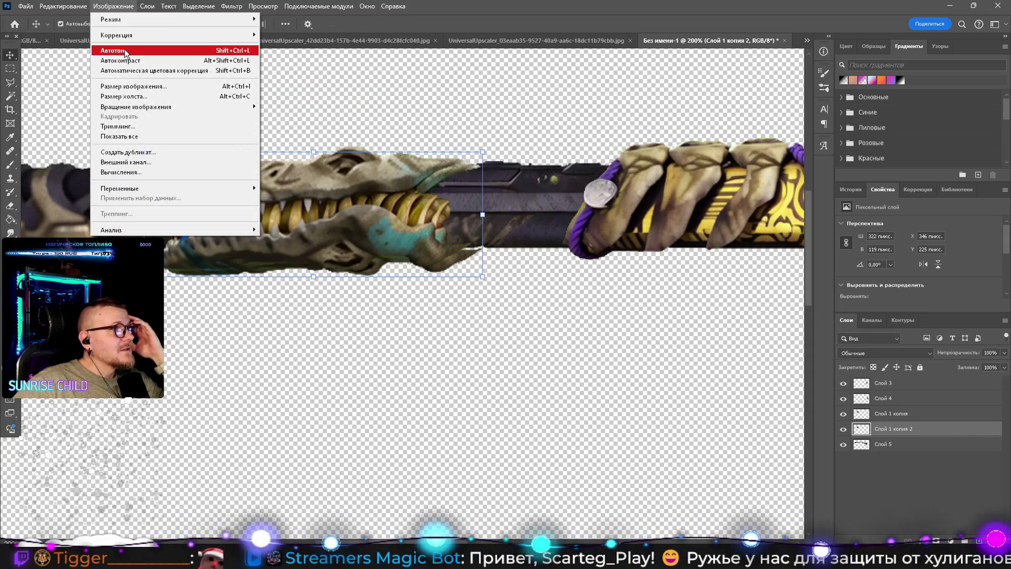
{"action": "mouse_move", "coordinate": [131, 36]}
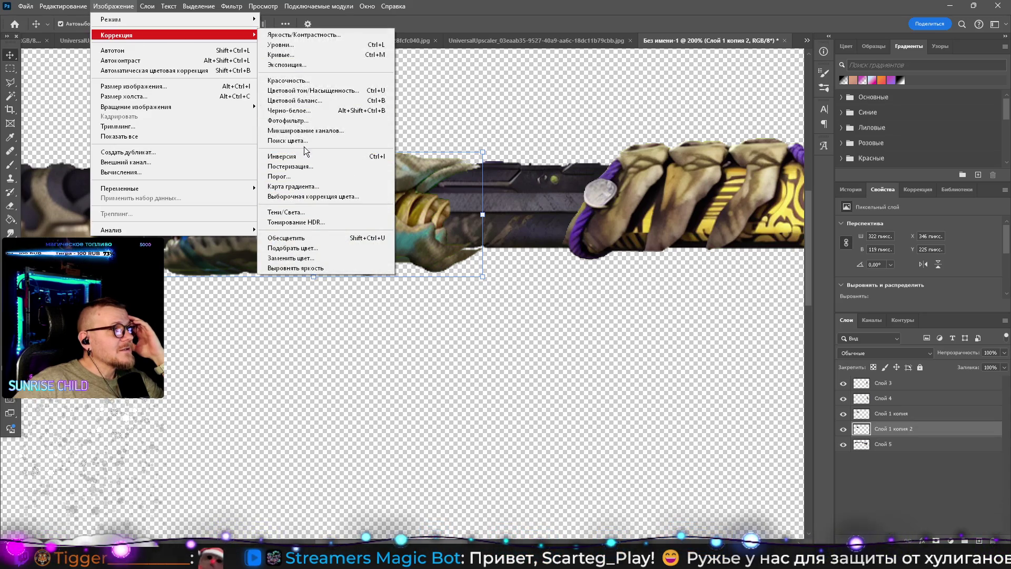
{"action": "left_click", "coordinate": [303, 91]}
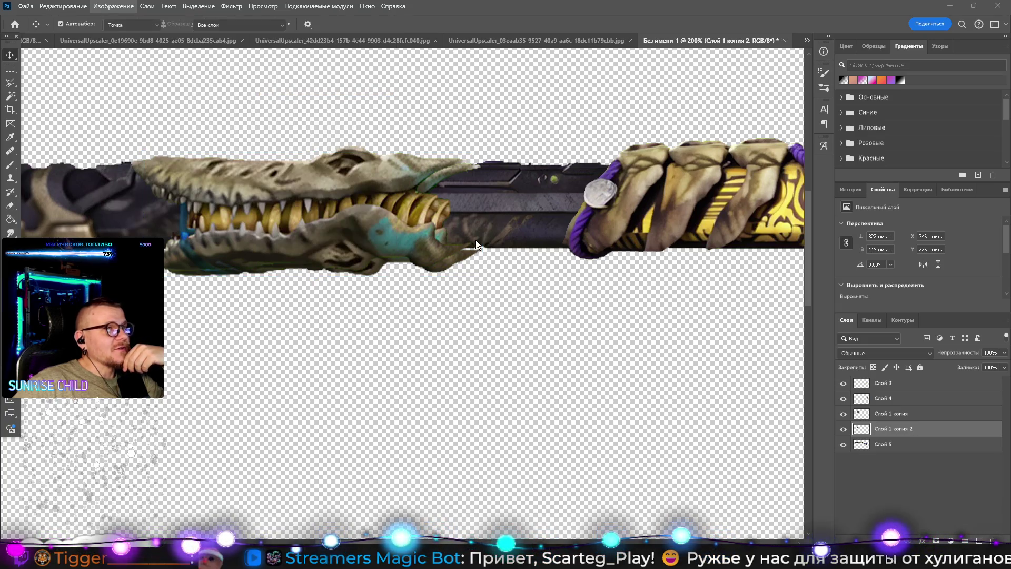
{"action": "left_click_drag", "start_coordinate": [820, 191], "coordinate": [678, 171]}
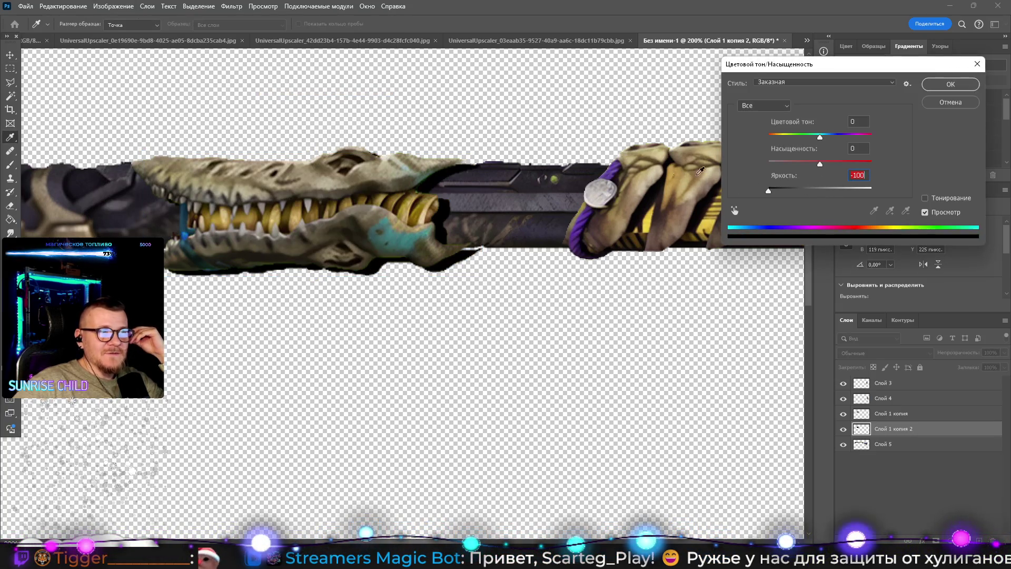
{"action": "left_click", "coordinate": [943, 86]}
{"action": "key", "text": "v"}
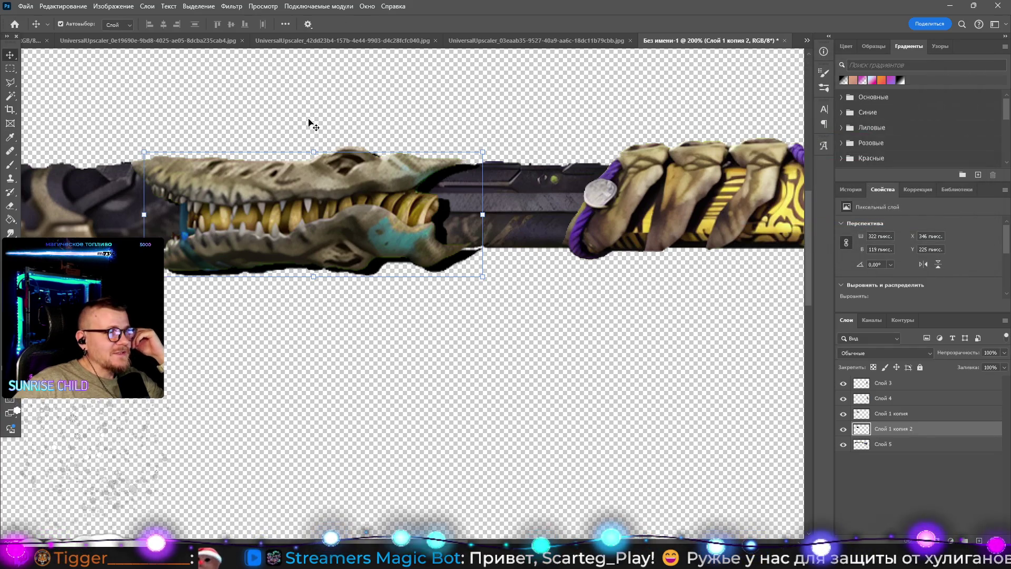
Step: Soften the black silhouette with a 1.4 px Gaussian Blur
{"action": "left_click", "coordinate": [232, 7]}
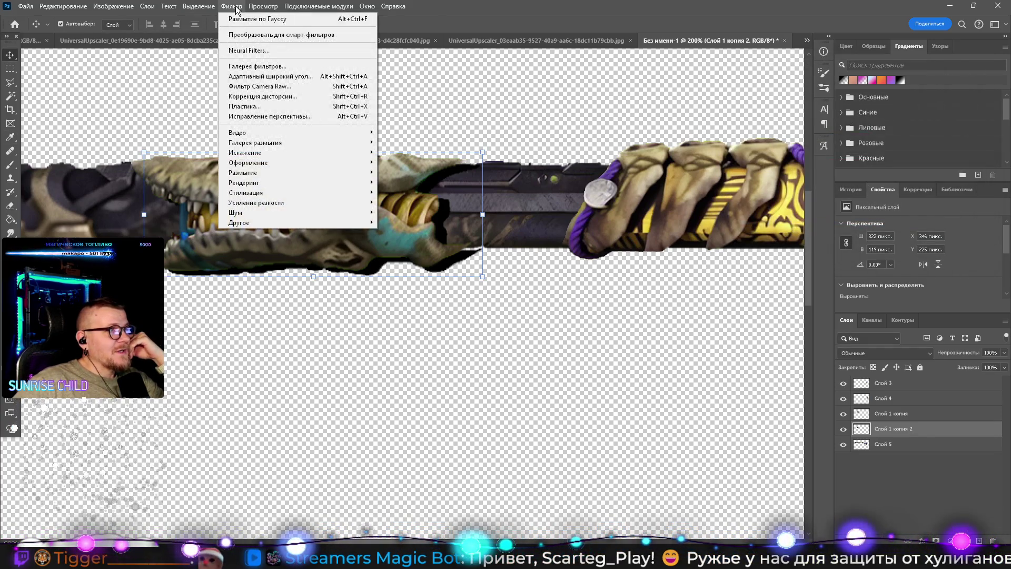
{"action": "left_click", "coordinate": [232, 8]}
{"action": "left_click", "coordinate": [232, 7]}
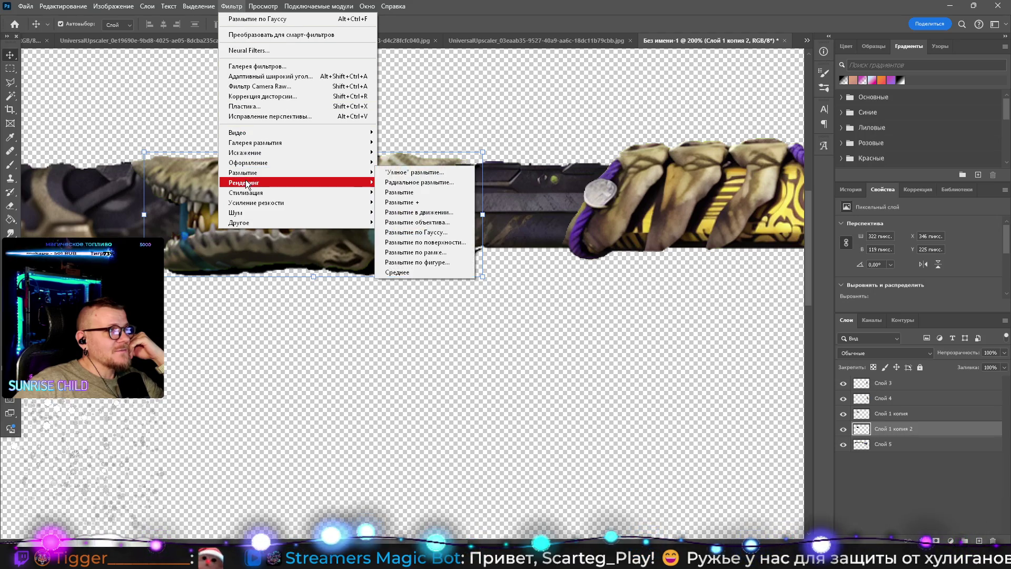
{"action": "mouse_move", "coordinate": [262, 174]}
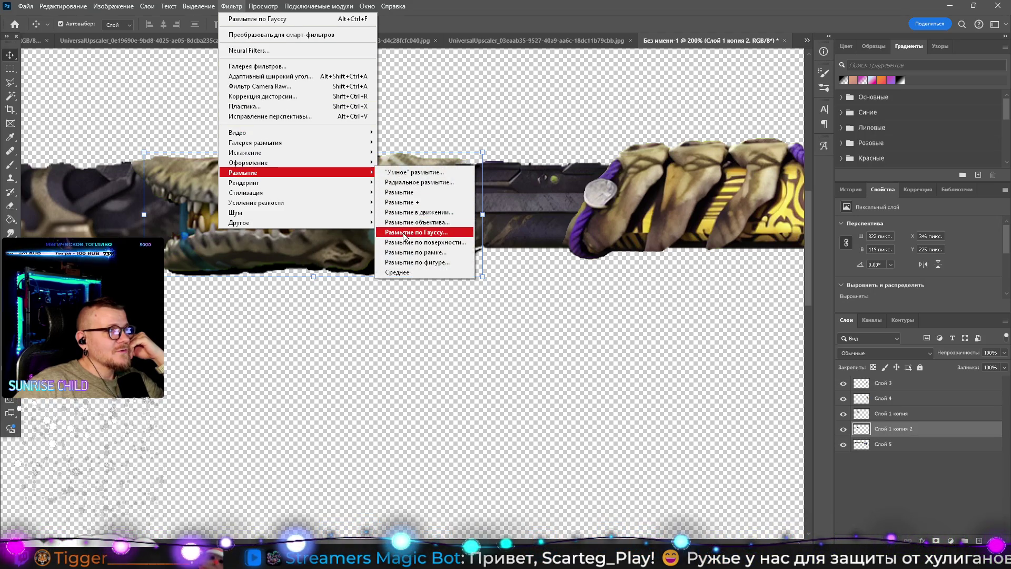
{"action": "left_click", "coordinate": [424, 232]}
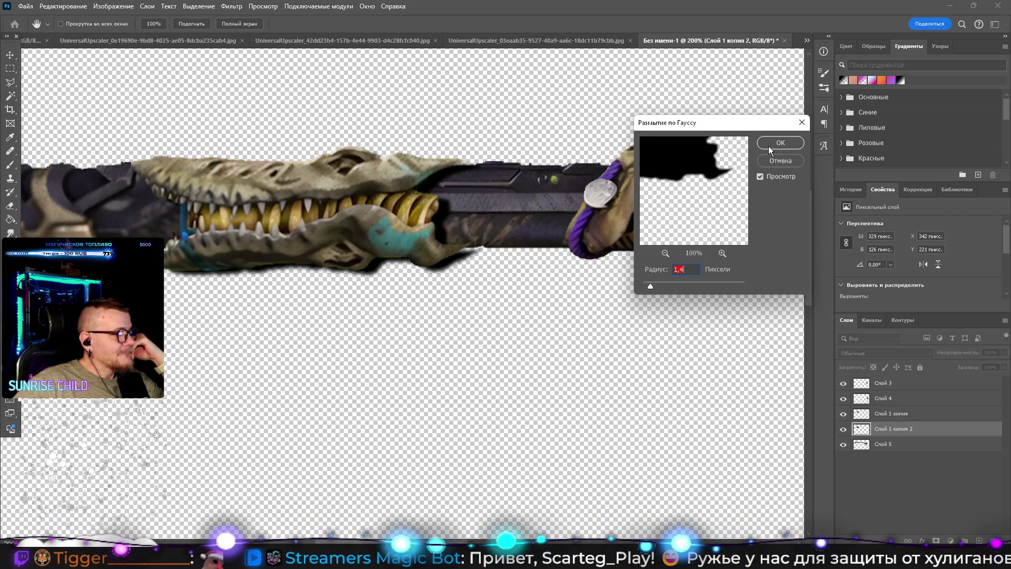
{"action": "left_click", "coordinate": [769, 144]}
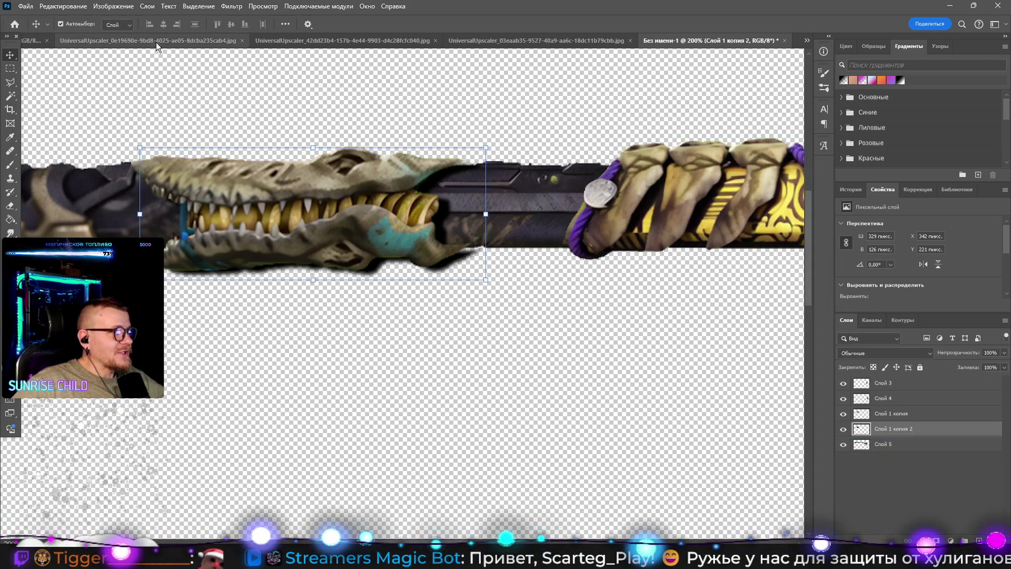
Step: Warp the black shadow's right side to reshape it, then commit the warp
{"action": "left_click", "coordinate": [63, 6]}
{"action": "mouse_move", "coordinate": [131, 267]}
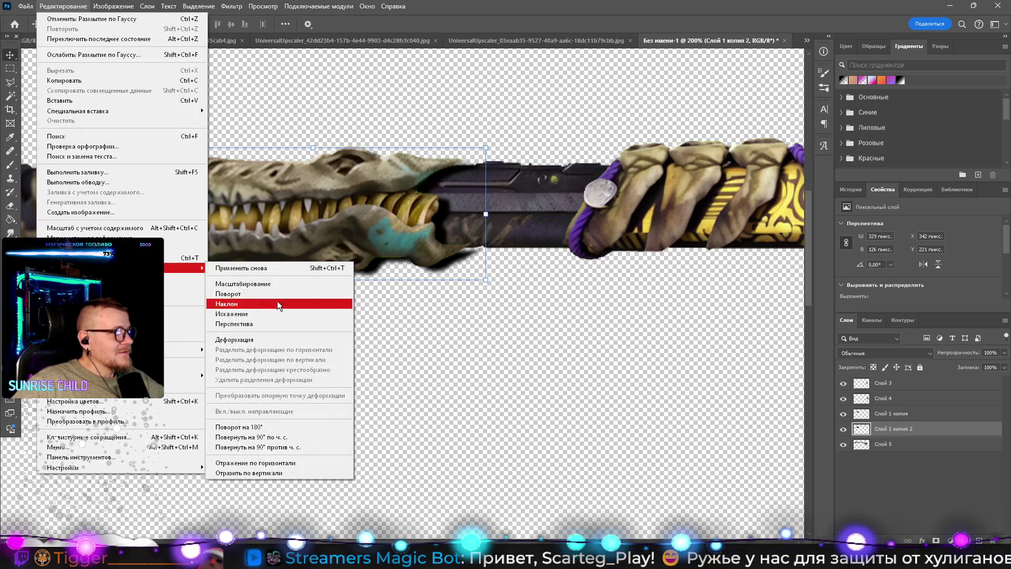
{"action": "left_click", "coordinate": [258, 340]}
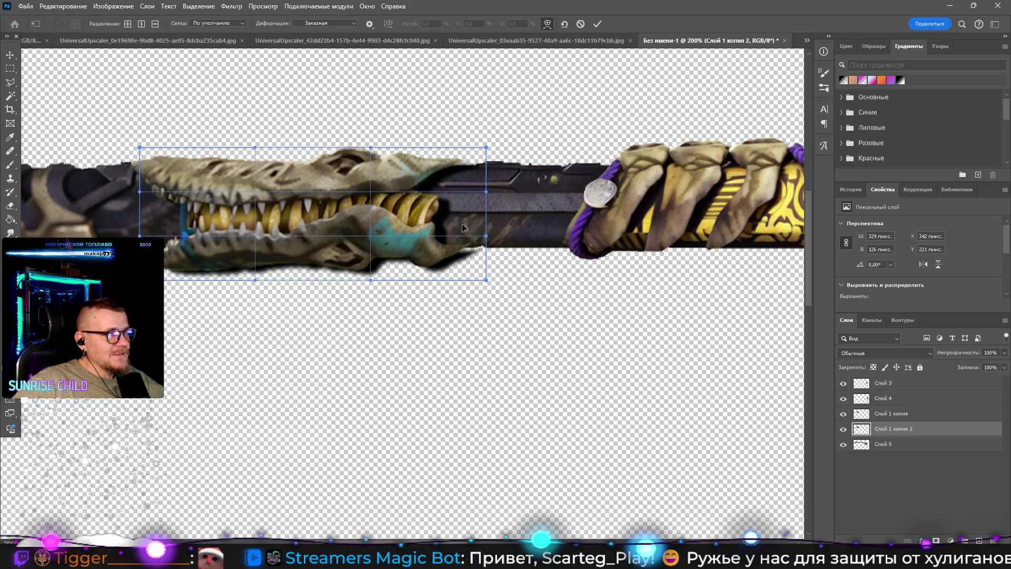
{"action": "left_click_drag", "start_coordinate": [460, 220], "coordinate": [450, 225]}
{"action": "left_click_drag", "start_coordinate": [457, 174], "coordinate": [470, 170]}
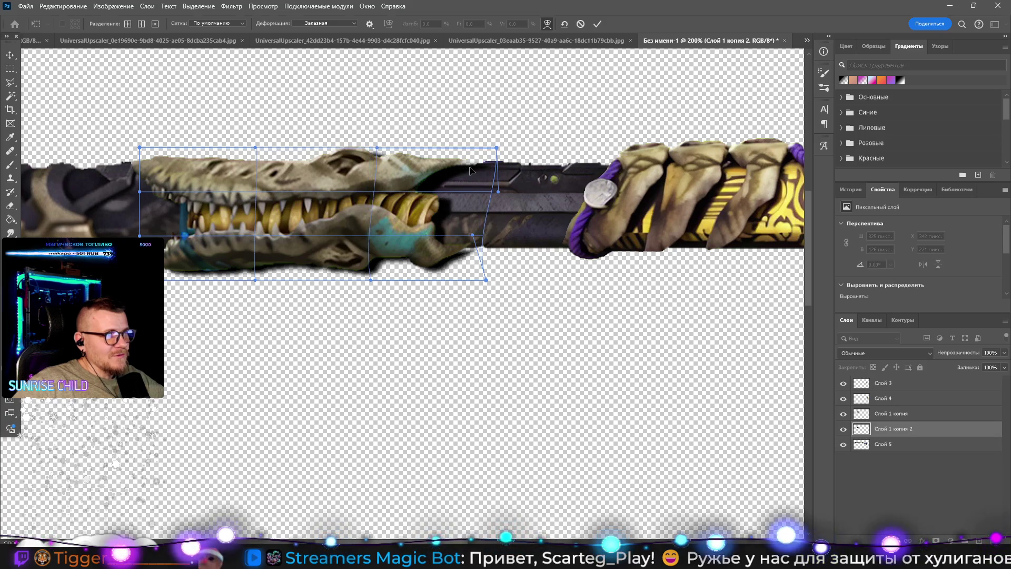
{"action": "left_click_drag", "start_coordinate": [458, 218], "coordinate": [452, 221]}
{"action": "left_click_drag", "start_coordinate": [454, 273], "coordinate": [464, 271]}
{"action": "mouse_move", "coordinate": [447, 202]}
{"action": "left_mouse_down"}
{"action": "mouse_move", "coordinate": [459, 195]}
{"action": "mouse_move", "coordinate": [449, 213]}
{"action": "left_mouse_up"}
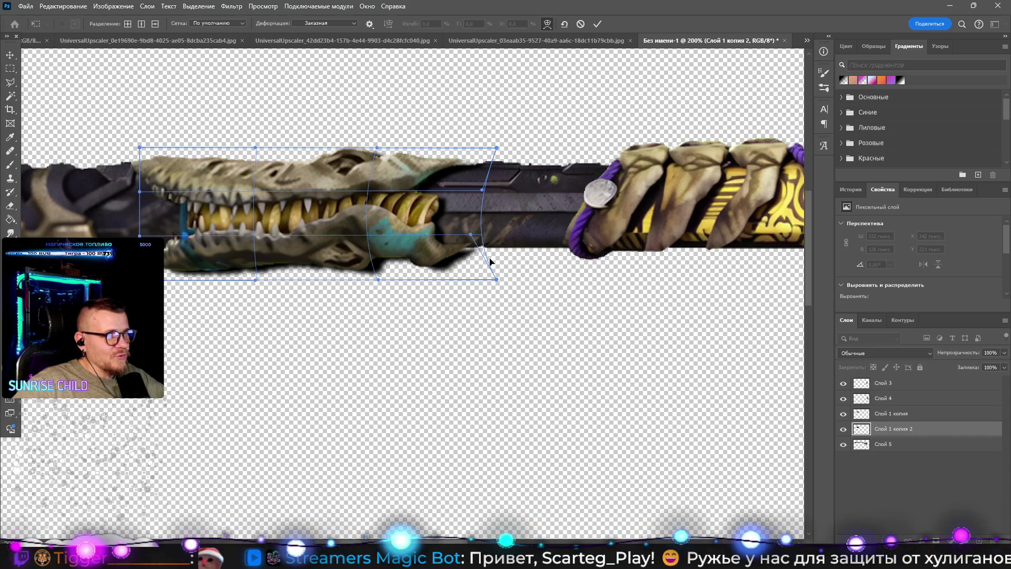
{"action": "key", "text": "Return"}
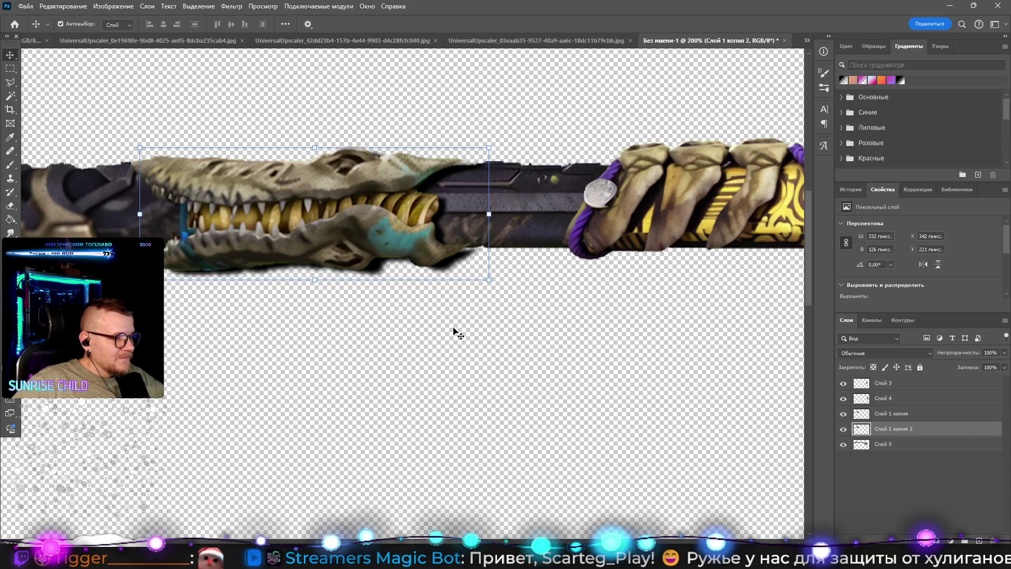
Step: Erase the excess shadow below the crocodile jaw with a 56 px eraser
{"action": "key", "text": "e"}
{"action": "left_click_drag", "start_coordinate": [489, 252], "coordinate": [448, 261]}
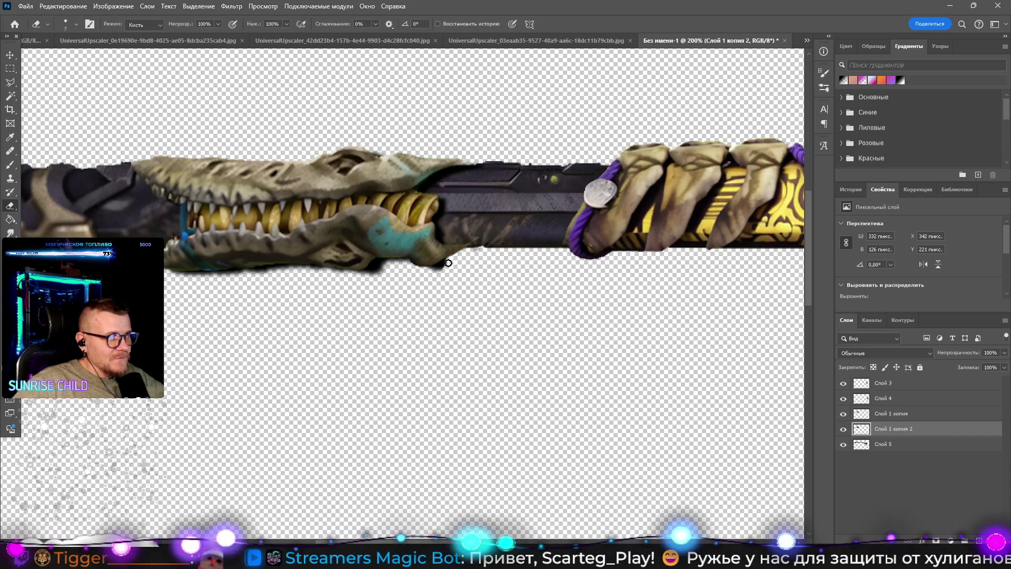
{"action": "right_click", "coordinate": [484, 248]}
{"action": "left_click", "coordinate": [613, 185]}
{"action": "key", "text": "Return"}
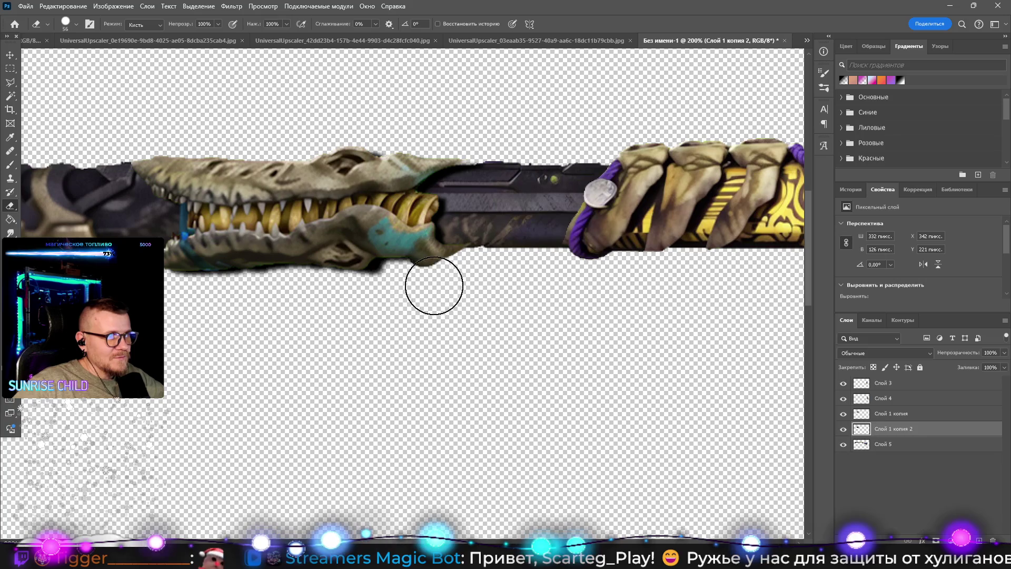
{"action": "mouse_move", "coordinate": [426, 282]}
{"action": "left_mouse_down"}
{"action": "mouse_move", "coordinate": [214, 282]}
{"action": "mouse_move", "coordinate": [186, 296]}
{"action": "left_mouse_up"}
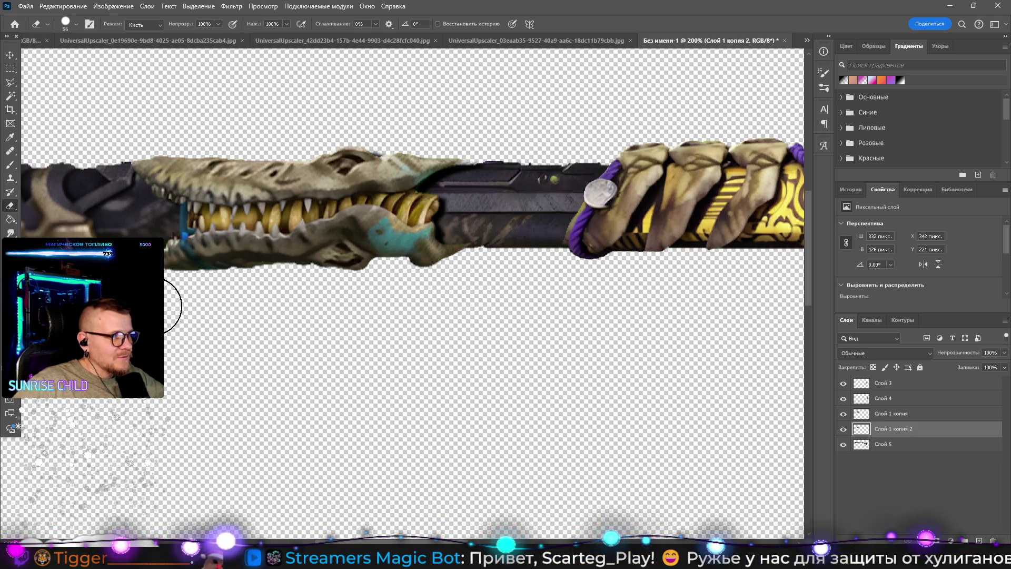
Step: Set Слой 1 копия 2 to 83% opacity and select it together with Слой 1 копия
{"action": "key", "text": "z"}
{"action": "left_click", "coordinate": [474, 284], "text": "alt"}
{"action": "left_click", "coordinate": [475, 286], "text": "alt"}
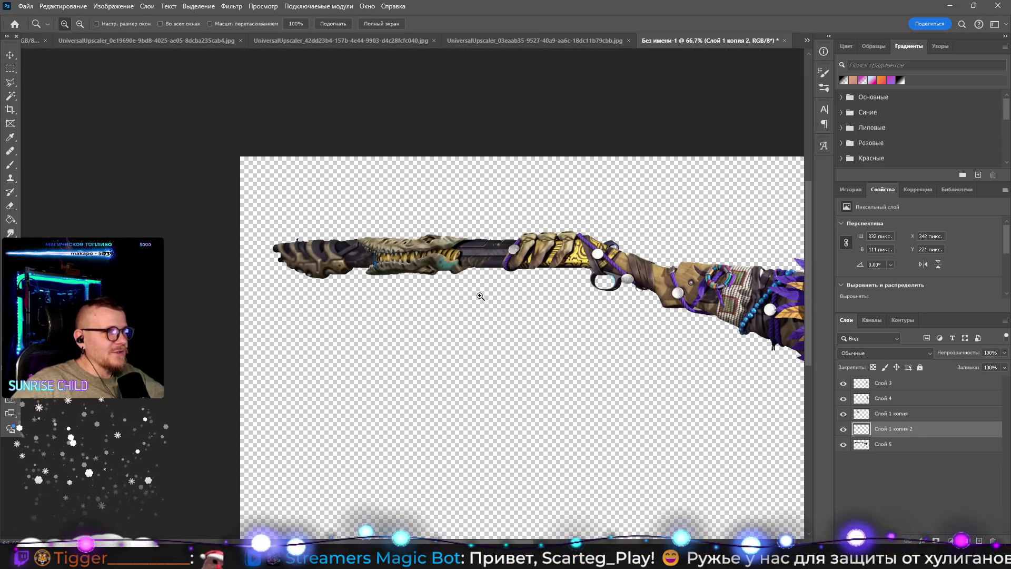
{"action": "left_click", "coordinate": [480, 308]}
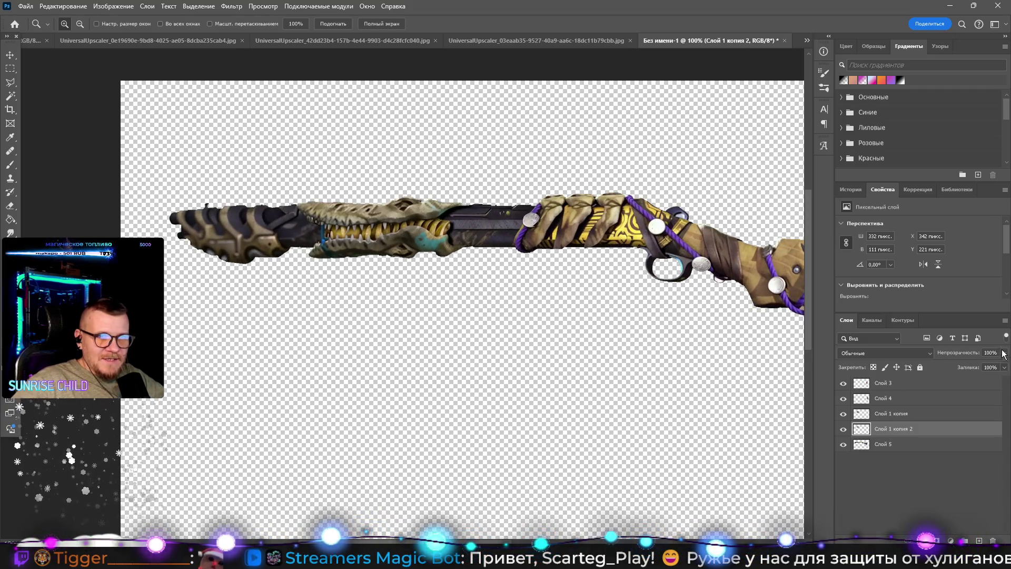
{"action": "left_click_drag", "start_coordinate": [1004, 354], "coordinate": [994, 365]}
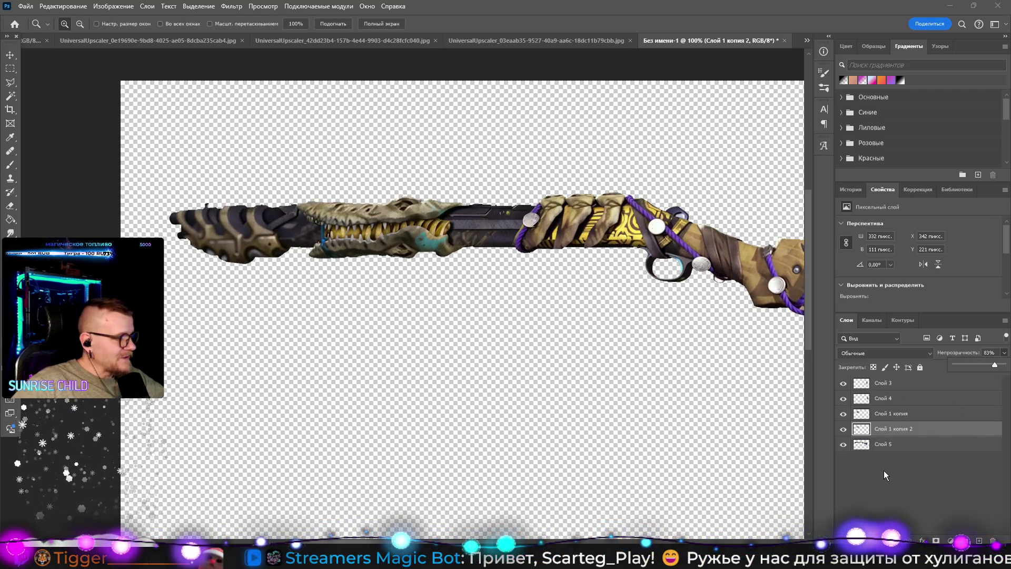
{"action": "left_click", "coordinate": [890, 413], "text": "ctrl"}
{"action": "right_click", "coordinate": [890, 413]}
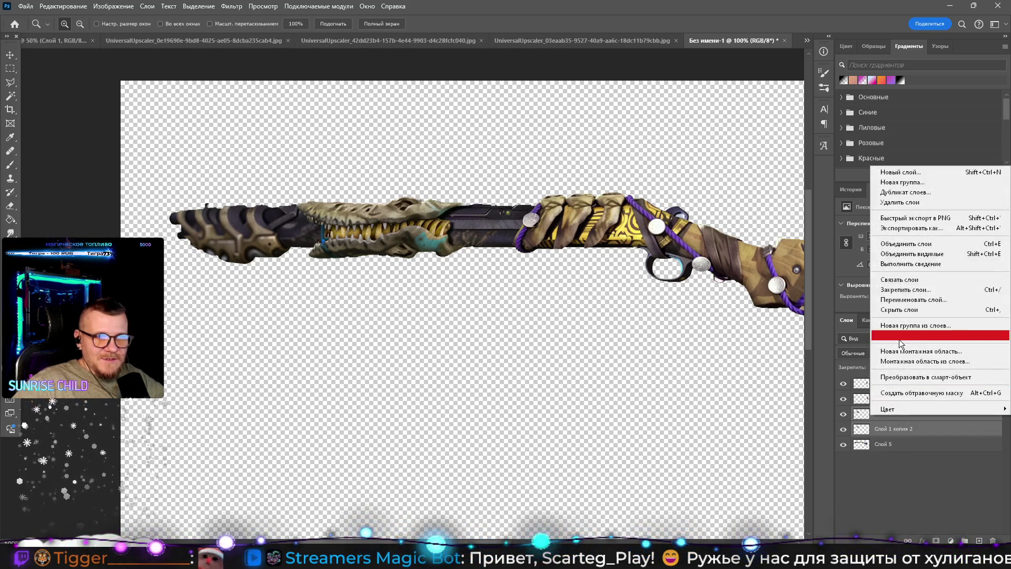
Step: Undo a trial merge and nudge, restoring the separate copy, and lower its opacity to 57%
{"action": "left_click", "coordinate": [906, 245]}
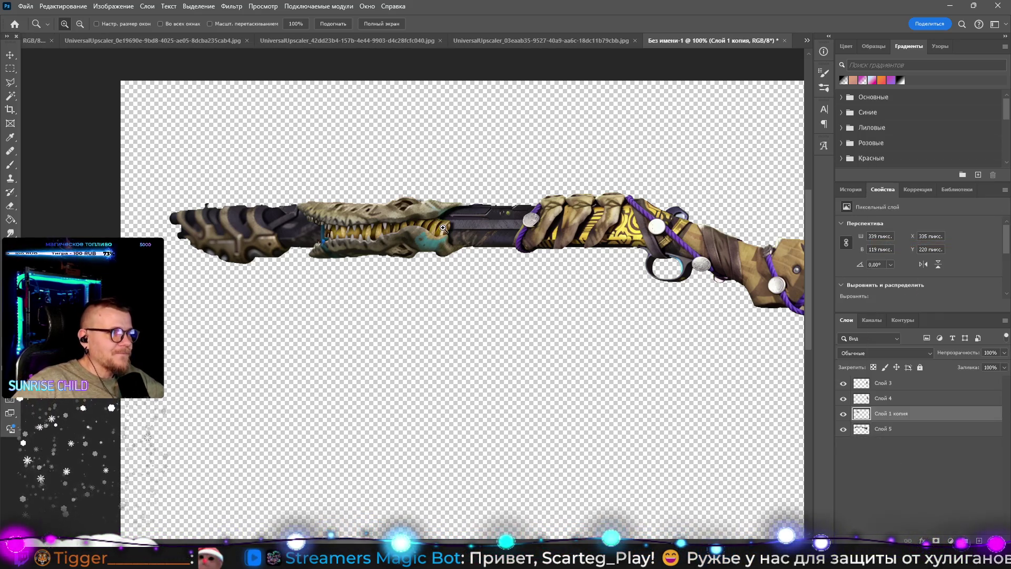
{"action": "double_click", "coordinate": [443, 227]}
{"action": "key", "text": "v"}
{"action": "left_click_drag", "start_coordinate": [338, 249], "coordinate": [406, 250]}
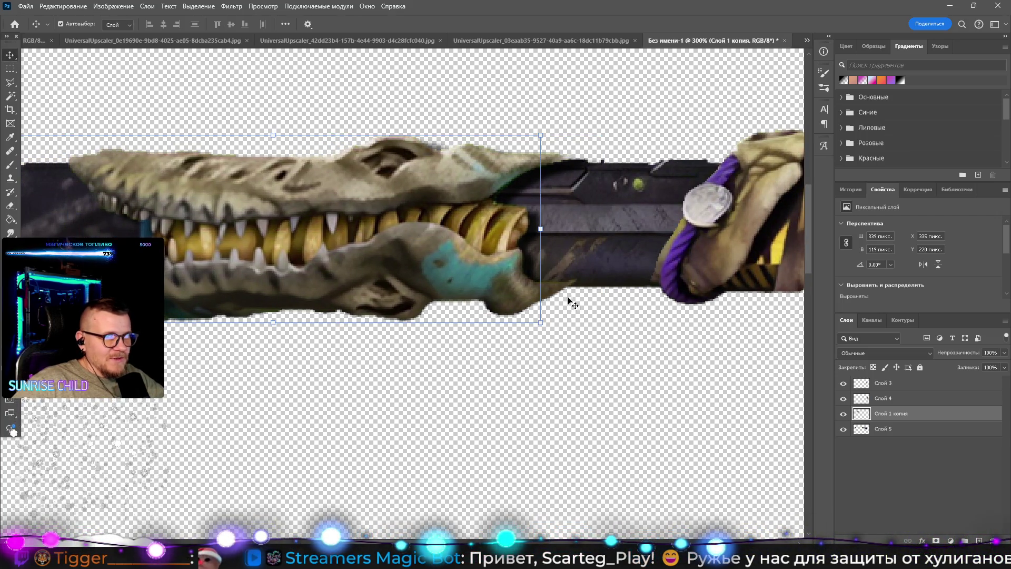
{"action": "key", "text": "ctrl+z"}
{"action": "key", "text": "ctrl+j"}
{"action": "key", "text": "8"}
{"action": "key", "text": "3"}
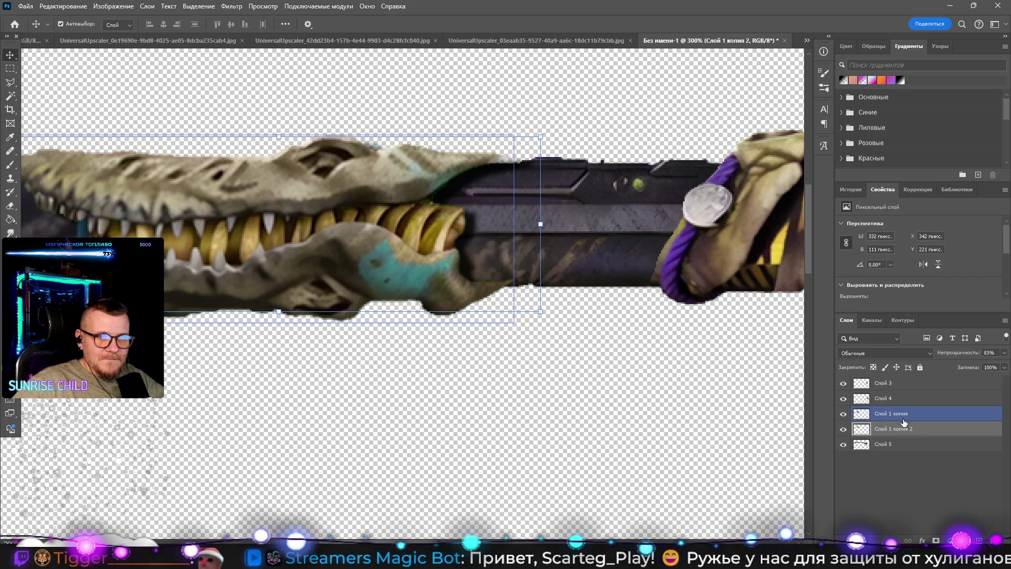
{"action": "left_click", "coordinate": [1004, 352]}
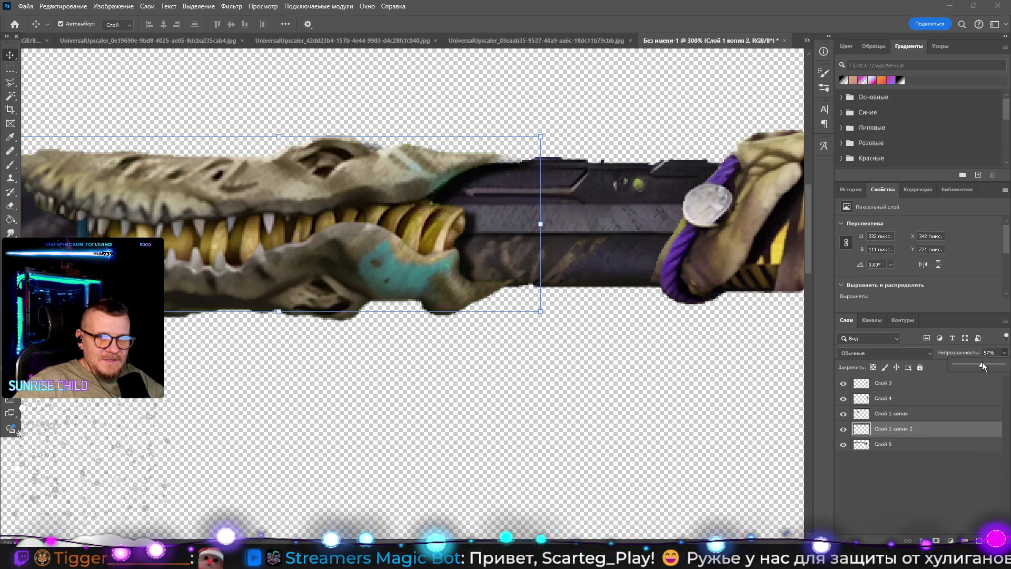
Step: Merge the shadow copy down into Слой 1 копия and shift the barrel 41 px right
{"action": "right_click", "coordinate": [901, 428]}
{"action": "left_click", "coordinate": [903, 244]}
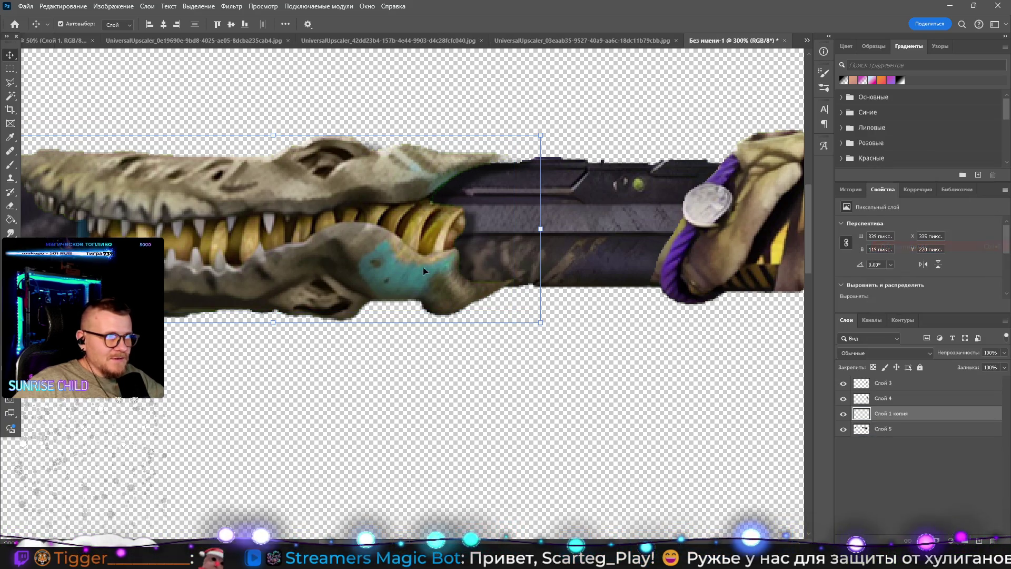
{"action": "mouse_move", "coordinate": [392, 232]}
{"action": "left_mouse_down"}
{"action": "mouse_move", "coordinate": [457, 234]}
{"action": "mouse_move", "coordinate": [385, 229]}
{"action": "mouse_move", "coordinate": [395, 230]}
{"action": "left_mouse_up"}
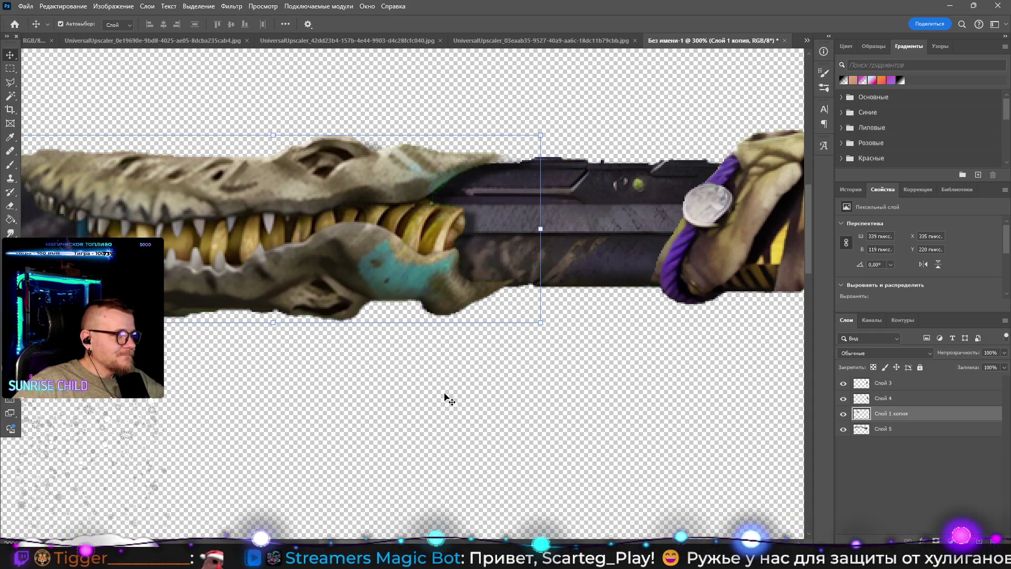
{"action": "key", "text": "z"}
{"action": "scroll", "coordinate": [445, 390], "scroll_direction": "down", "scroll_amount": 4}
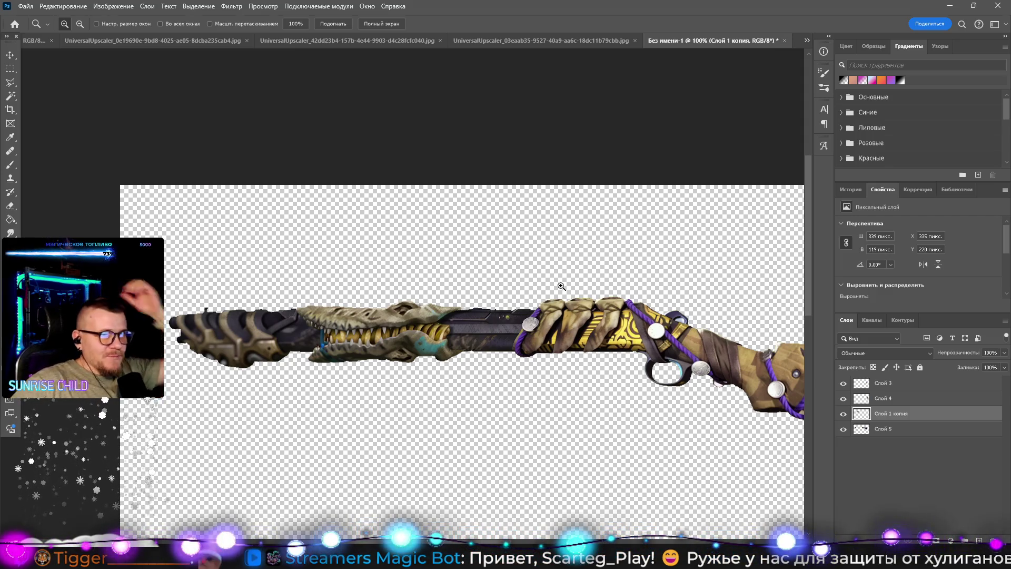
Step: Flip the crocodile barrel layer alone horizontally, then undo it
{"action": "scroll", "coordinate": [630, 367], "scroll_direction": "down", "scroll_amount": 3}
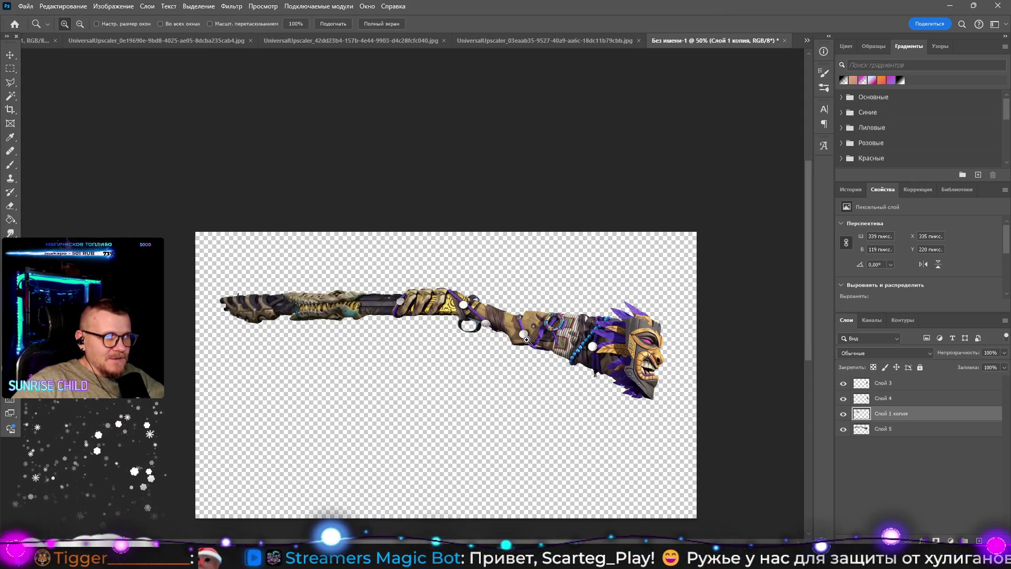
{"action": "left_click", "coordinate": [65, 7]}
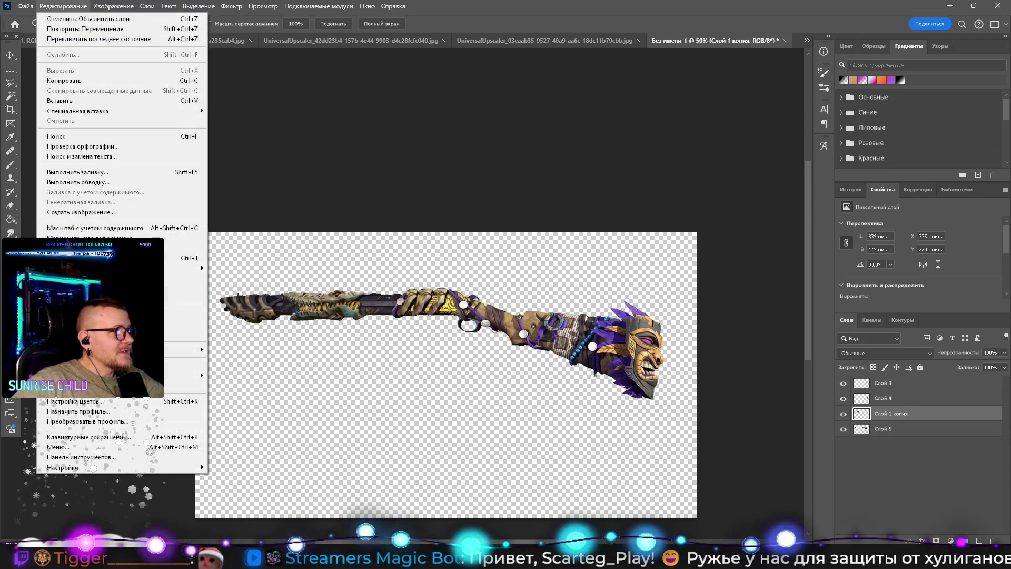
{"action": "mouse_move", "coordinate": [105, 268]}
{"action": "left_click", "coordinate": [305, 456]}
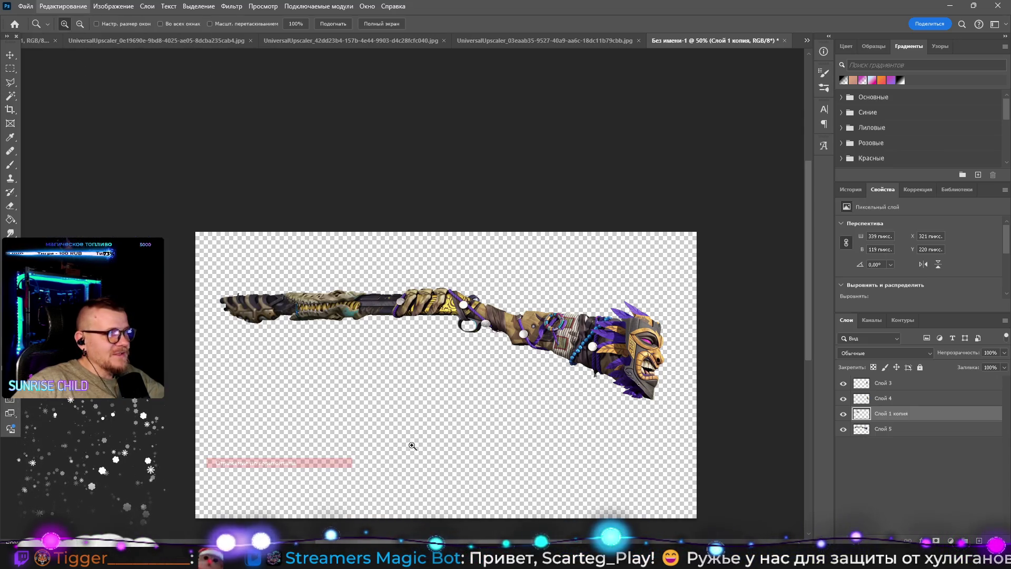
{"action": "left_click", "coordinate": [885, 430]}
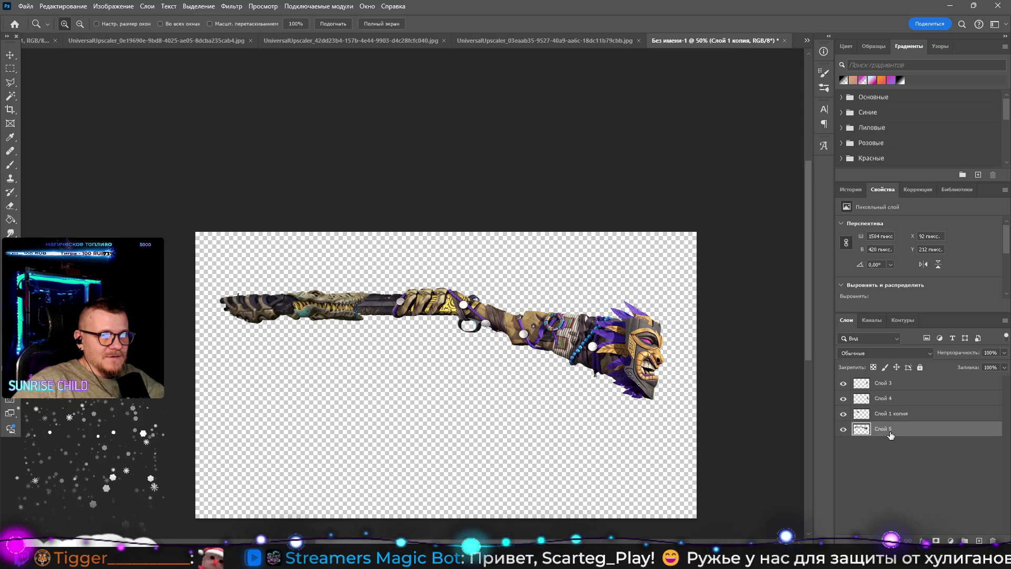
{"action": "key", "text": "ctrl+z"}
Step: Select all four layers and Flip Horizontal so the tiki mask faces left
{"action": "left_click", "coordinate": [890, 383], "text": "shift"}
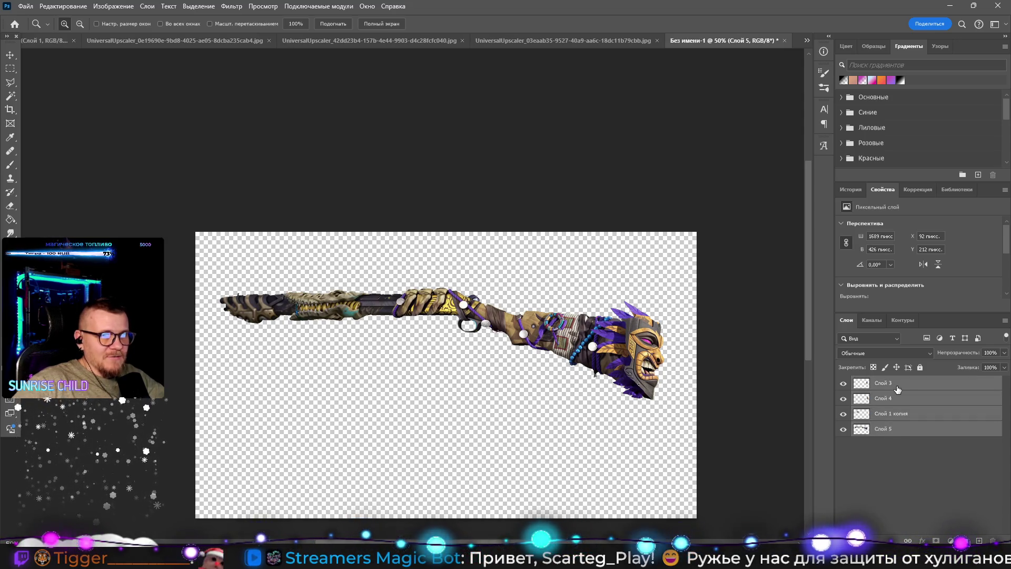
{"action": "left_click", "coordinate": [64, 6]}
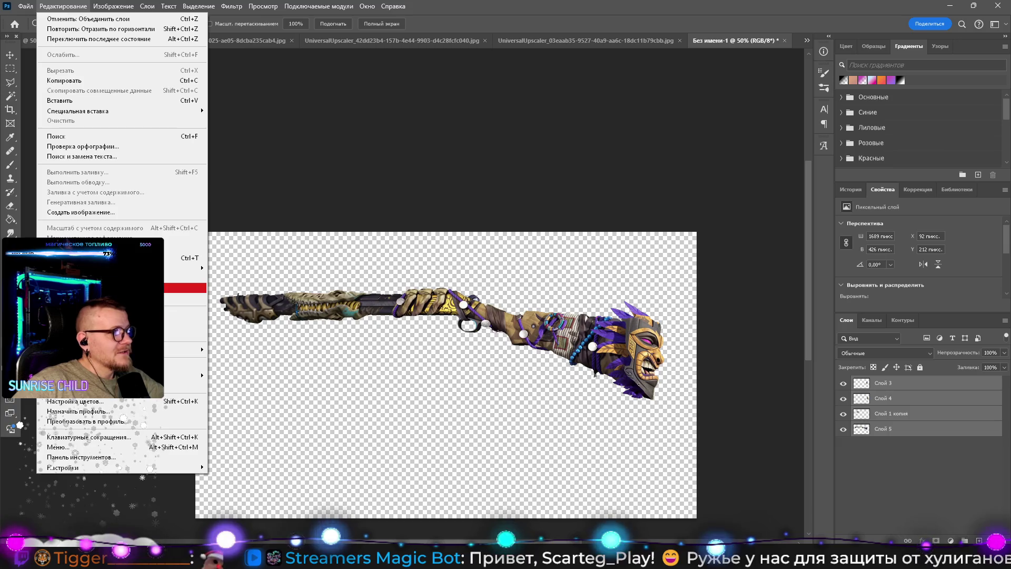
{"action": "mouse_move", "coordinate": [184, 268]}
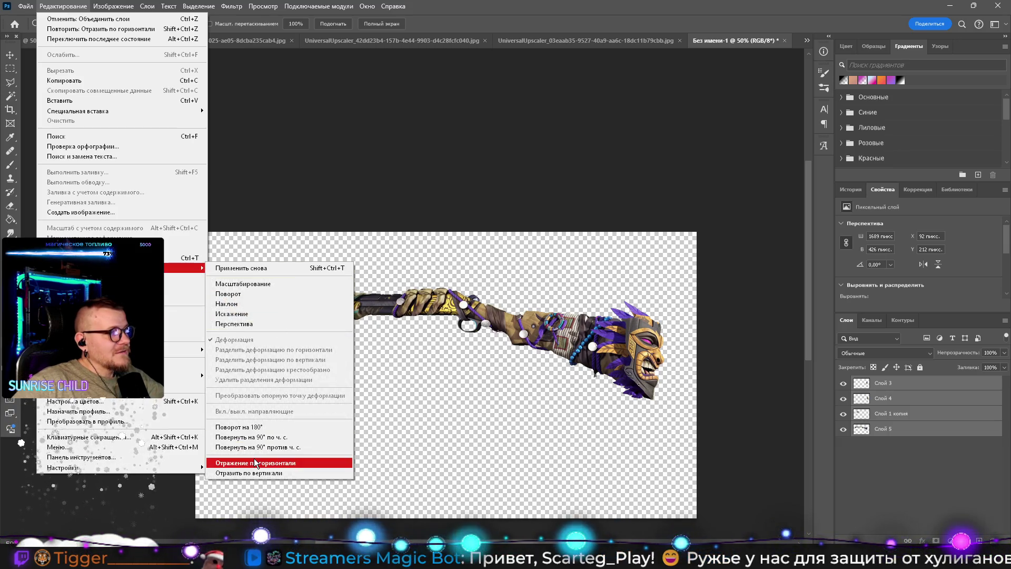
{"action": "left_click", "coordinate": [254, 462]}
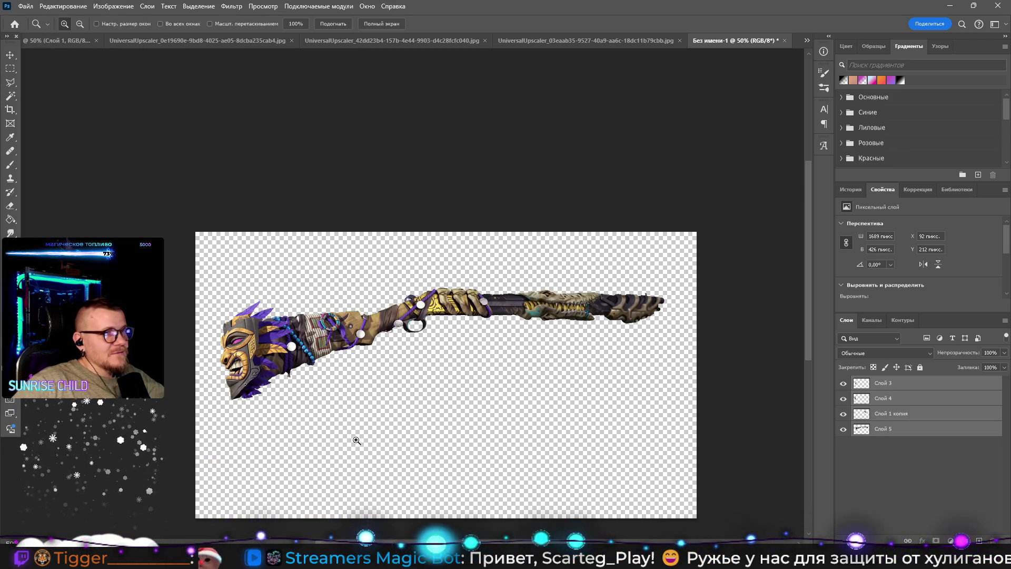
{"action": "left_click", "coordinate": [532, 409]}
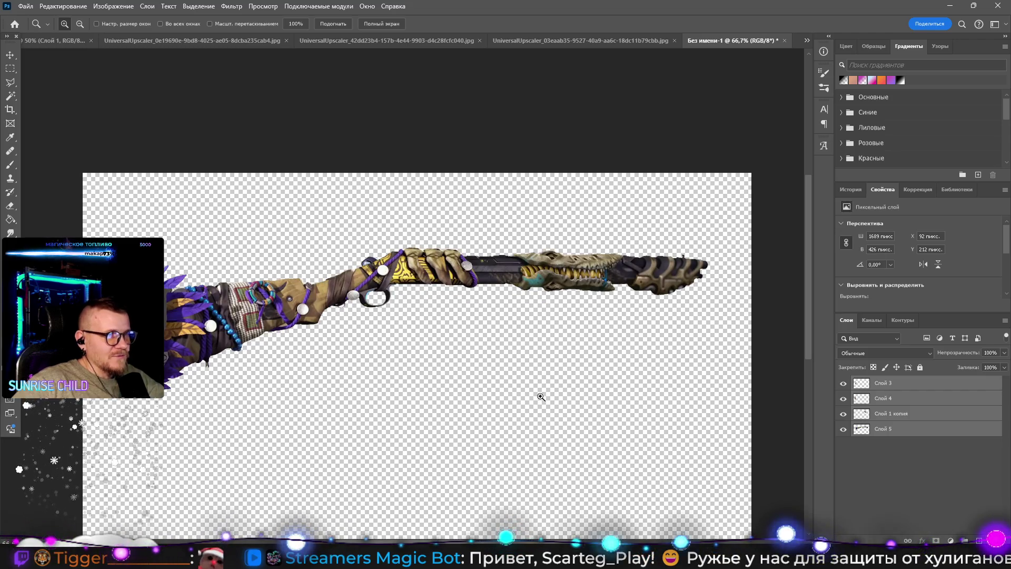
{"action": "left_click", "coordinate": [576, 357]}
{"action": "left_click", "coordinate": [576, 357], "text": "alt"}
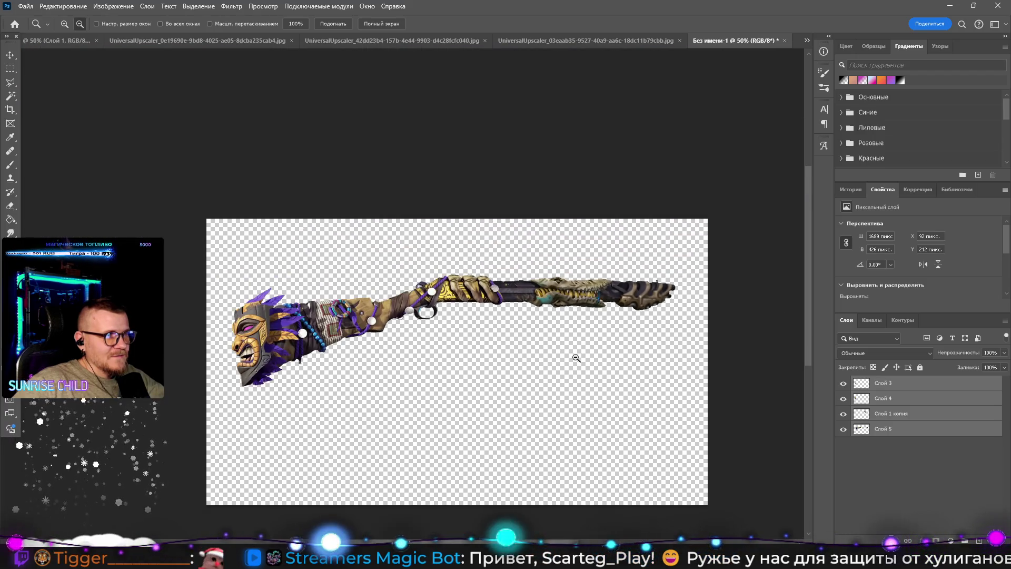
{"action": "left_click", "coordinate": [576, 357], "text": "alt"}
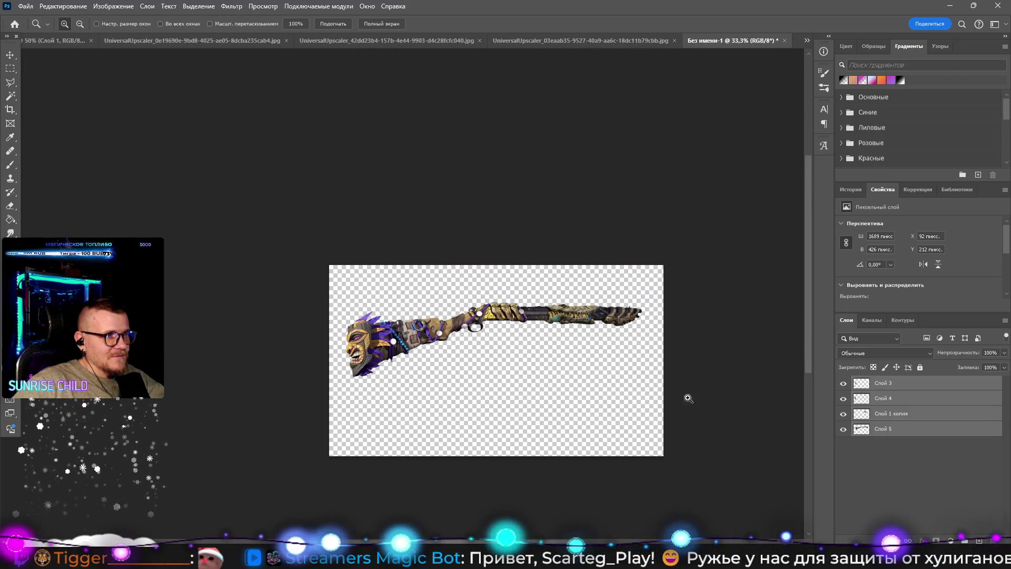
Step: Keep only Слой 5 visible by hiding the other layers' eye icons
{"action": "left_click", "coordinate": [10, 68]}
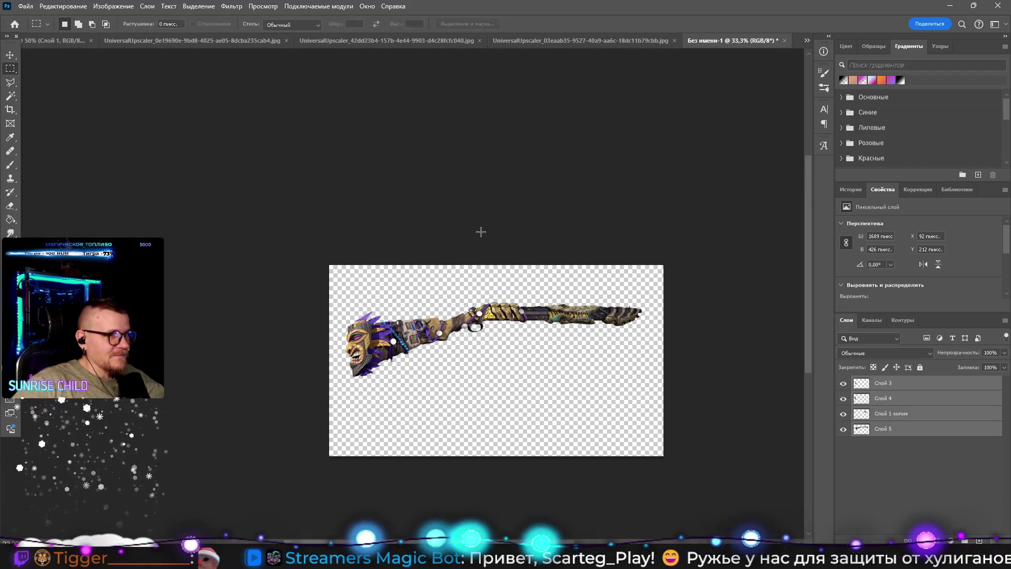
{"action": "left_click", "coordinate": [895, 430]}
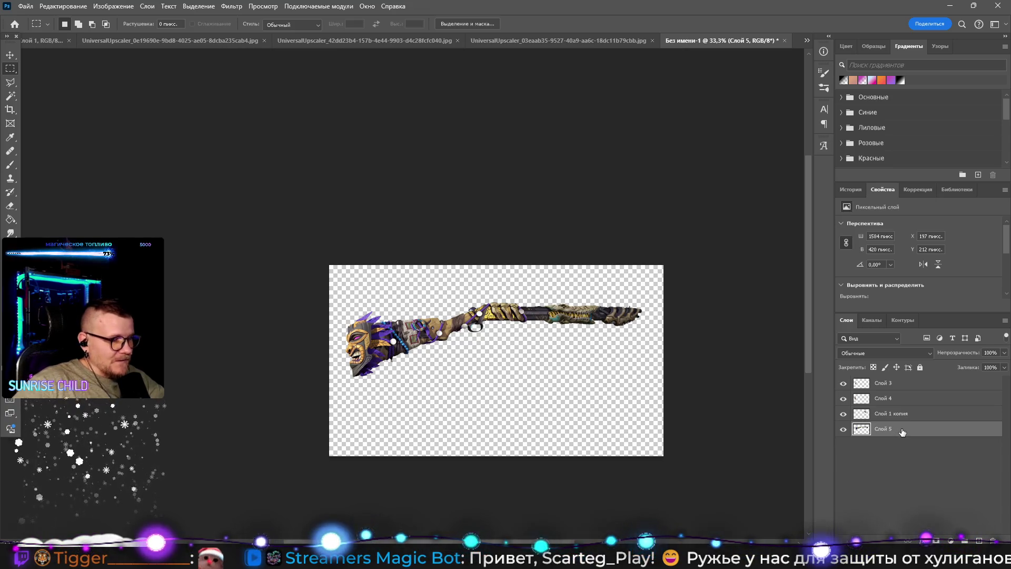
{"action": "left_click_drag", "start_coordinate": [843, 420], "coordinate": [843, 383]}
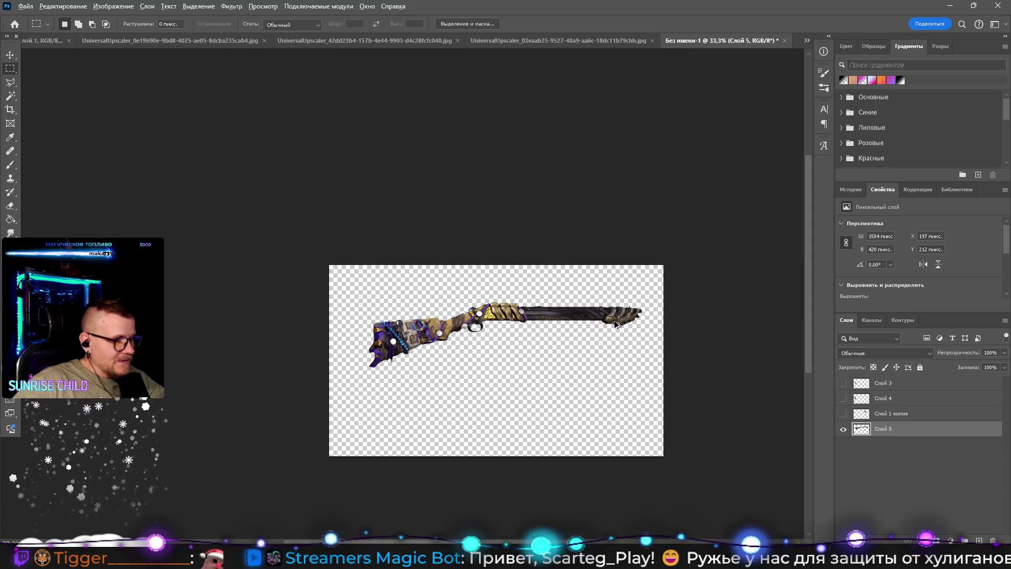
Step: In Save a Copy, create a new PUBG Alerts folder under [SM] Philipi4, then cancel the copy
{"action": "key", "text": "ctrl+alt+s"}
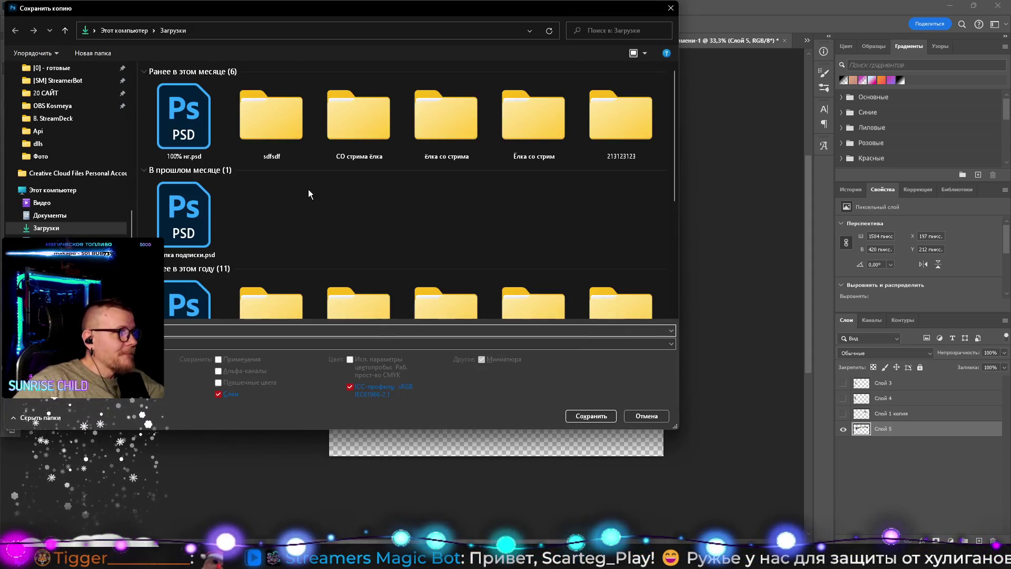
{"action": "left_click", "coordinate": [51, 123]}
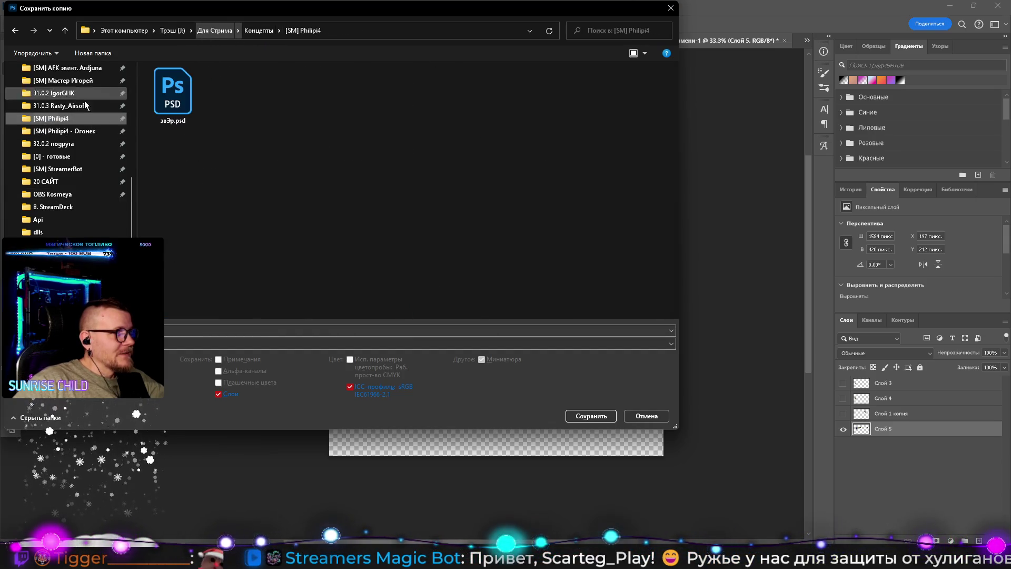
{"action": "scroll", "coordinate": [109, 86], "scroll_direction": "up", "scroll_amount": 1}
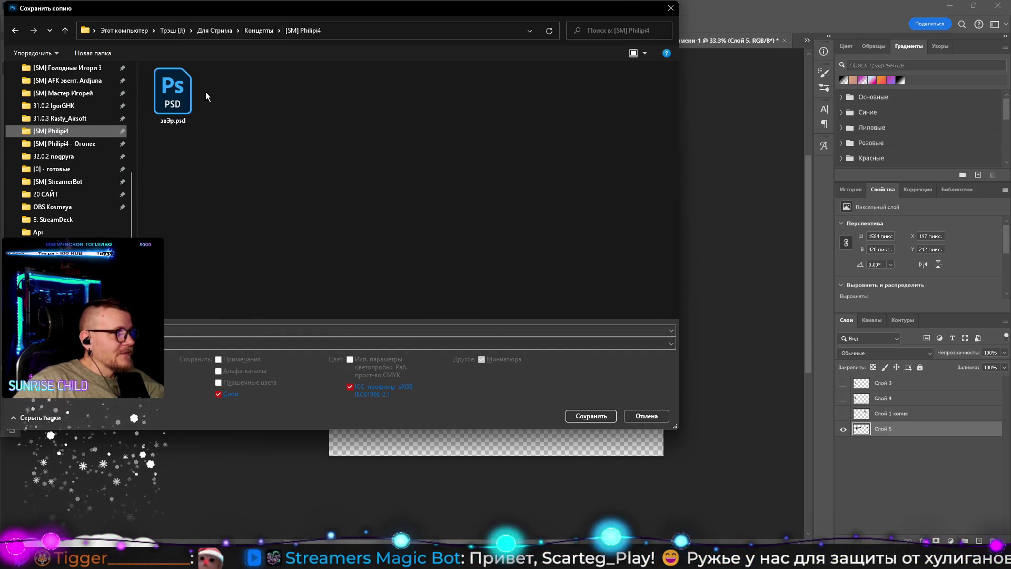
{"action": "right_click", "coordinate": [622, 253]}
{"action": "mouse_move", "coordinate": [659, 383]}
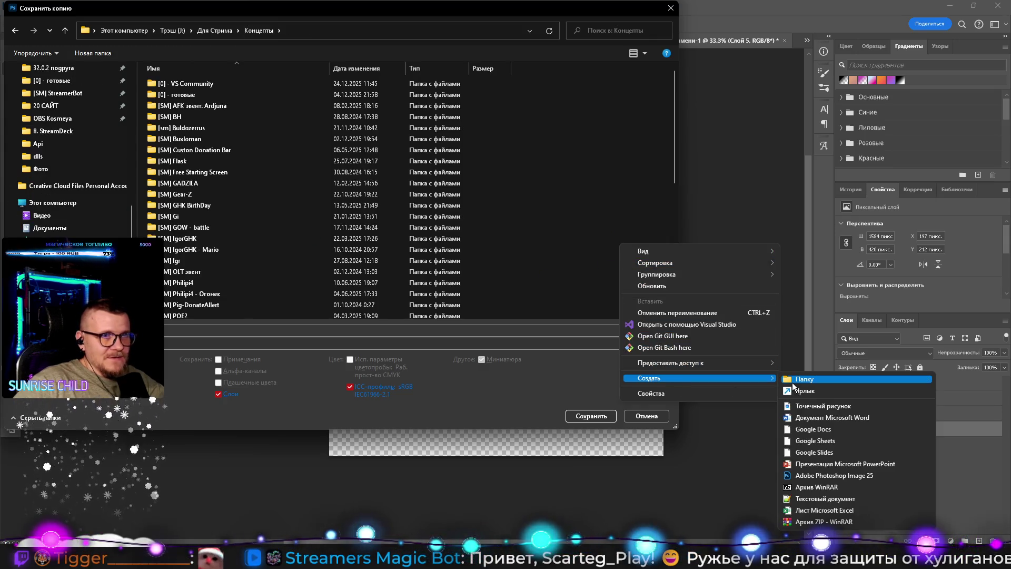
{"action": "left_click", "coordinate": [792, 381]}
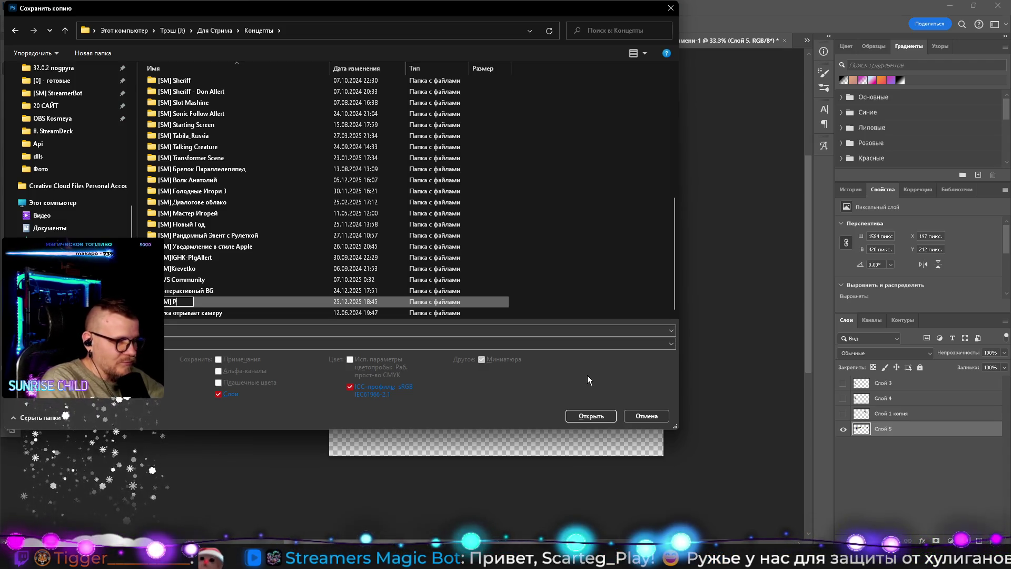
{"action": "type", "text": "UBG Alerts + Donate Ba"}
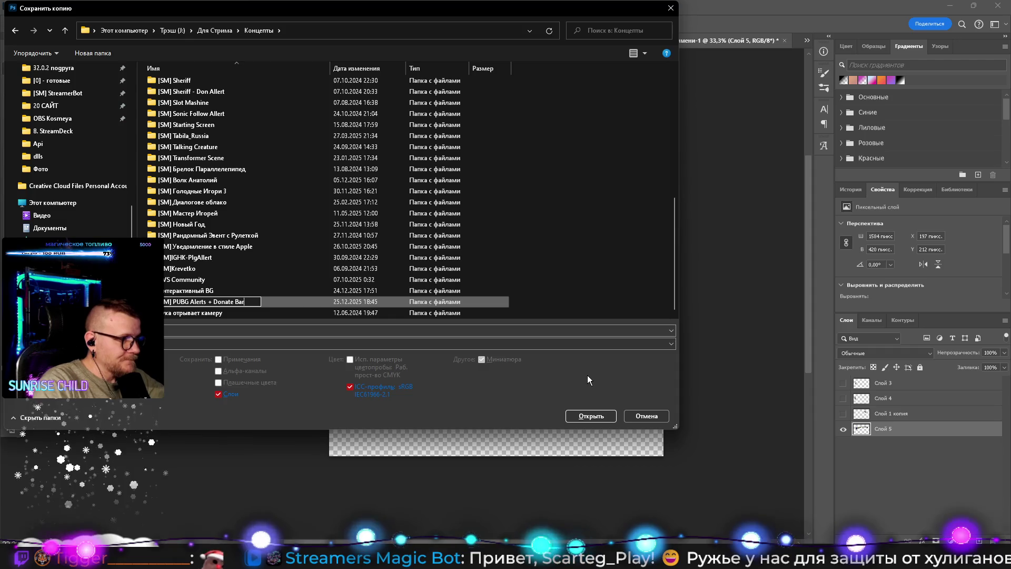
{"action": "type", "text": "r"}
{"action": "key", "text": "Return"}
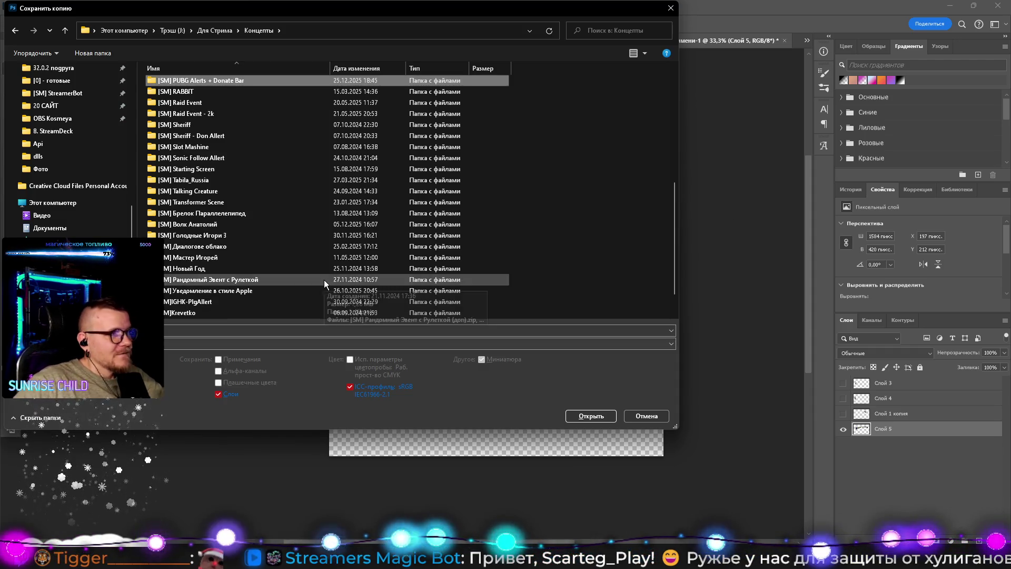
{"action": "key", "text": "Return"}
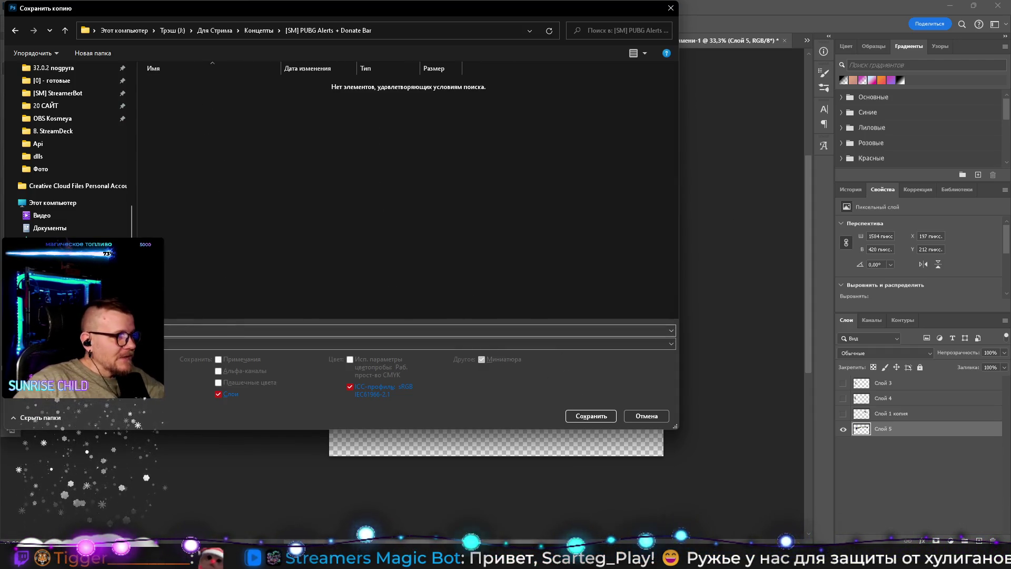
{"action": "left_click", "coordinate": [358, 344]}
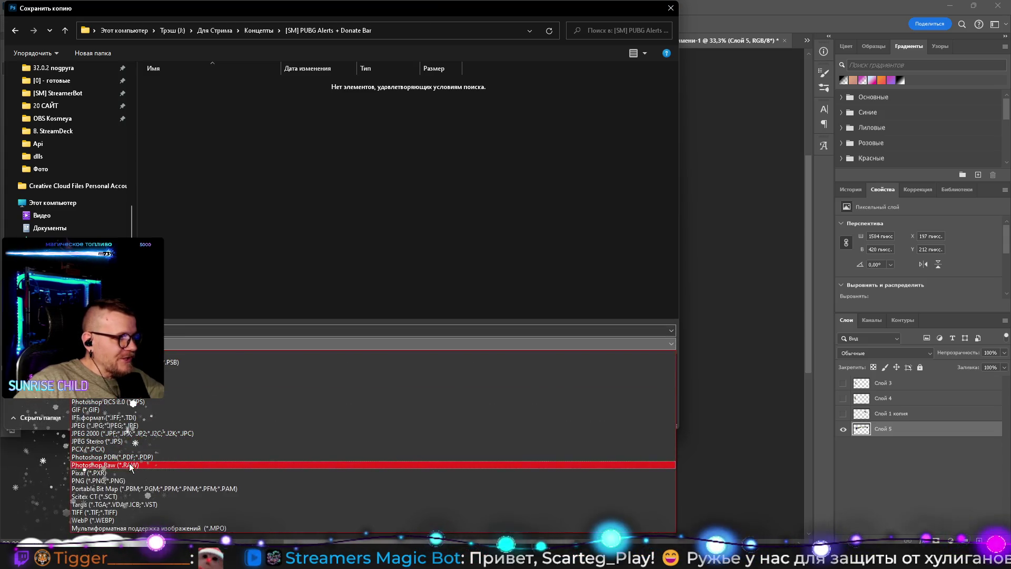
{"action": "left_click", "coordinate": [131, 480]}
{"action": "key", "text": "Escape"}
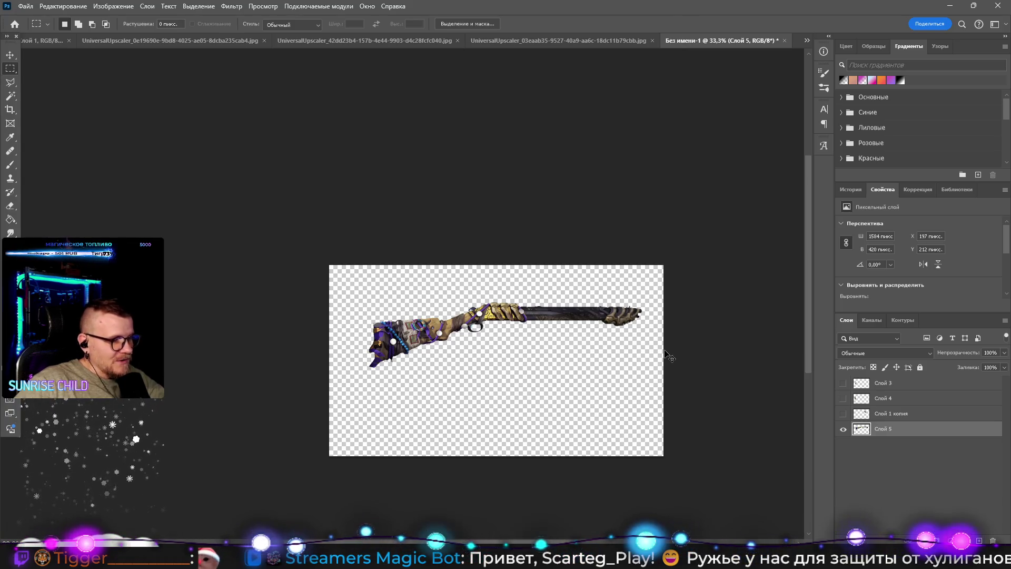
Step: Save As Шотган.psd into Концепты > [SM] PUBG Alerts + Donate Bar, accepting the PSD options
{"action": "key", "text": "ctrl+shift+s"}
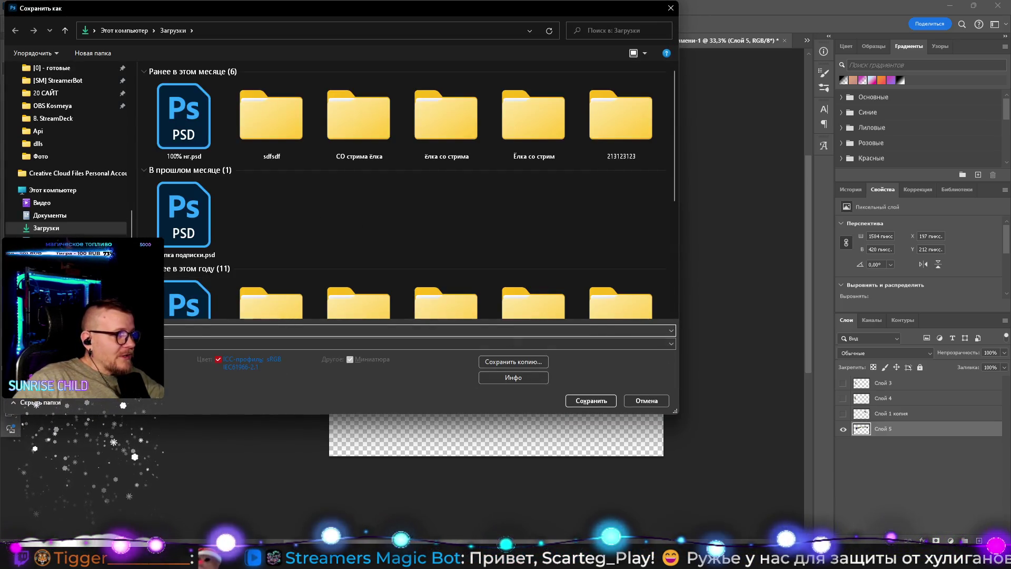
{"action": "scroll", "coordinate": [69, 157], "scroll_direction": "up", "scroll_amount": 2}
{"action": "left_click", "coordinate": [51, 130]}
{"action": "left_click", "coordinate": [259, 31]}
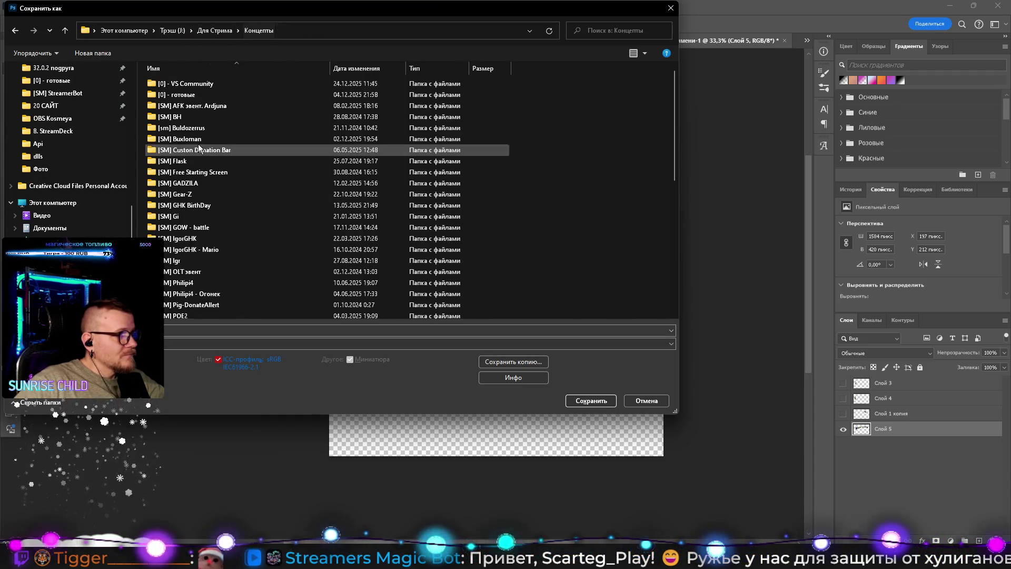
{"action": "scroll", "coordinate": [248, 281], "scroll_direction": "down", "scroll_amount": 2}
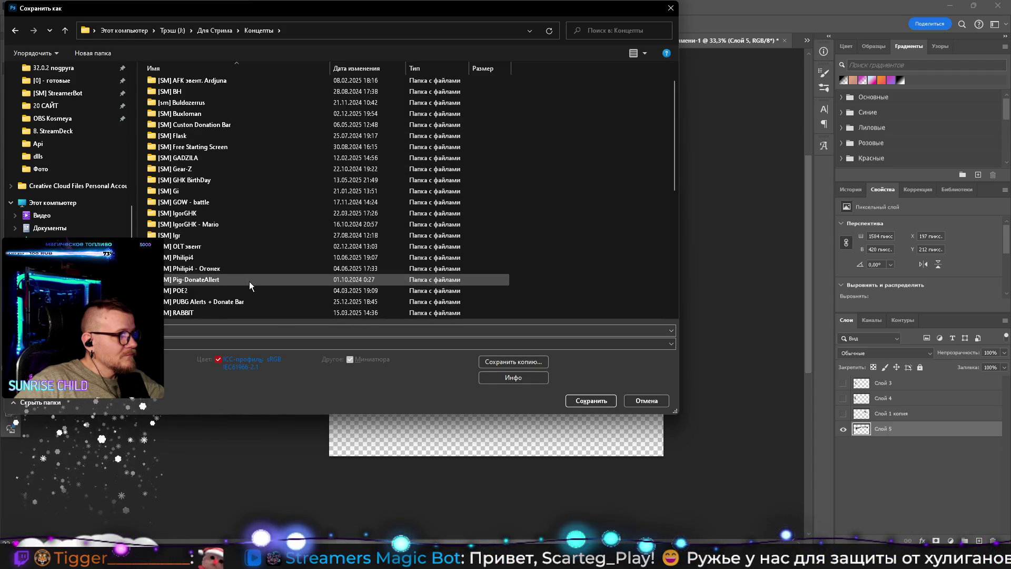
{"action": "double_click", "coordinate": [211, 268]}
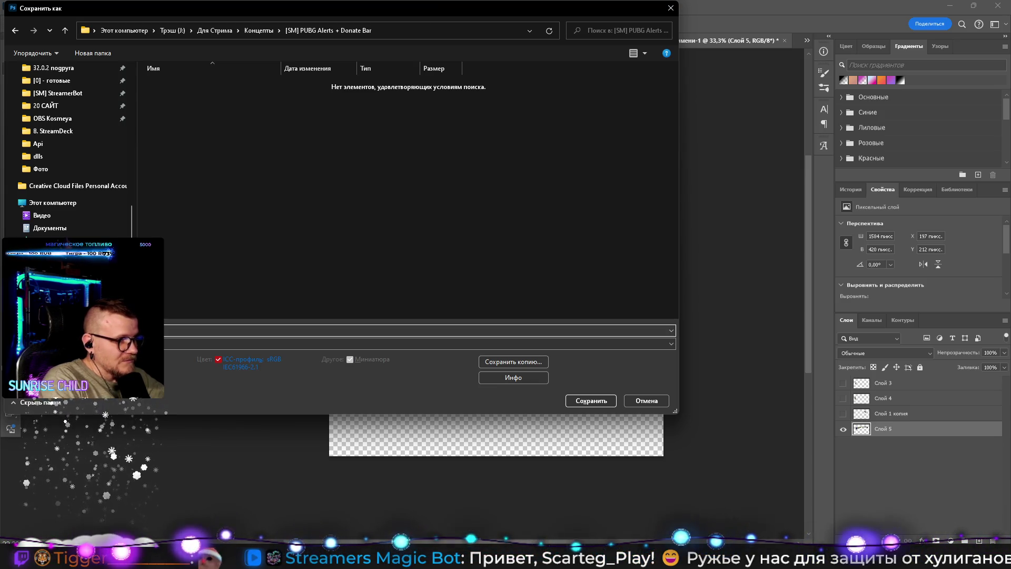
{"action": "left_click", "coordinate": [591, 400]}
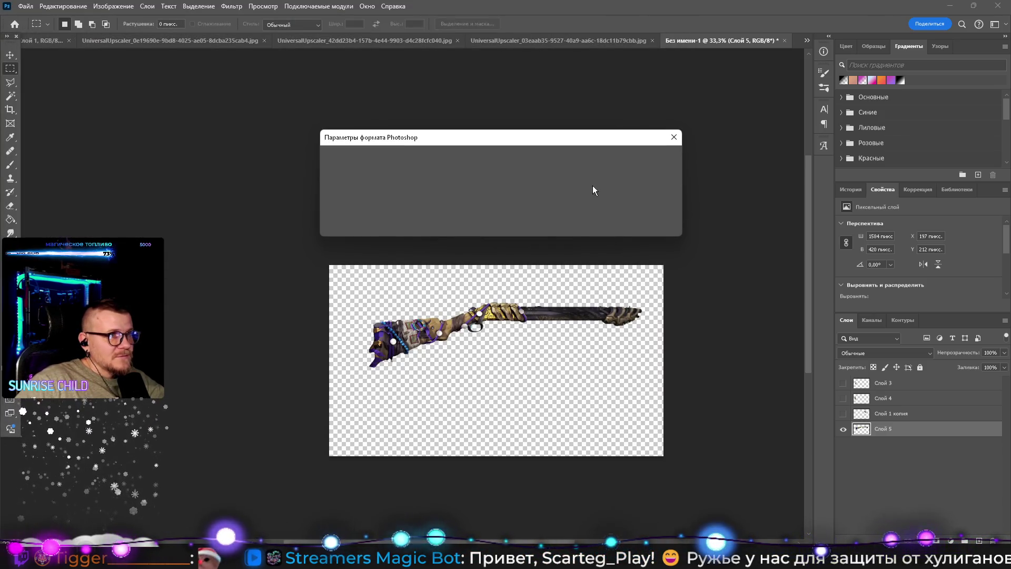
{"action": "left_click", "coordinate": [638, 157]}
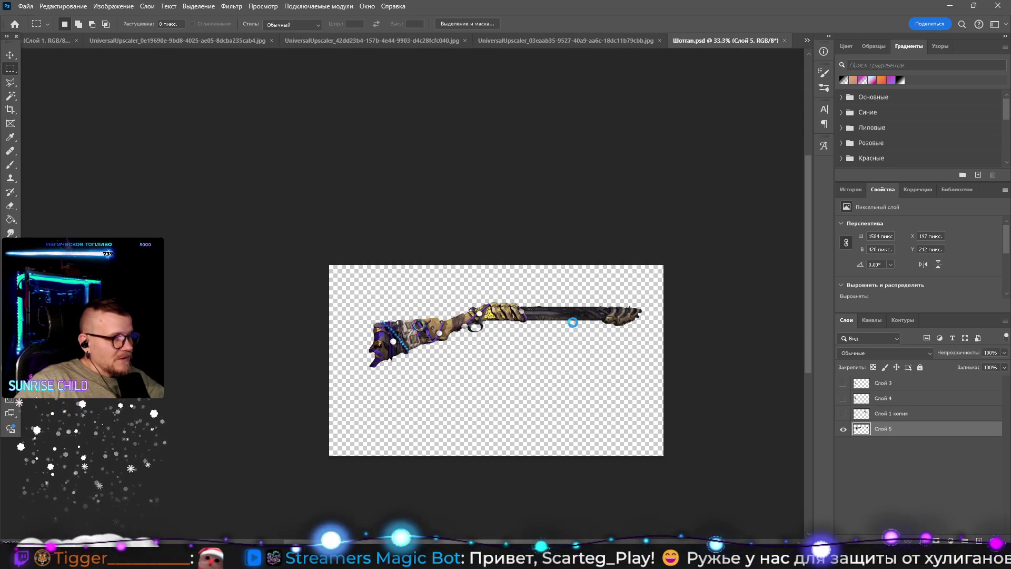
Step: Save a transparent PNG copy of the shotgun layer as Шотган.png
{"action": "key", "text": "ctrl+alt+s"}
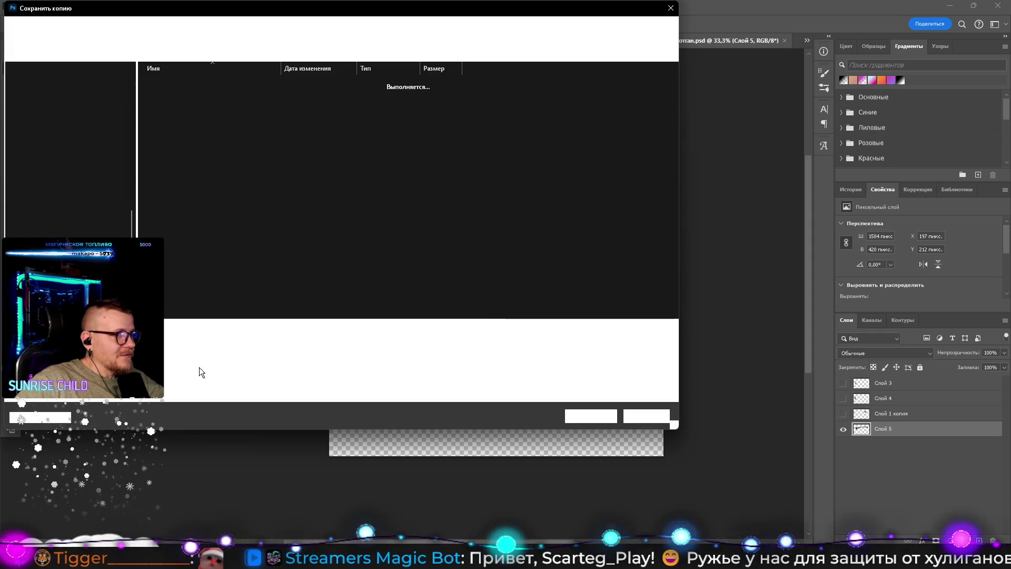
{"action": "left_click", "coordinate": [105, 342]}
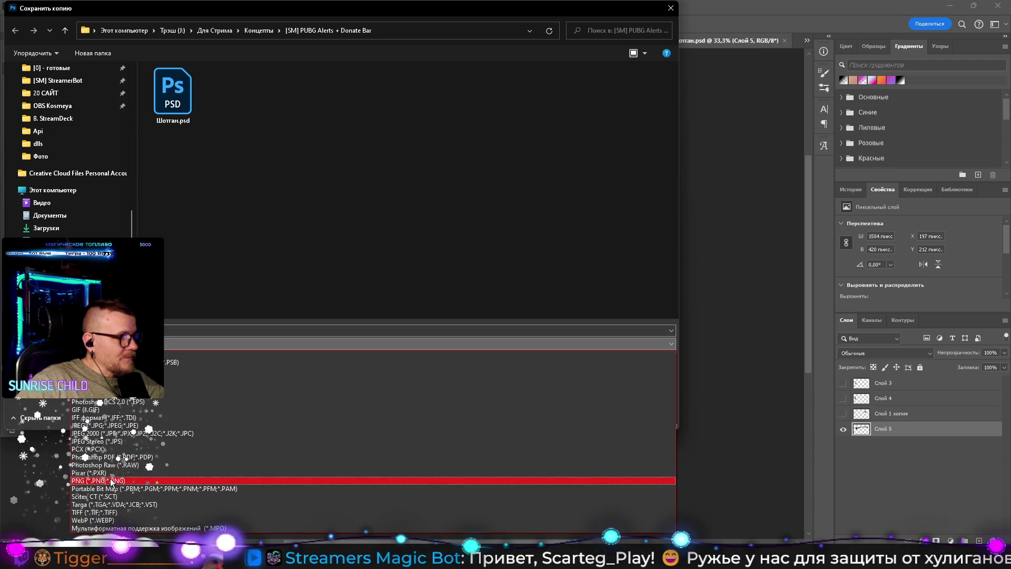
{"action": "left_click", "coordinate": [100, 479]}
{"action": "key", "text": "shift+Tab"}
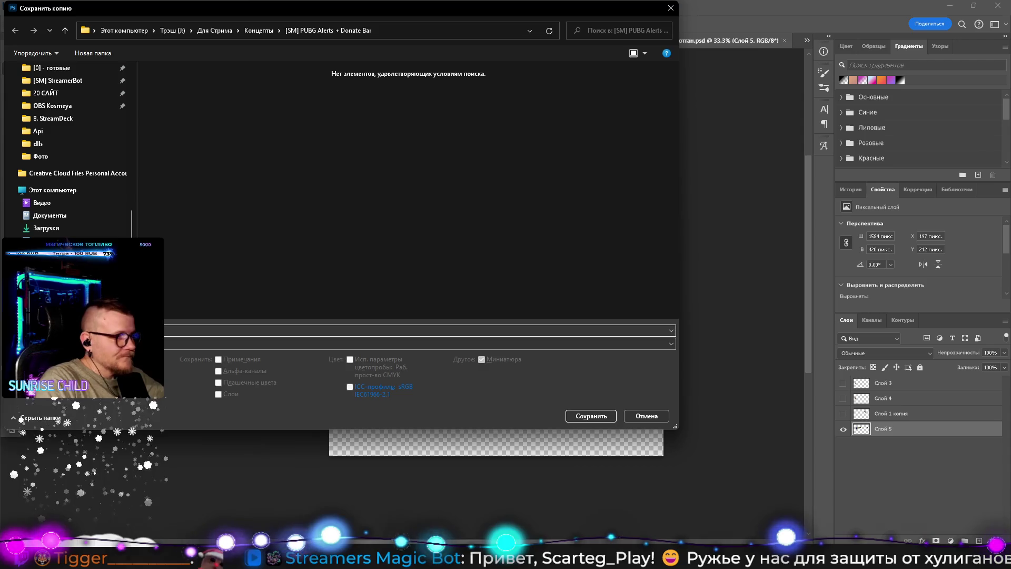
{"action": "key", "text": "Return"}
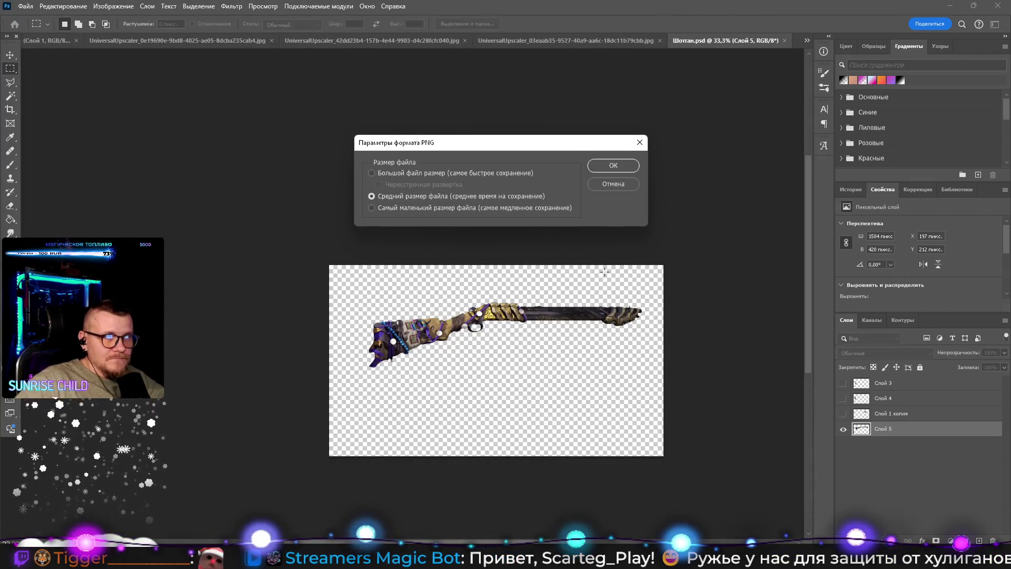
{"action": "key", "text": "Return"}
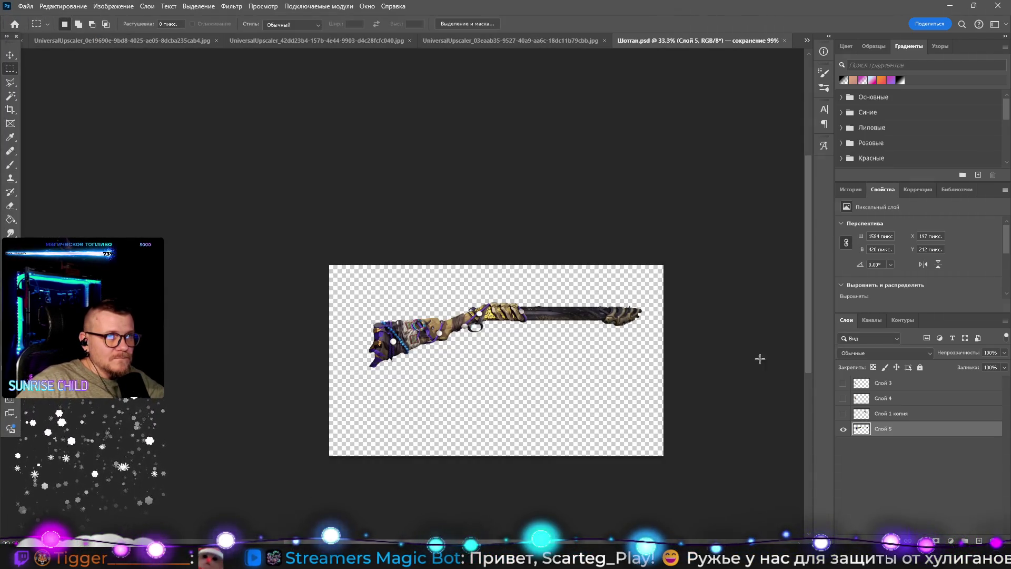
Step: Show Слой 1 копия, hide the Слой 5 shotgun, and save the gun piece as another PNG copy
{"action": "left_click", "coordinate": [843, 414]}
{"action": "left_click", "coordinate": [843, 429]}
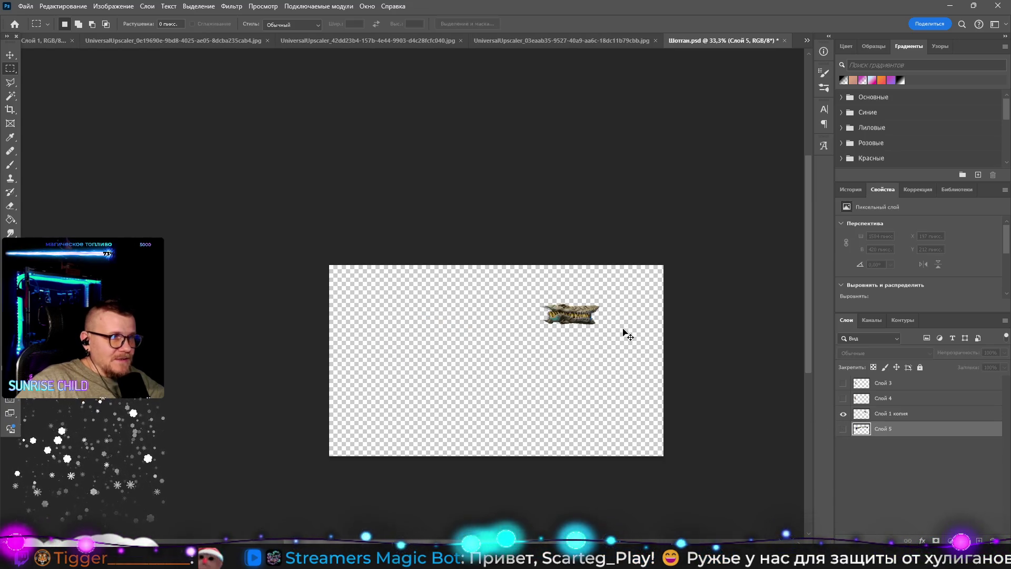
{"action": "key", "text": "ctrl+alt+s"}
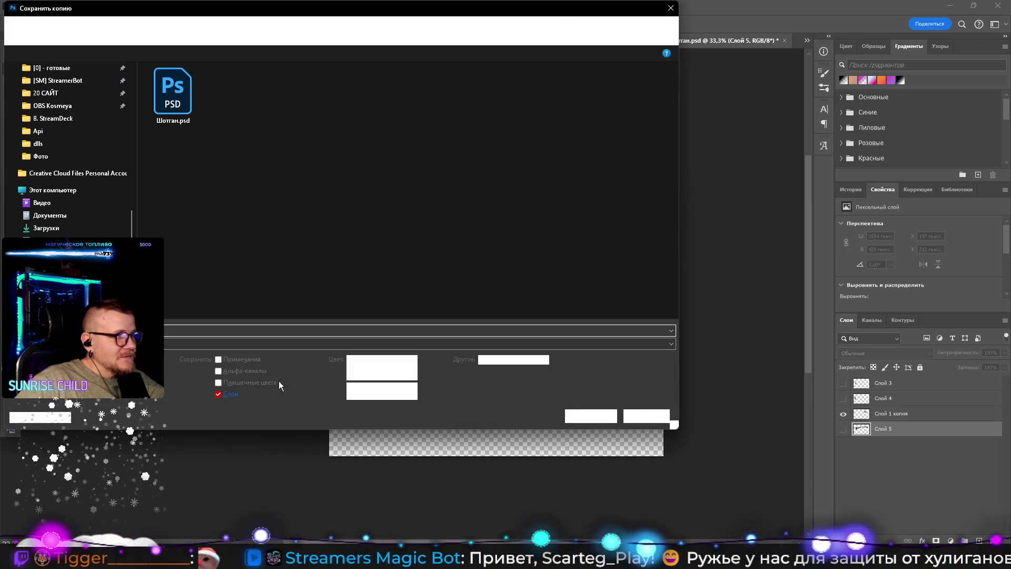
{"action": "left_click", "coordinate": [126, 344]}
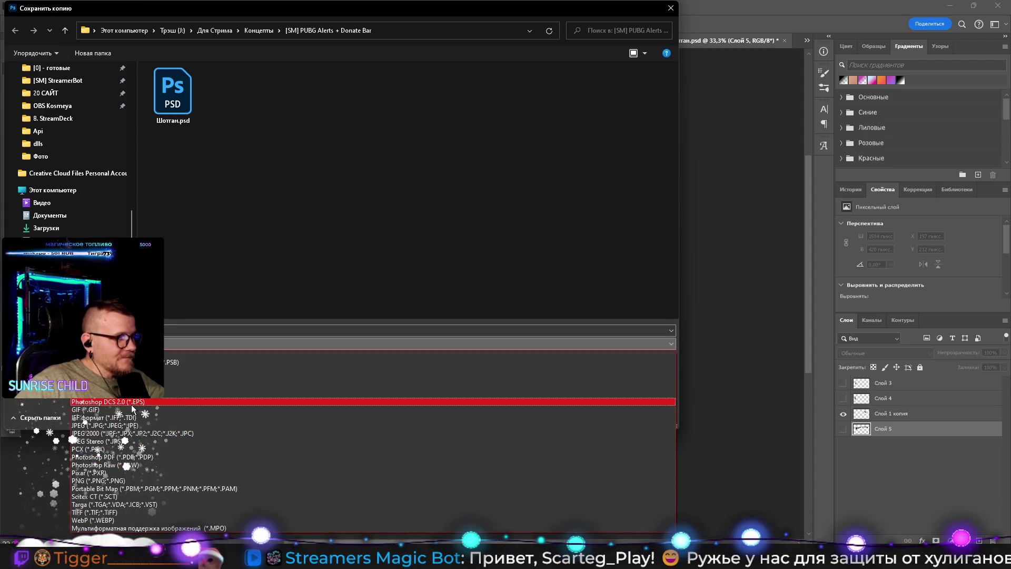
{"action": "left_click", "coordinate": [121, 481]}
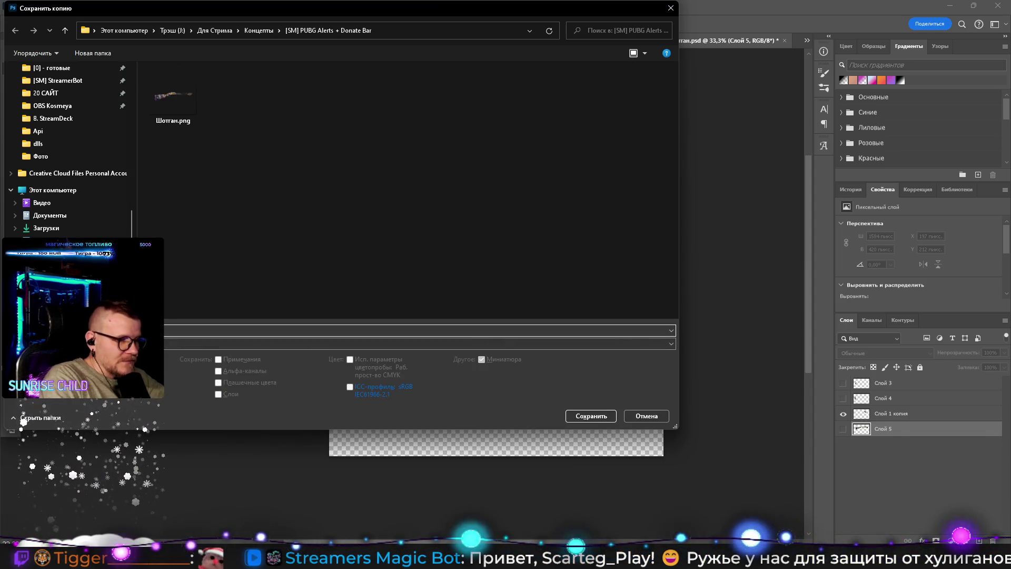
{"action": "key", "text": "Return"}
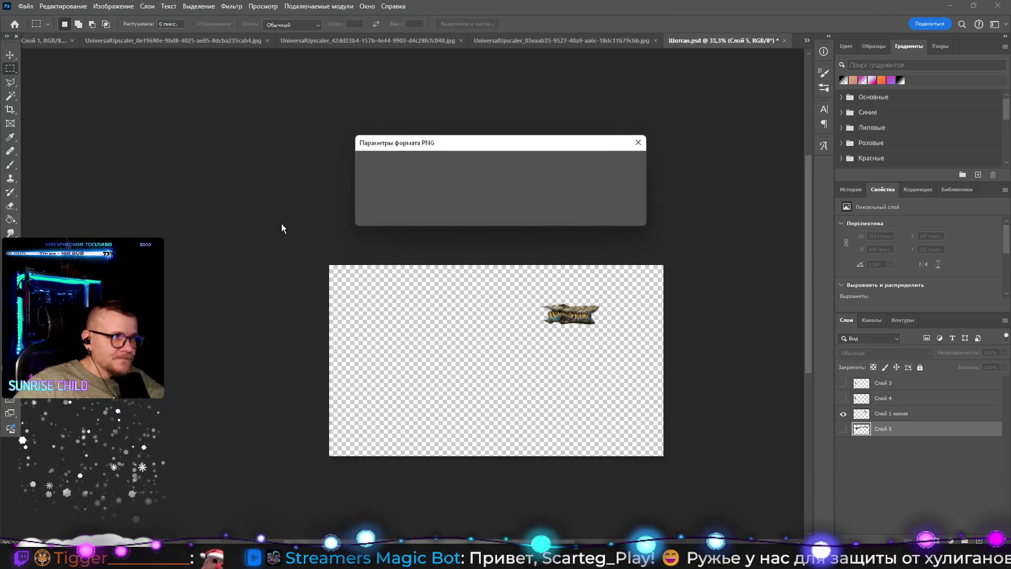
{"action": "left_click", "coordinate": [613, 166]}
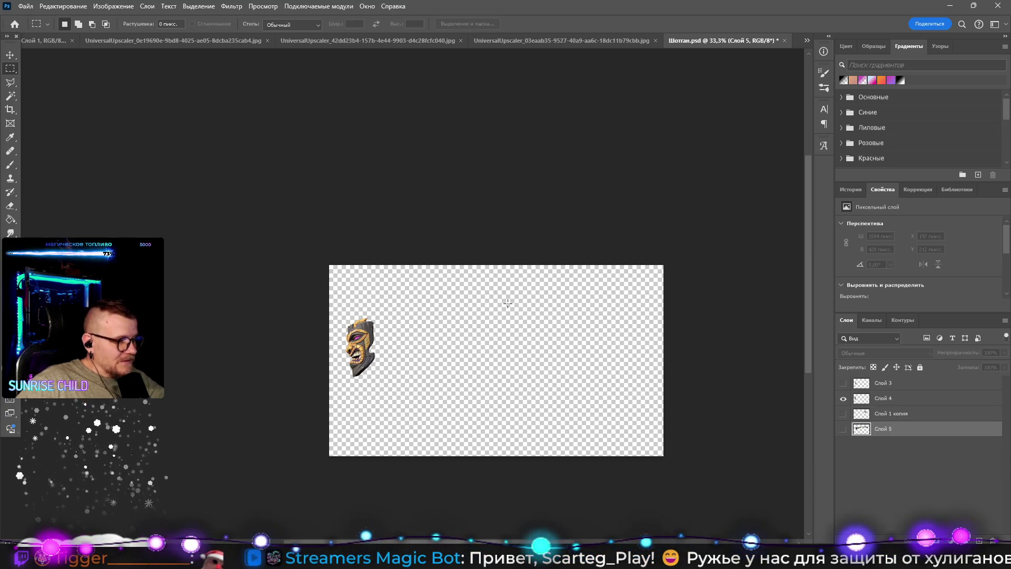
Step: Save the tiki mask layer as a transparent PNG copy, Маска.png
{"action": "key", "text": "ctrl+alt+s"}
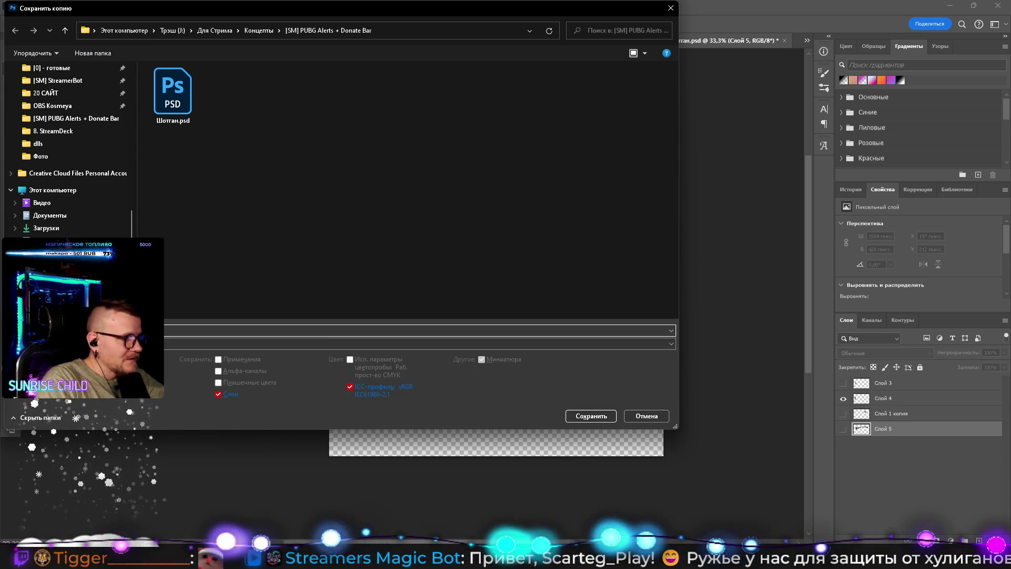
{"action": "left_click", "coordinate": [190, 342]}
{"action": "left_click", "coordinate": [105, 480]}
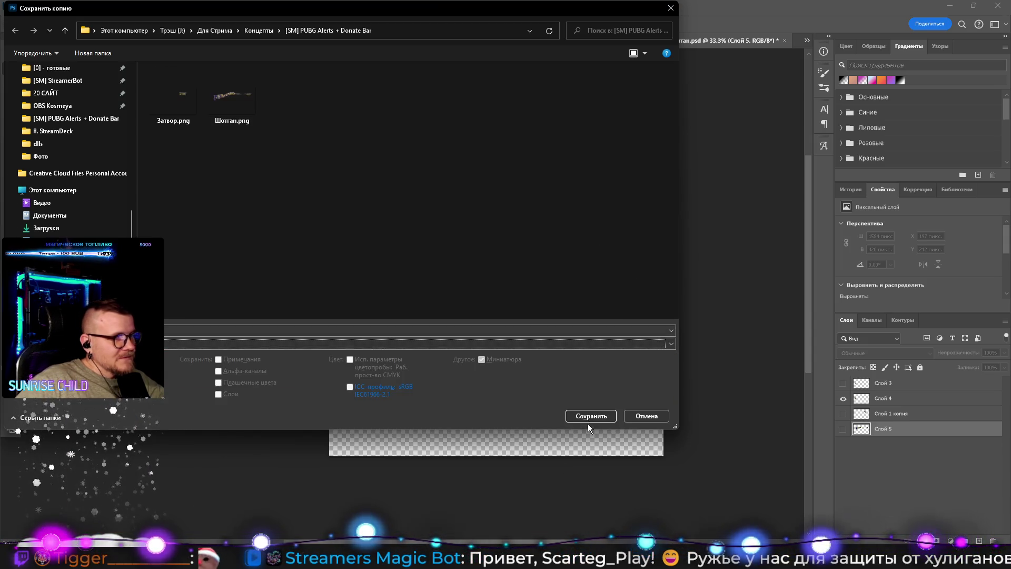
{"action": "key", "text": "Return"}
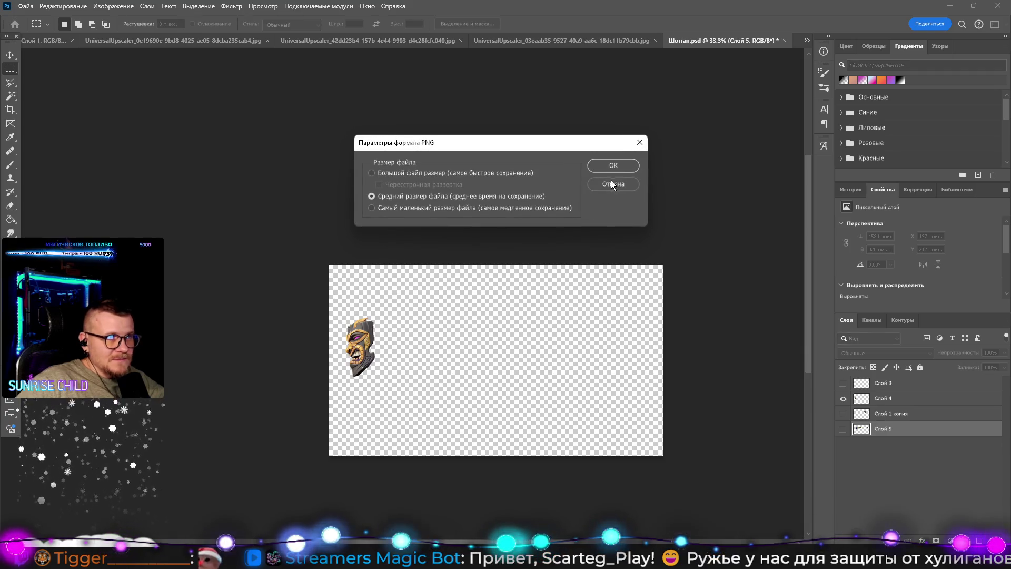
{"action": "key", "text": "Return"}
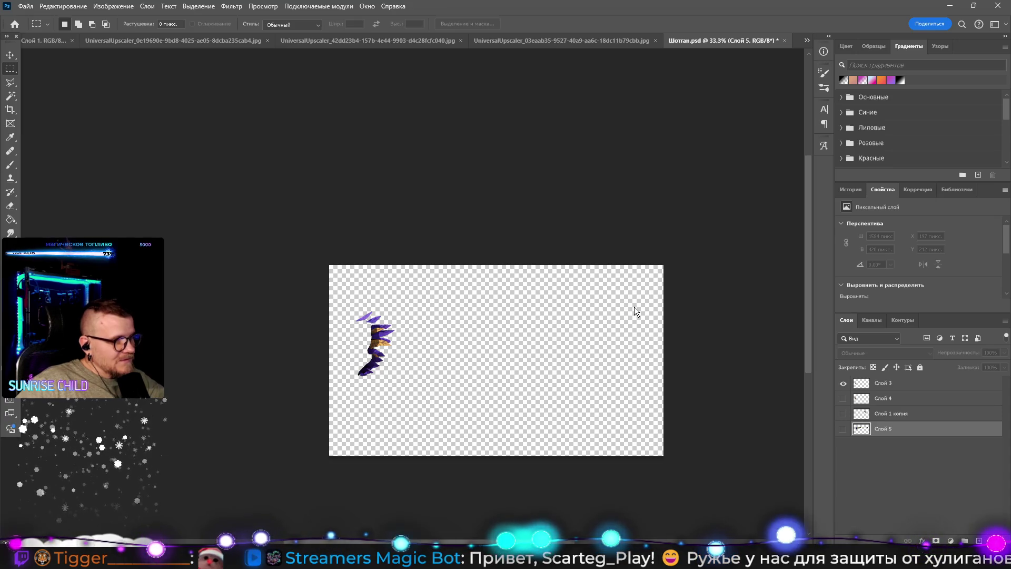
Step: Save Слой 3 as another transparent PNG copy, then minimize Photoshop
{"action": "key", "text": "alt+ctrl+s"}
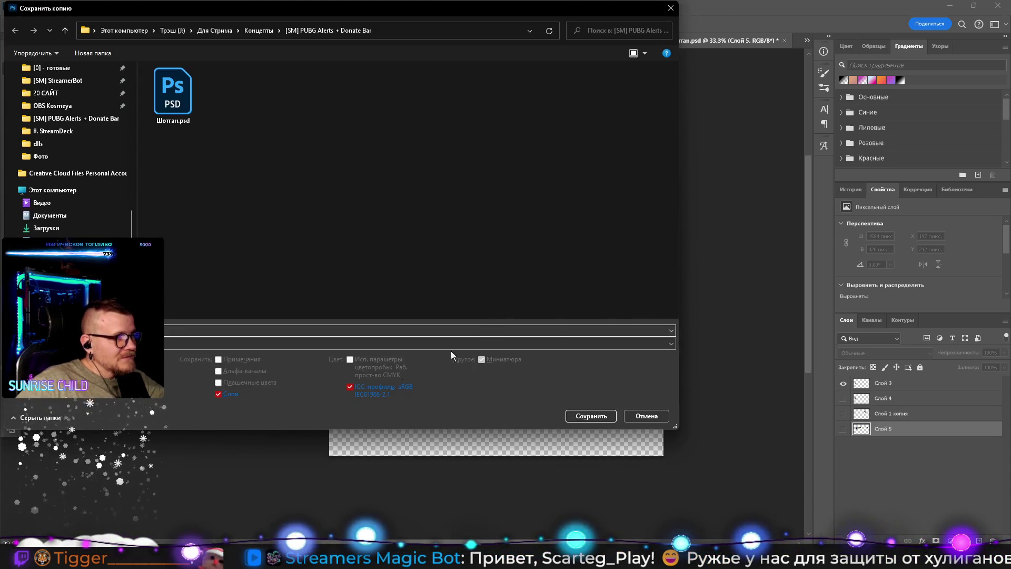
{"action": "left_click", "coordinate": [119, 344]}
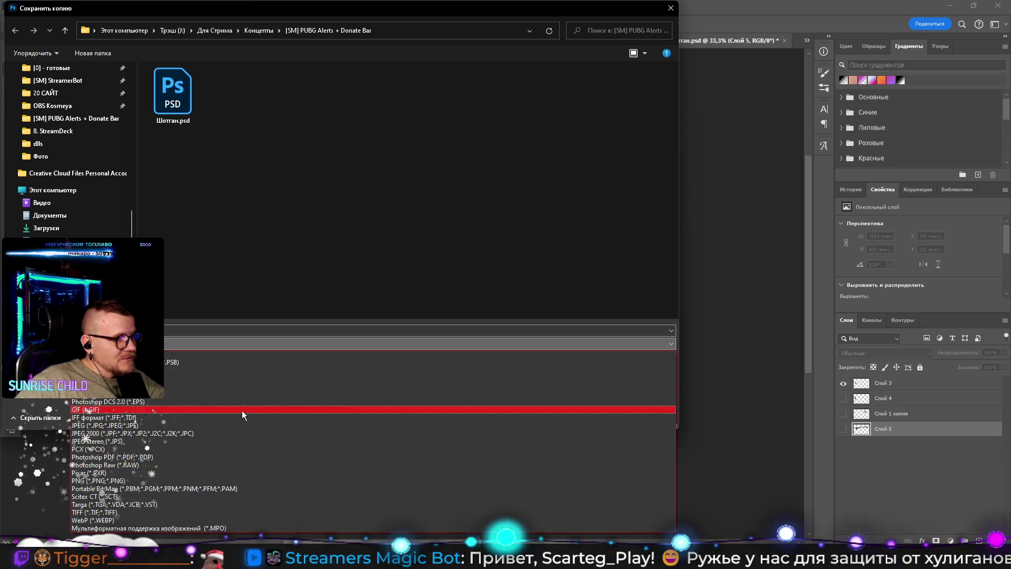
{"action": "left_click", "coordinate": [130, 480]}
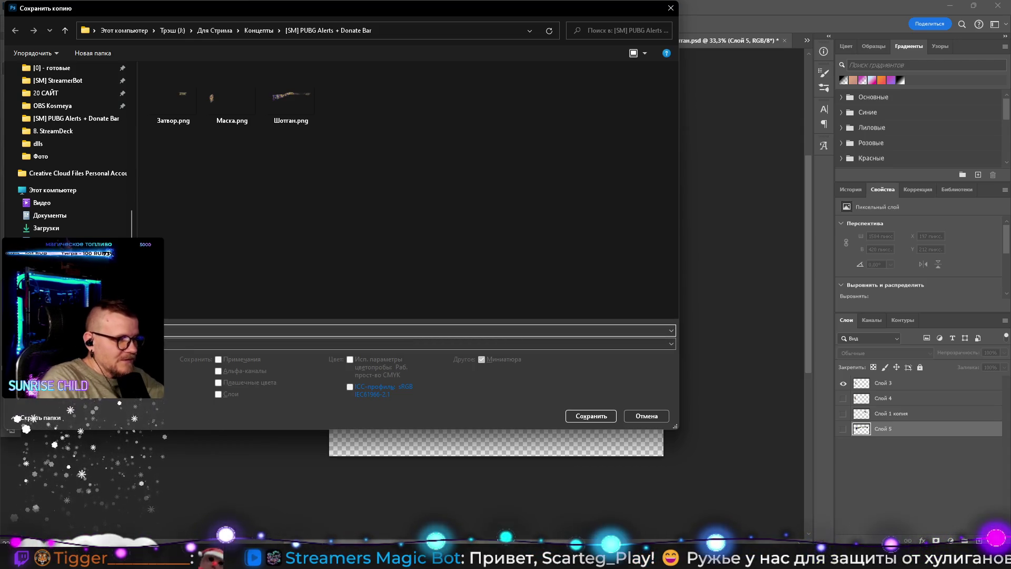
{"action": "key", "text": "Return"}
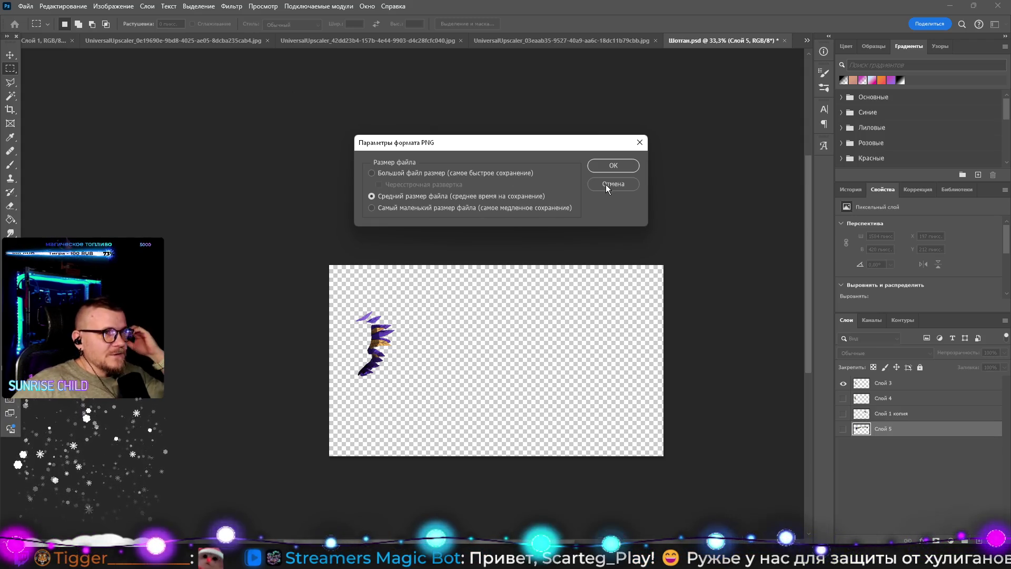
{"action": "left_click", "coordinate": [608, 168]}
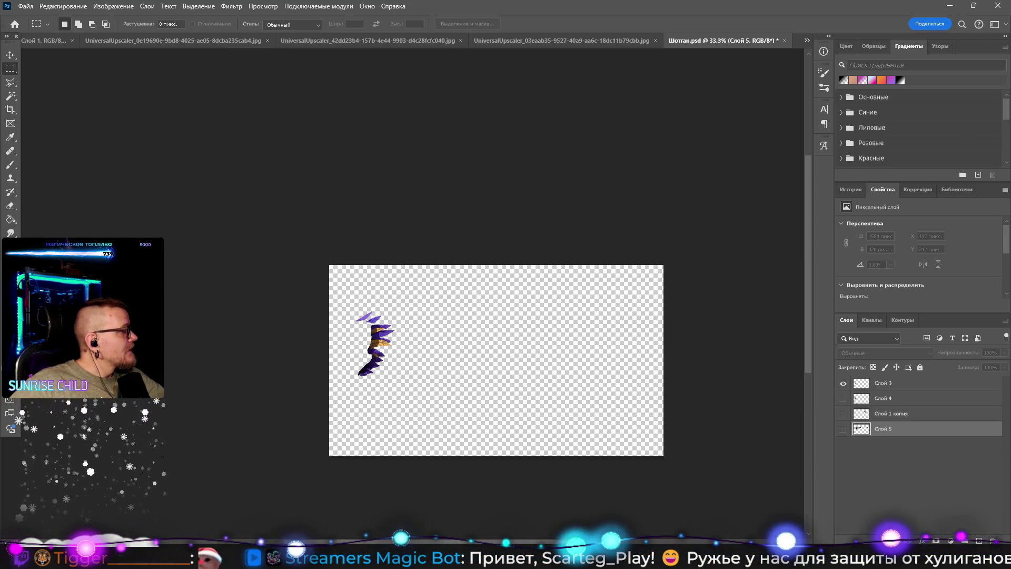
{"action": "left_click", "coordinate": [951, 5]}
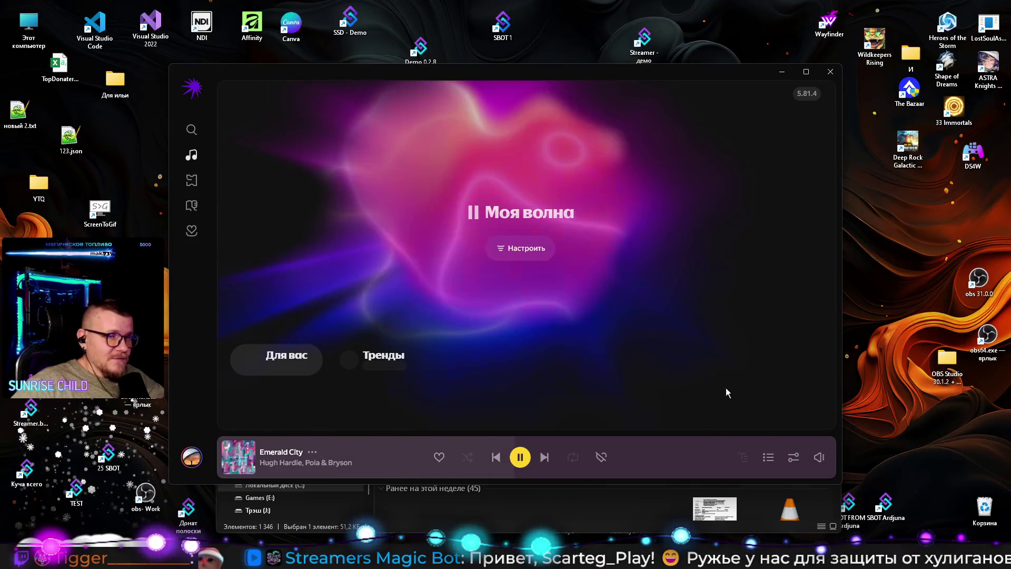
Step: View the shotgun-skins preview in OBS, then move to Chrome with a new empty tab
{"action": "key", "text": "alt+Tab"}
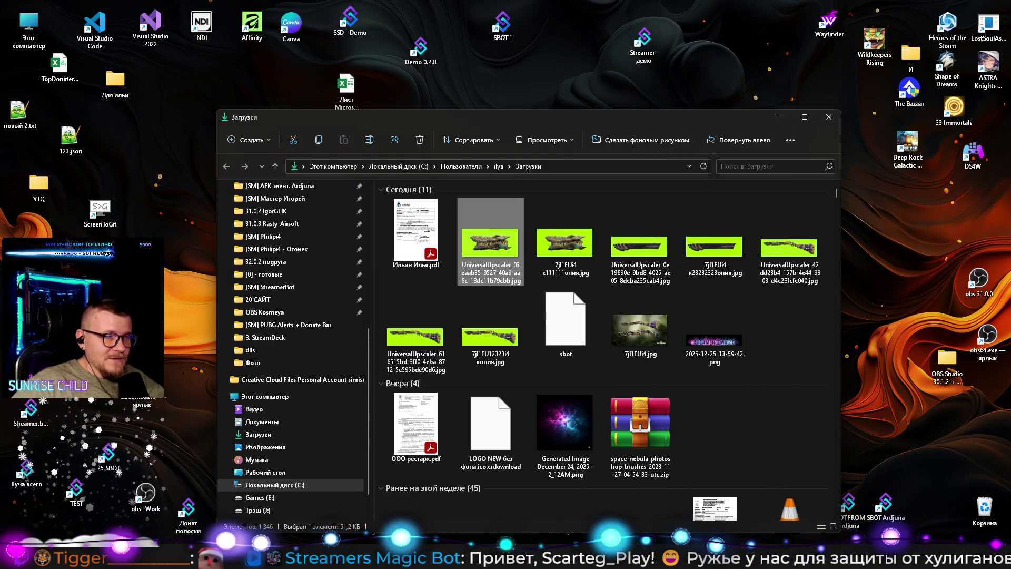
{"action": "key", "text": "alt+Tab"}
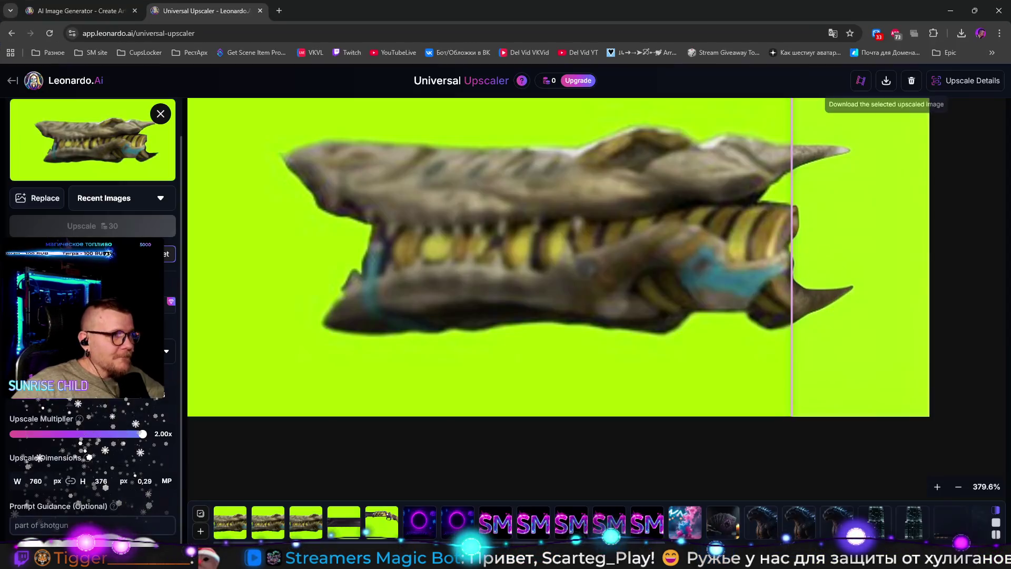
{"action": "key", "text": "alt+Tab"}
{"action": "left_click", "coordinate": [279, 11]}
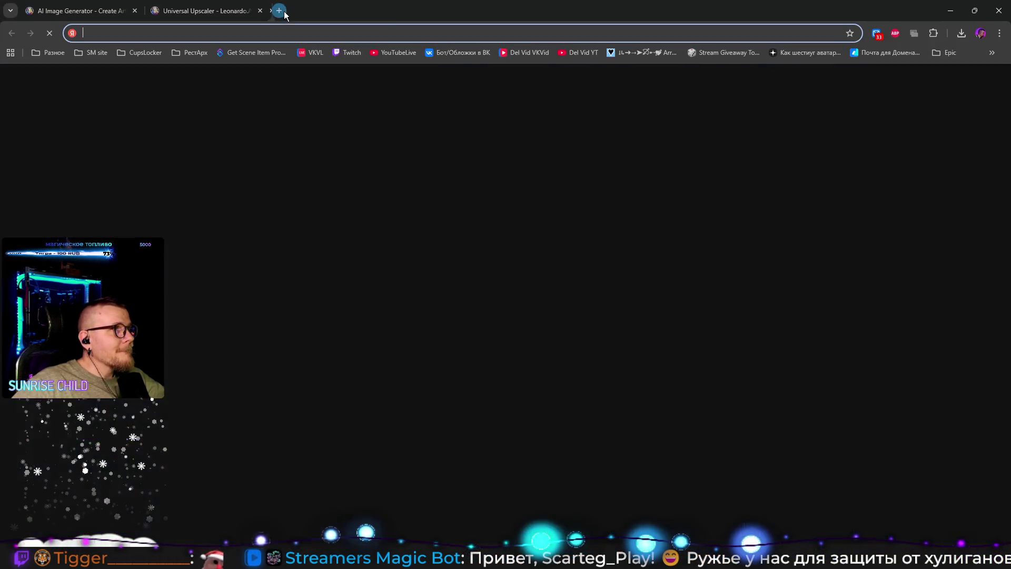
Step: Search Yandex for 'донат бар' pistol emojis and look up 'gun' on emojidb.org
{"action": "type", "text": "донат бар"}
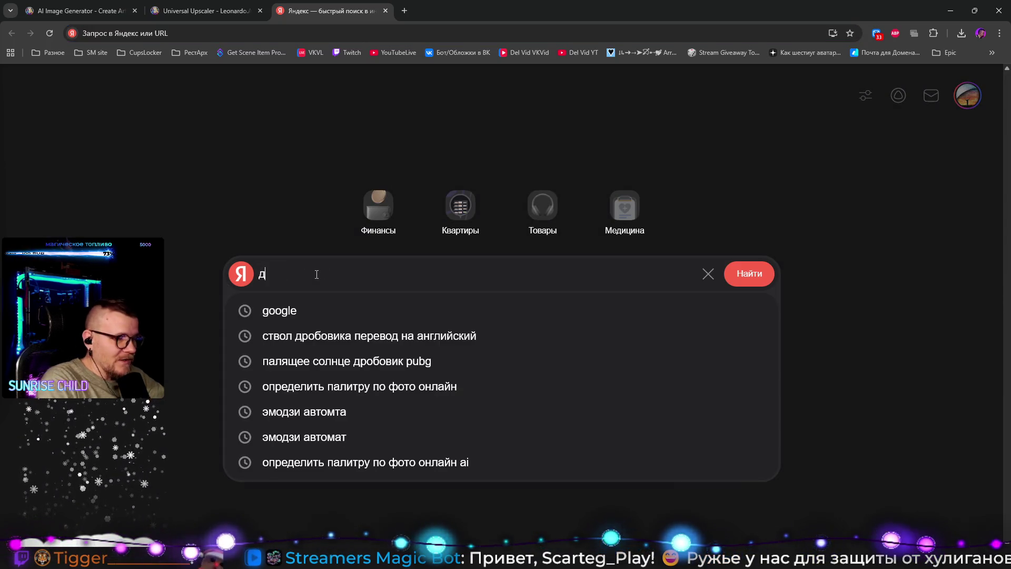
{"action": "key", "text": "Return"}
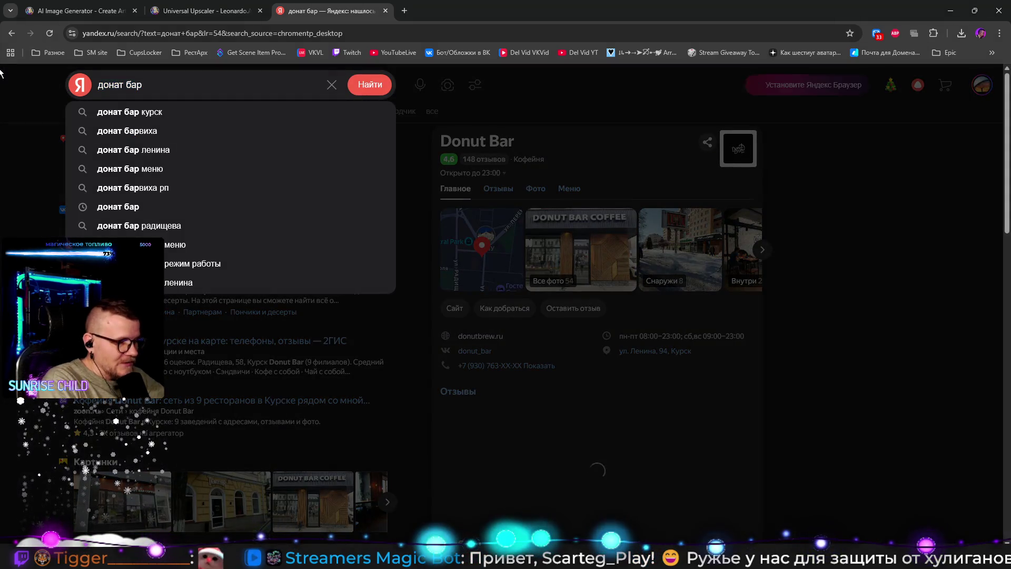
{"action": "type", "text": "пистолет эмодзи"}
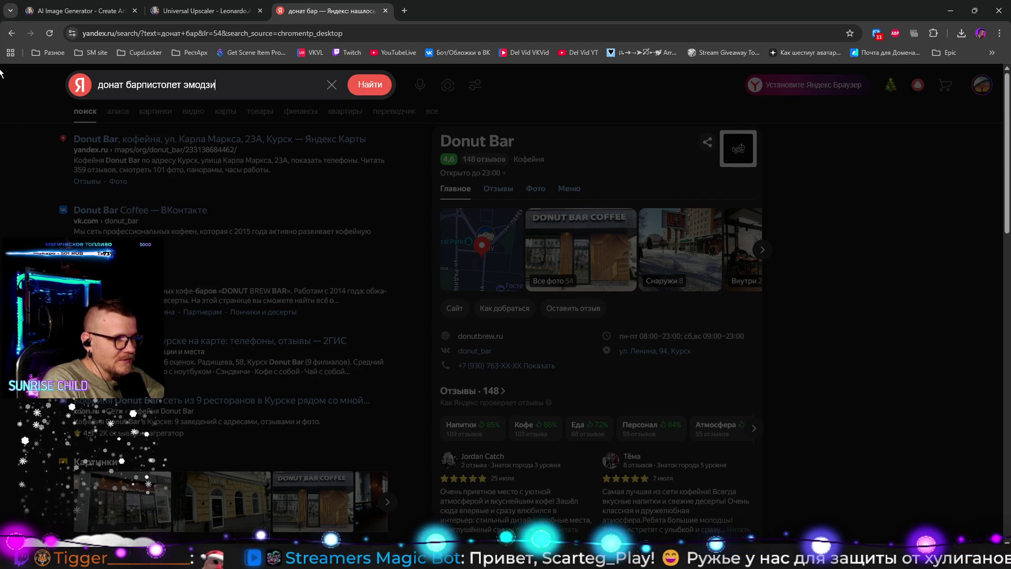
{"action": "key", "text": "Return"}
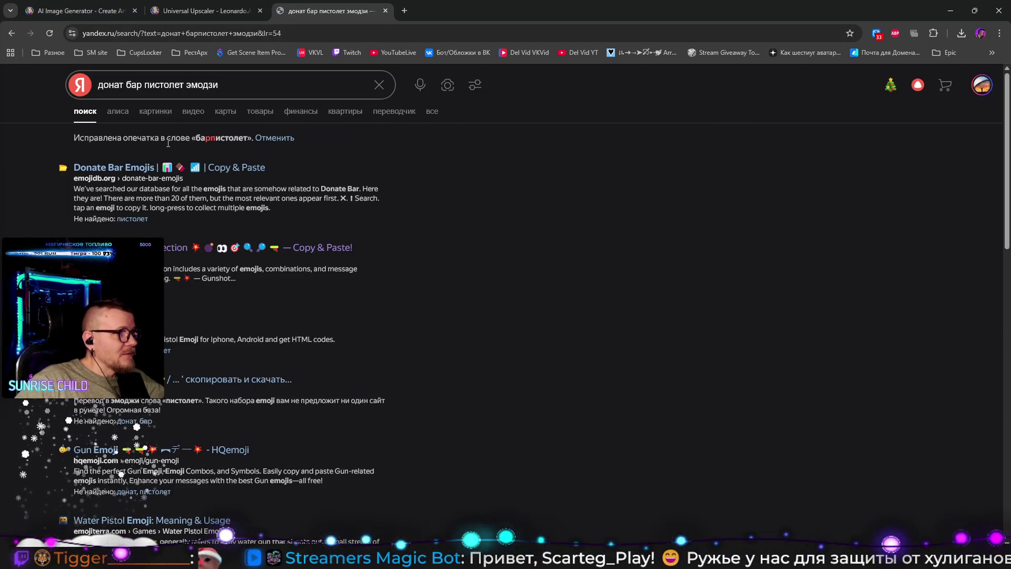
{"action": "left_click", "coordinate": [132, 167]}
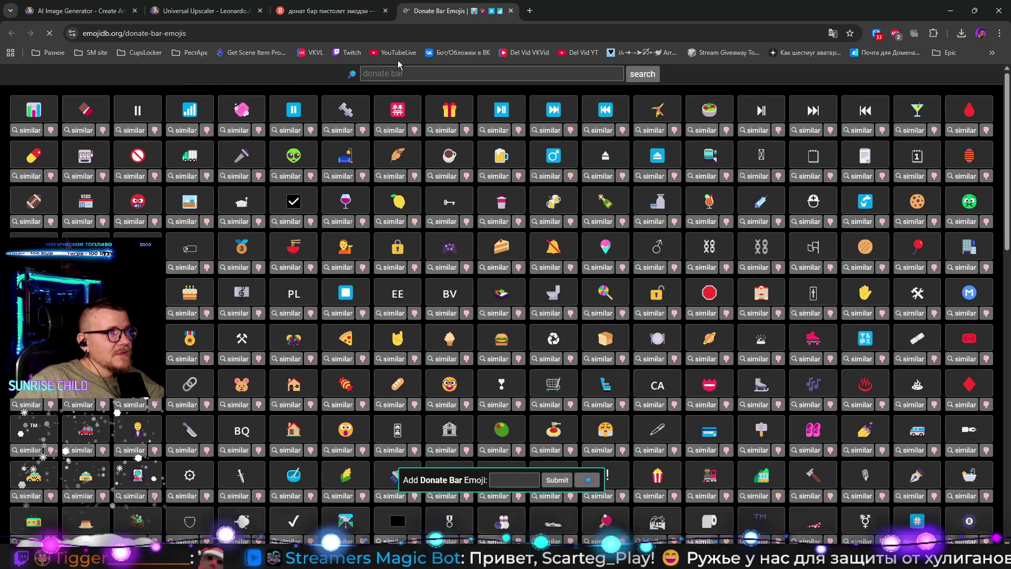
{"action": "left_click", "coordinate": [400, 72]}
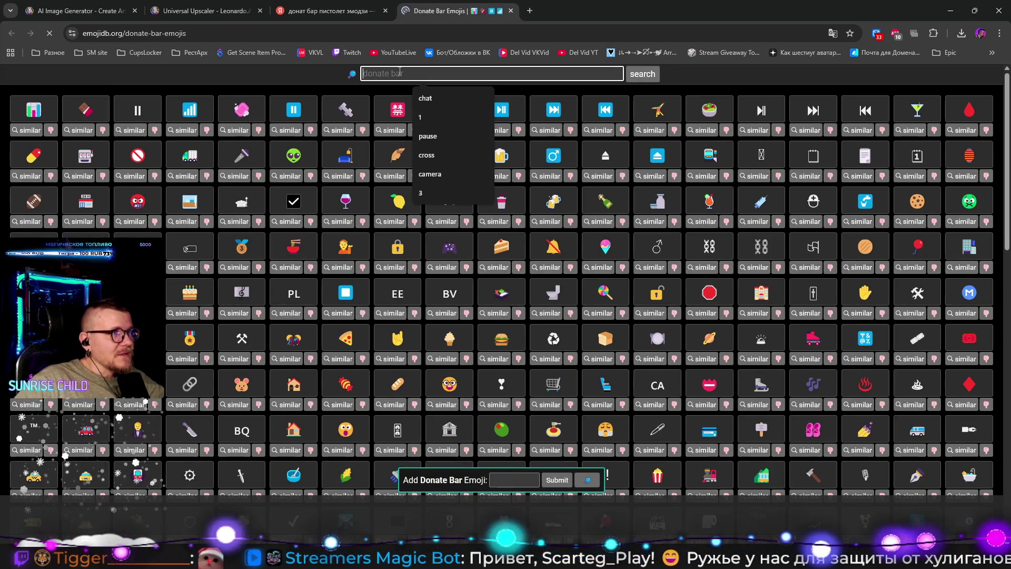
{"action": "type", "text": "gun"}
{"action": "key", "text": "Return"}
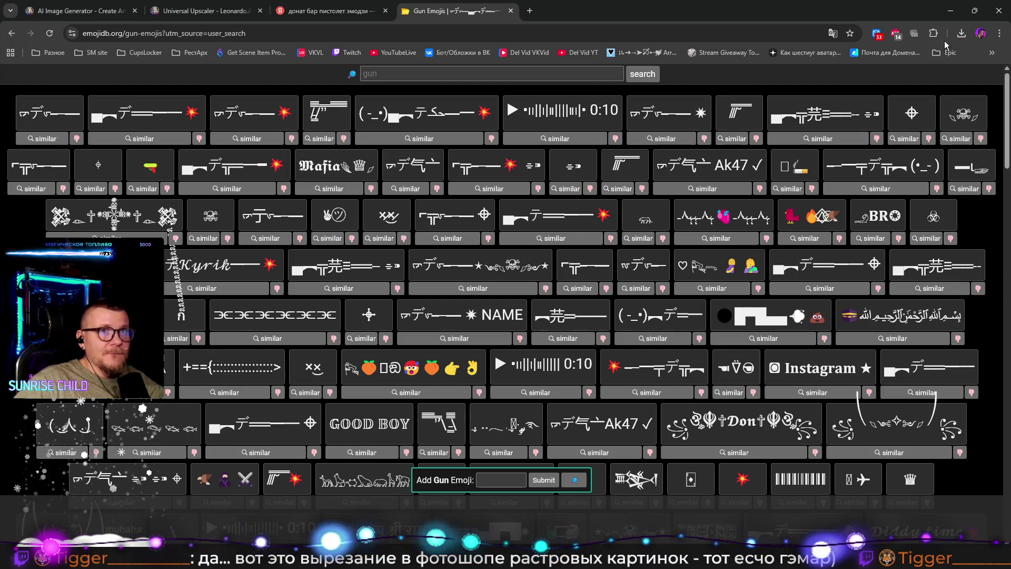
Step: Delete the Изображение source from the OBS scene and begin renaming the scene with a 💥 emoji
{"action": "left_click", "coordinate": [950, 11]}
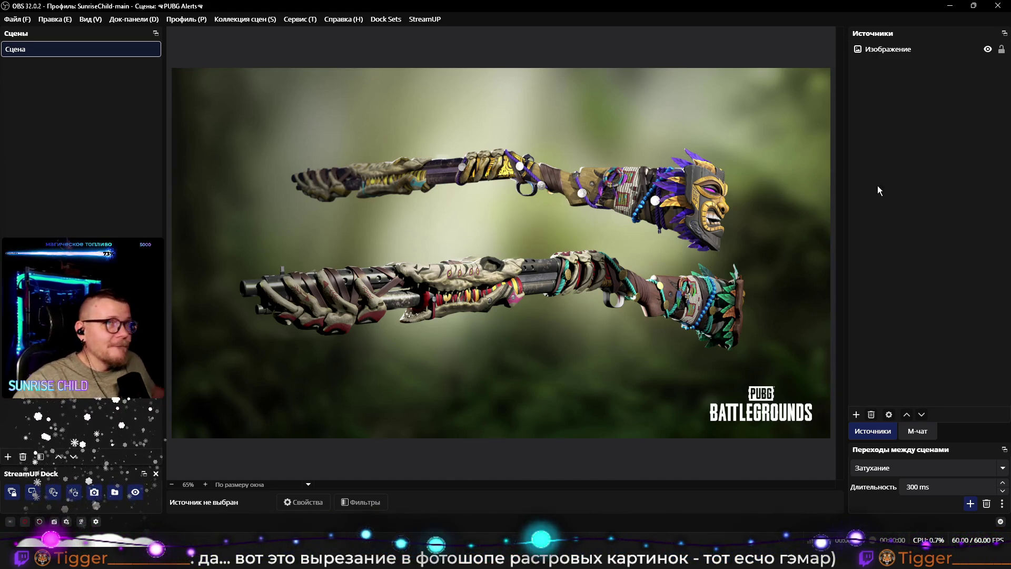
{"action": "left_click", "coordinate": [908, 53]}
{"action": "key", "text": "Delete"}
{"action": "key", "text": "Return"}
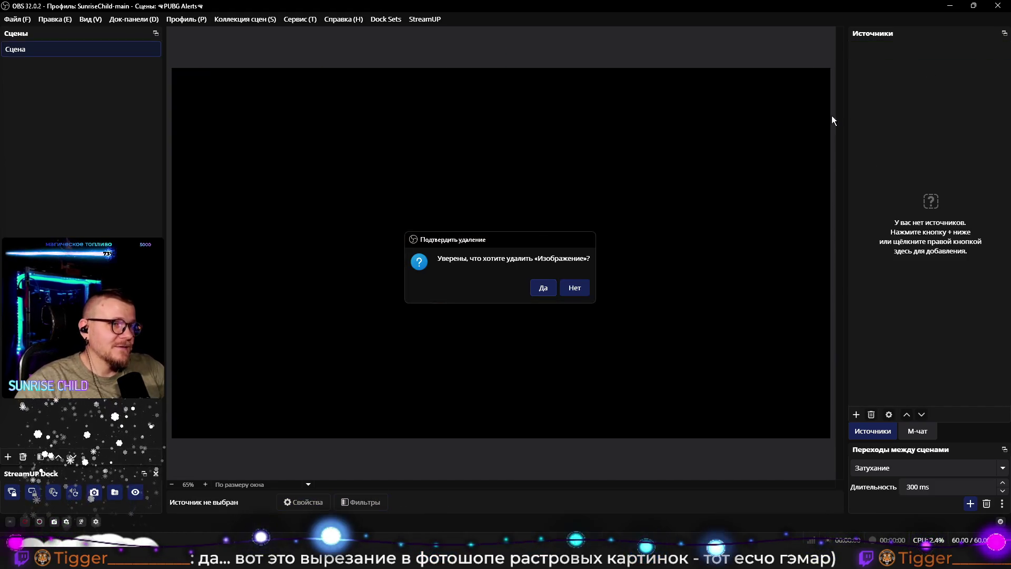
{"action": "key", "text": "ctrl+a"}
{"action": "key", "text": "ctrl+v"}
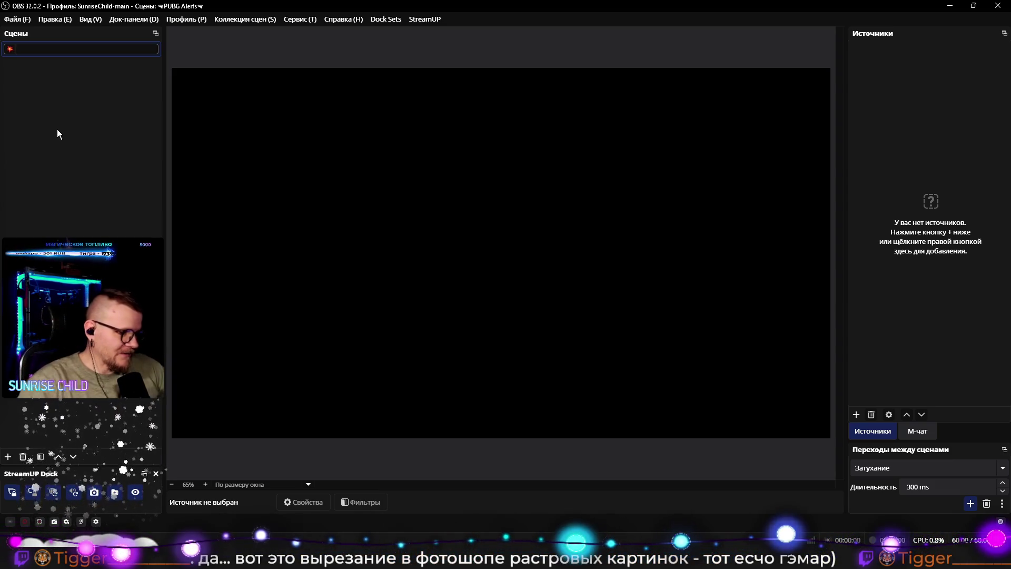
Step: Name the OBS scene '💥Дробовик донат-бар💥', then return to Photoshop
{"action": "type", "text": "Lhj.jdf"}
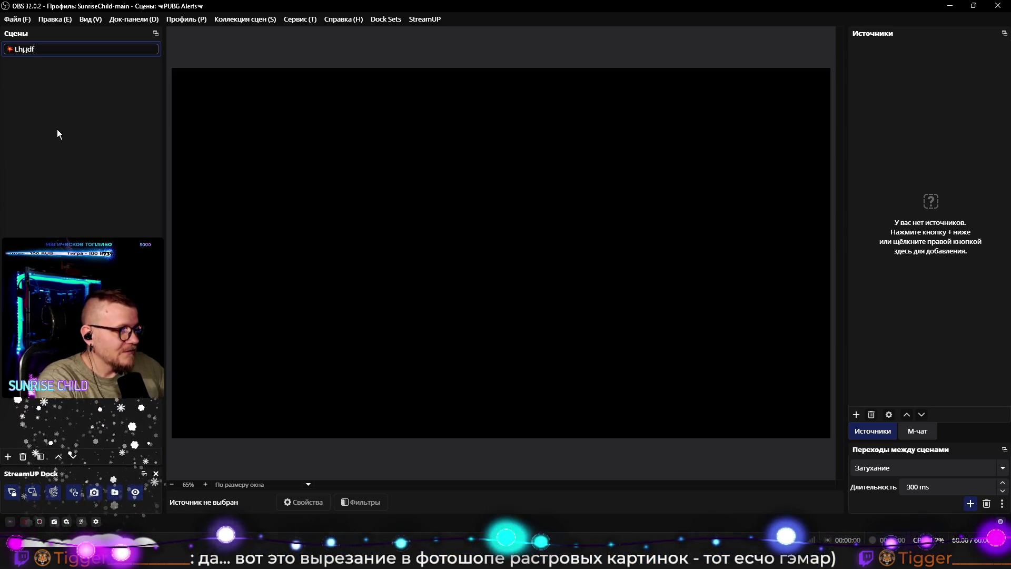
{"action": "key", "text": "BackSpace"}
{"action": "key", "text": "BackSpace"}
{"action": "key", "text": "BackSpace"}
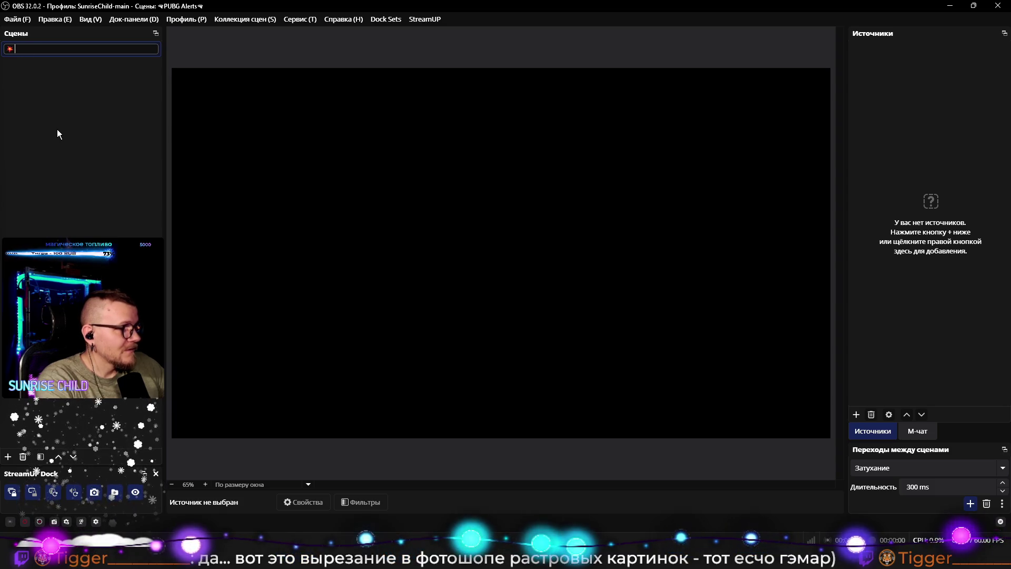
{"action": "type", "text": "Дробовик"}
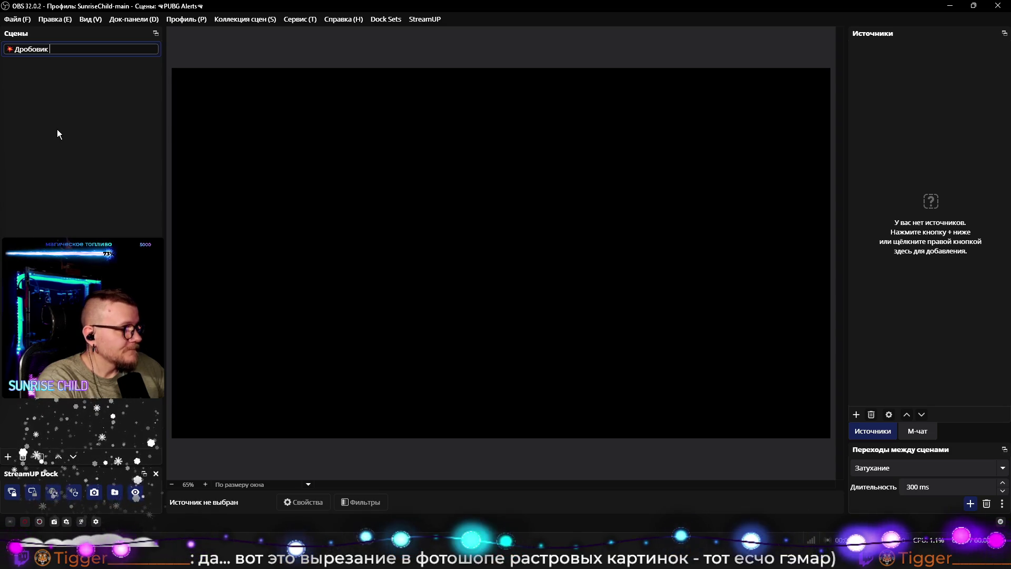
{"action": "type", "text": "донат-бар"}
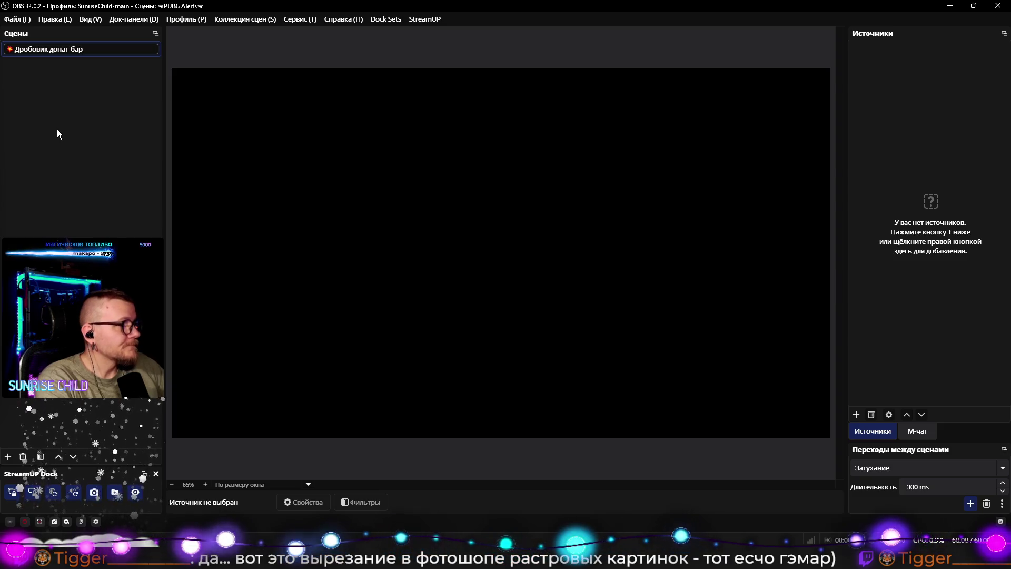
{"action": "type", "text": " 💥"}
{"action": "key", "text": "Return"}
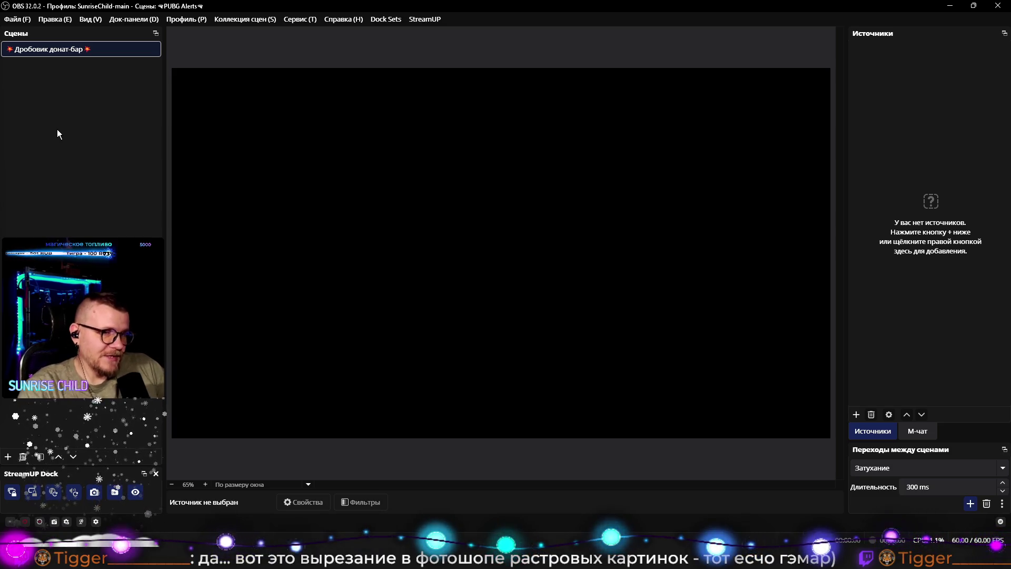
{"action": "key", "text": "alt+Tab"}
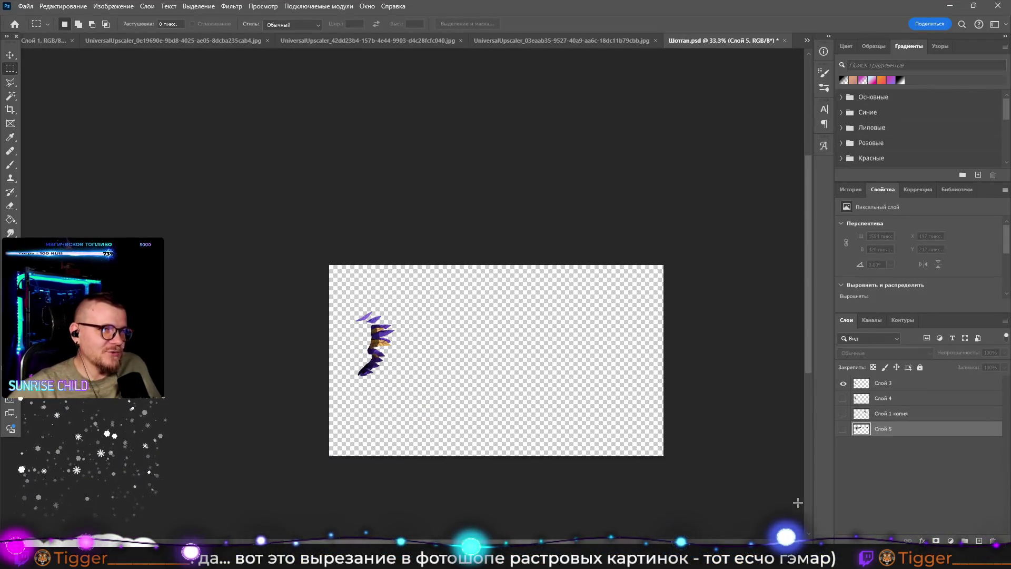
Step: Turn visibility back on for all four shotgun layers and zoom in on the gun
{"action": "left_click_drag", "start_coordinate": [843, 398], "coordinate": [842, 435]}
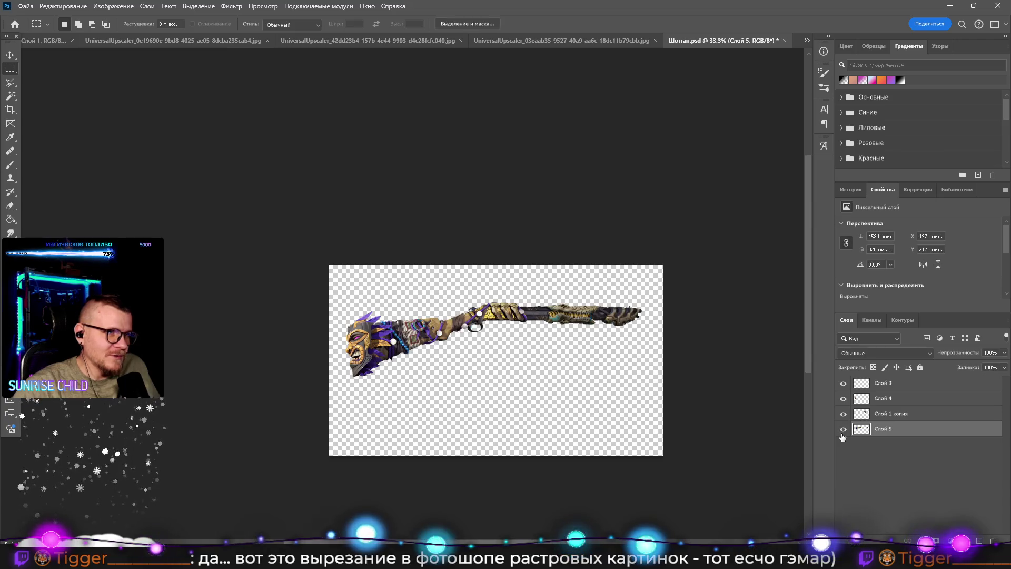
{"action": "key", "text": "z"}
{"action": "left_click", "coordinate": [600, 335]}
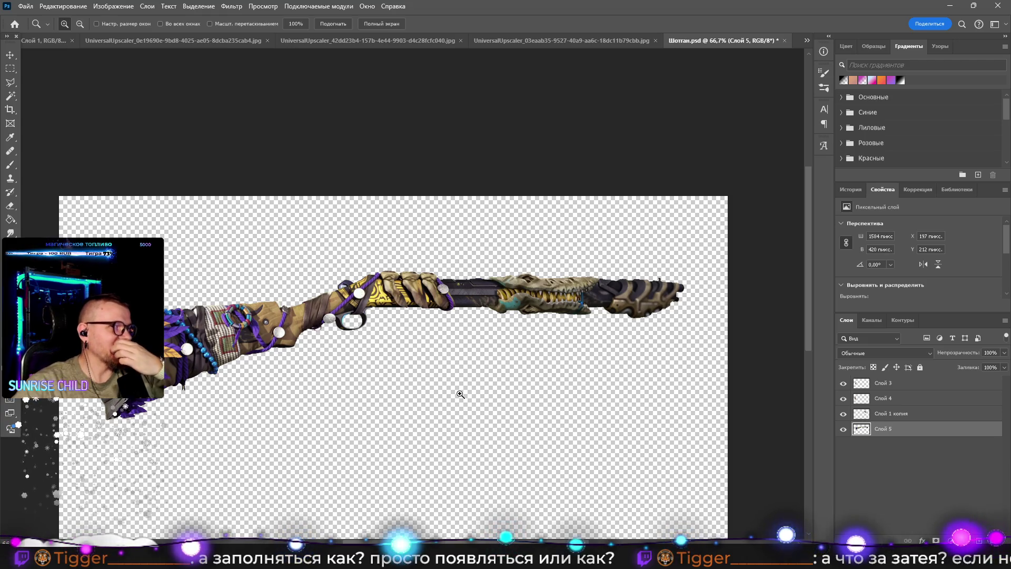
Step: Try a rectangular selection around the shotgun, clear it, and switch to the Magic Wand
{"action": "left_click", "coordinate": [10, 69]}
{"action": "mouse_move", "coordinate": [77, 211]}
{"action": "left_mouse_down"}
{"action": "mouse_move", "coordinate": [748, 442]}
{"action": "mouse_move", "coordinate": [713, 447]}
{"action": "left_mouse_up"}
{"action": "left_click", "coordinate": [510, 358]}
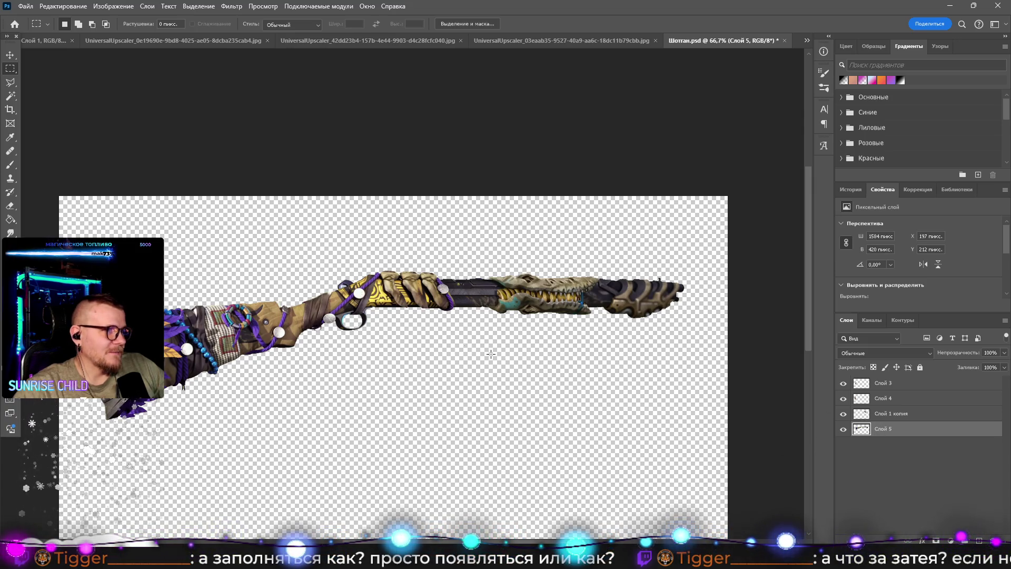
{"action": "left_click", "coordinate": [13, 94]}
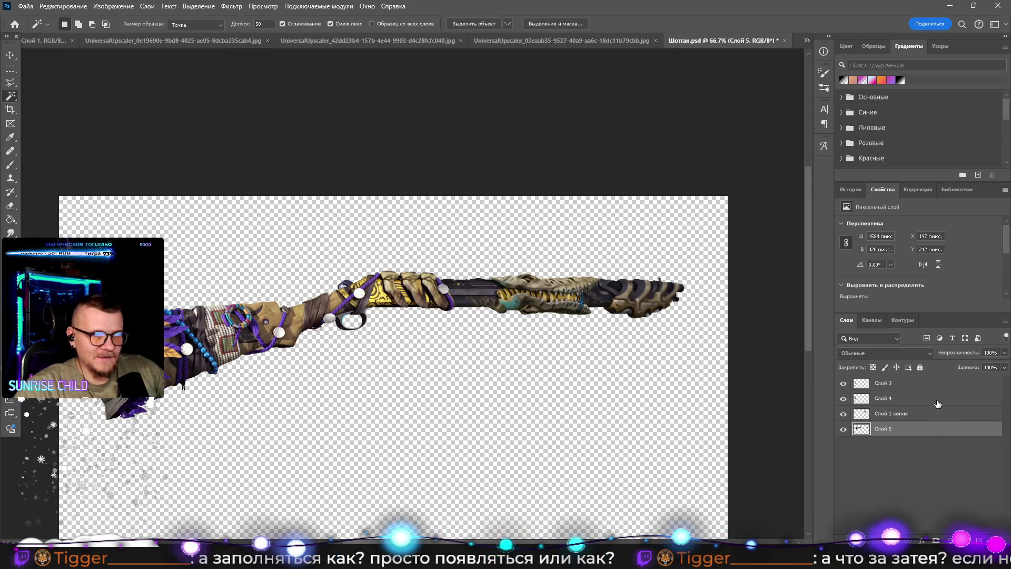
Step: Merge the visible shotgun layers and select the gun by inverting a Magic Wand background selection
{"action": "left_click", "coordinate": [875, 383], "text": "shift"}
{"action": "right_click", "coordinate": [875, 384]}
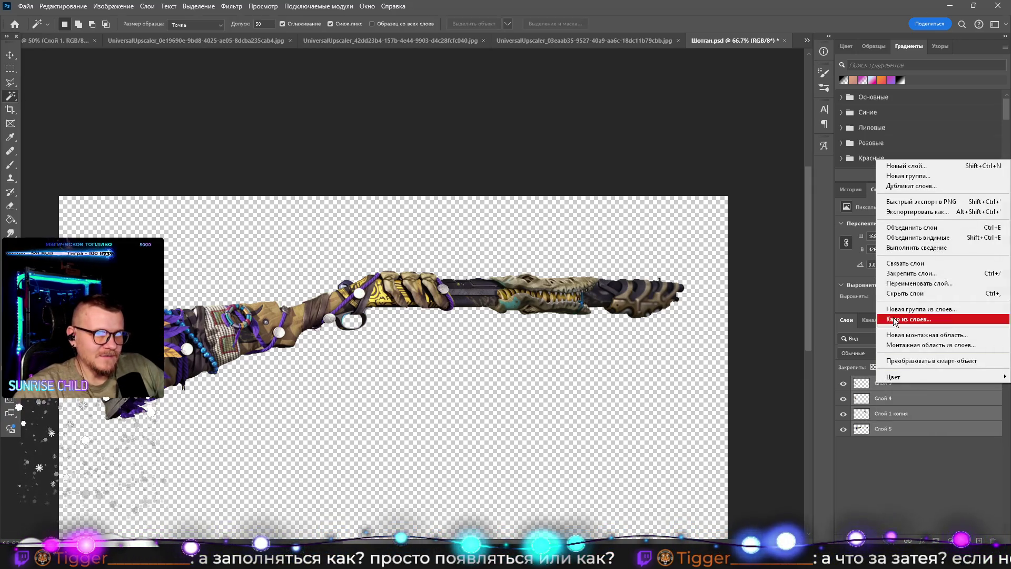
{"action": "left_click", "coordinate": [900, 237]}
{"action": "left_click", "coordinate": [420, 384]}
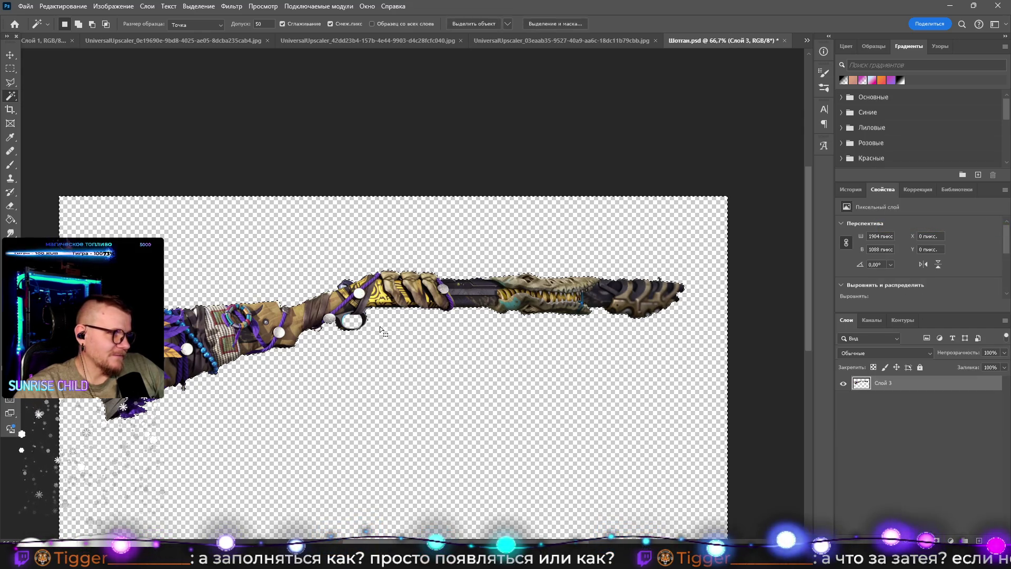
{"action": "key", "text": "m"}
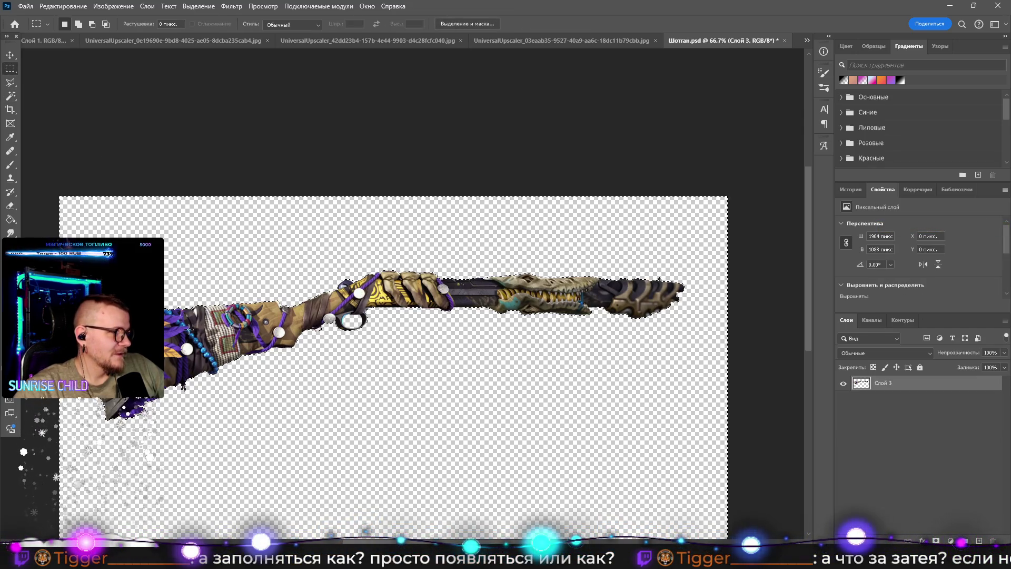
{"action": "right_click", "coordinate": [189, 329]}
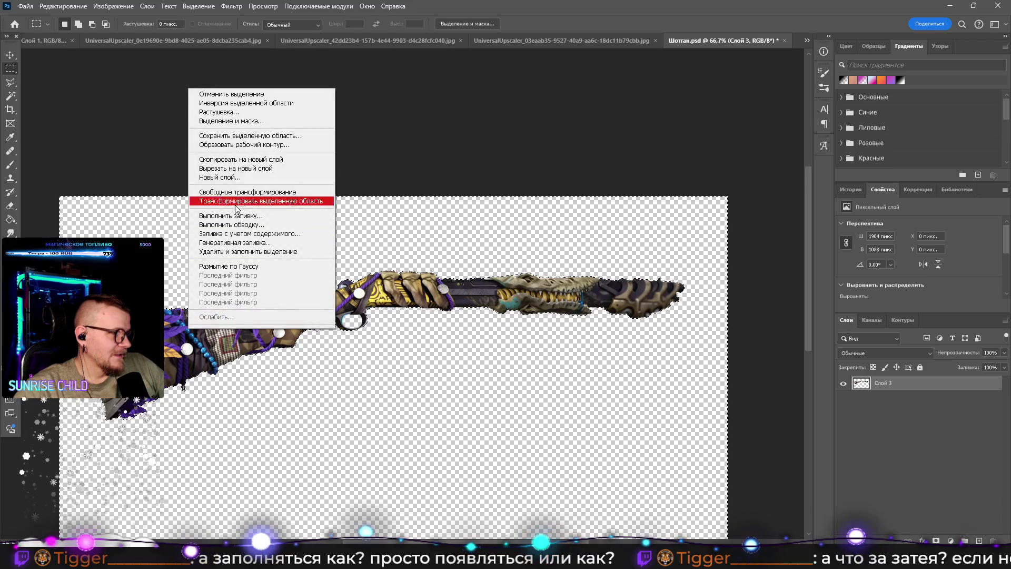
{"action": "left_click", "coordinate": [218, 103]}
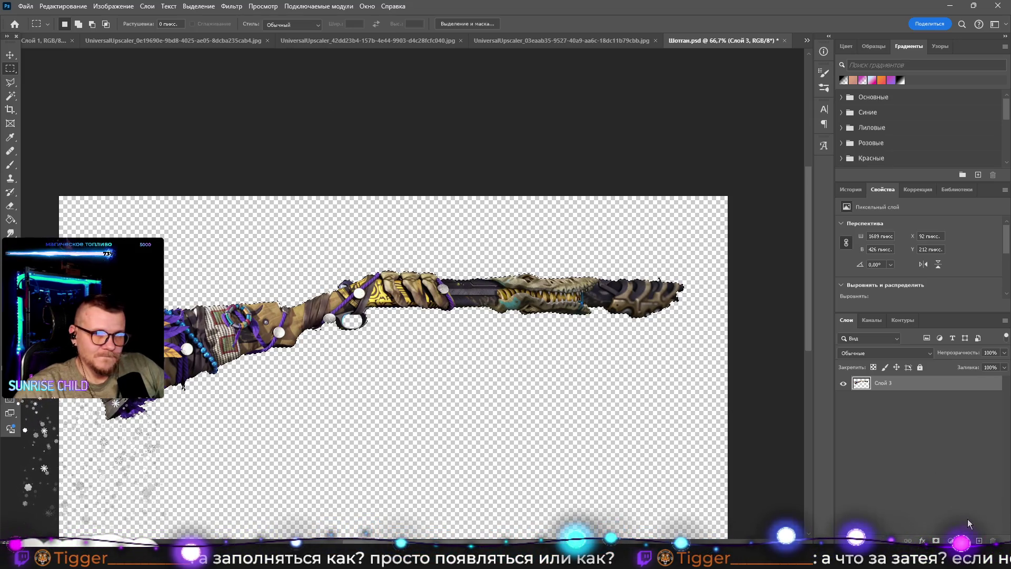
Step: Paint the gun solid black with a 139 px brush on a new layer, moved beneath the gun
{"action": "left_click", "coordinate": [979, 541]}
{"action": "key", "text": "b"}
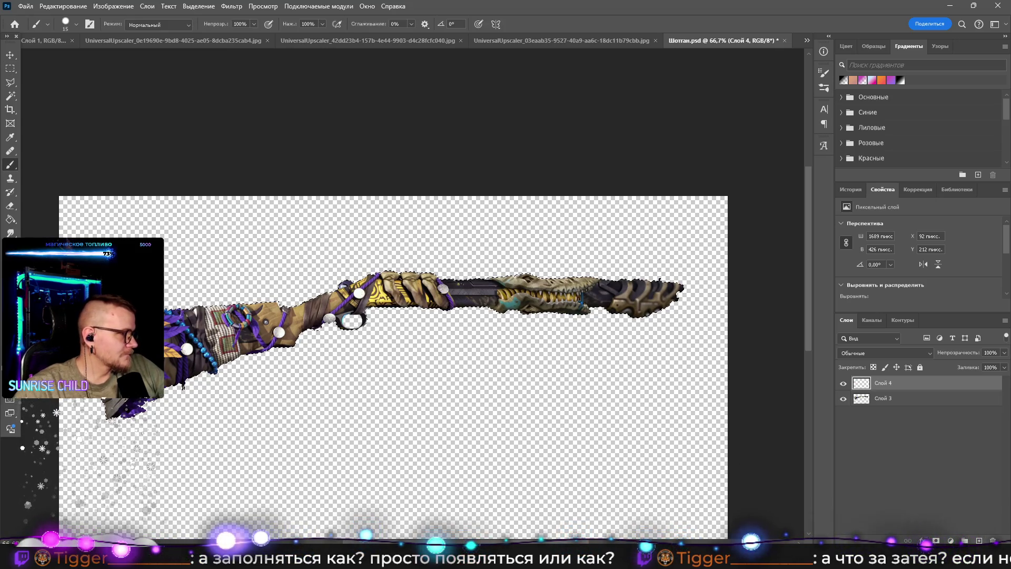
{"action": "left_click", "coordinate": [10, 383]}
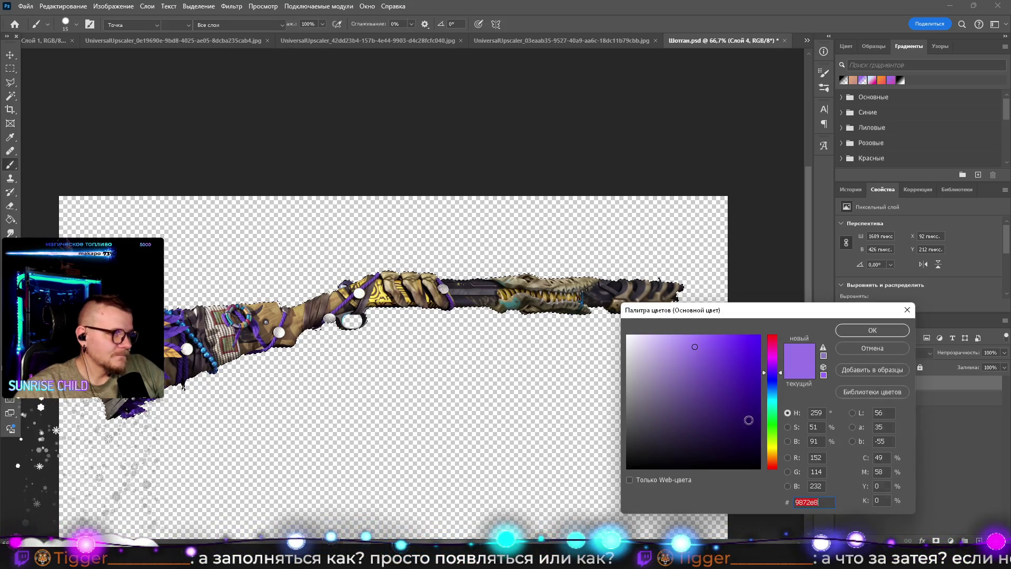
{"action": "left_click", "coordinate": [873, 330]}
{"action": "right_click", "coordinate": [580, 183]}
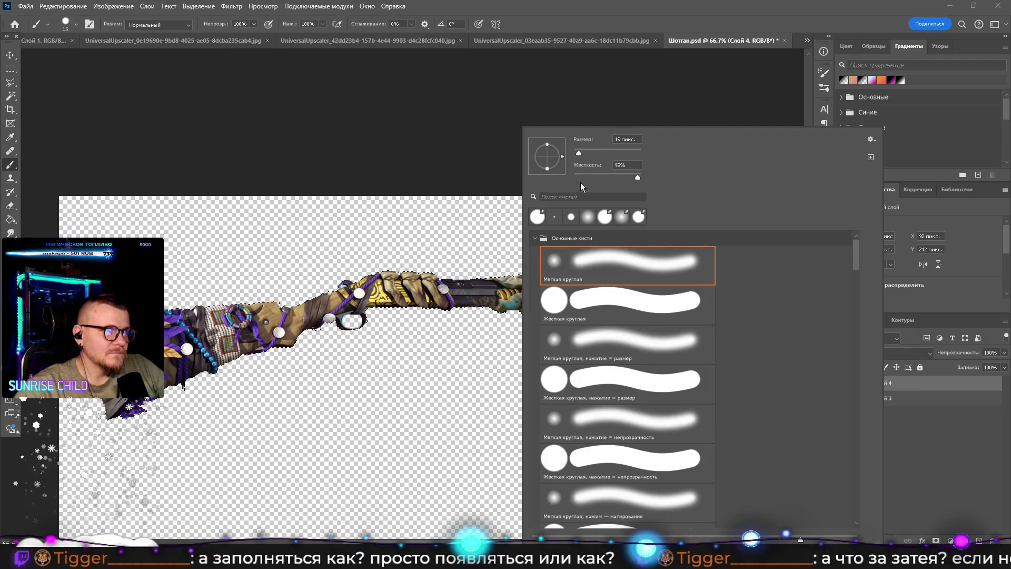
{"action": "left_click_drag", "start_coordinate": [578, 153], "coordinate": [610, 157]}
{"action": "mouse_move", "coordinate": [390, 279]}
{"action": "left_mouse_down"}
{"action": "mouse_move", "coordinate": [591, 286]}
{"action": "mouse_move", "coordinate": [244, 342]}
{"action": "mouse_move", "coordinate": [282, 315]}
{"action": "left_mouse_up"}
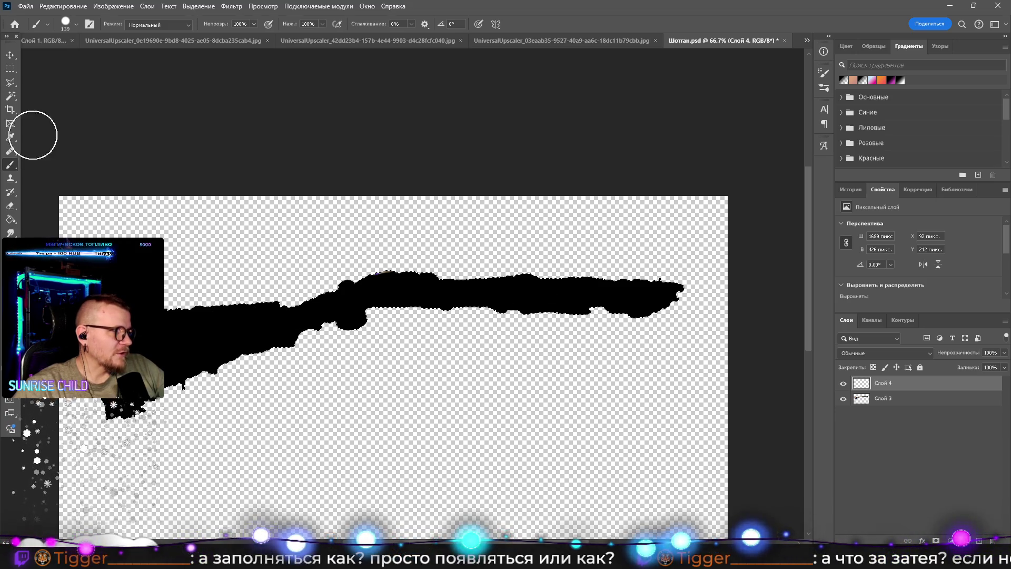
{"action": "left_click", "coordinate": [10, 68]}
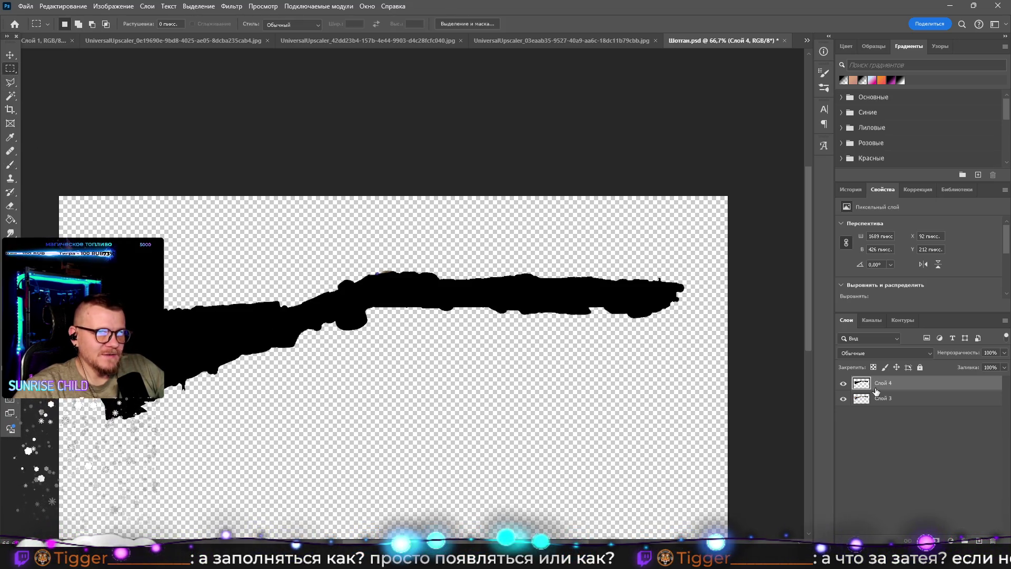
{"action": "left_click_drag", "start_coordinate": [875, 391], "coordinate": [876, 405]}
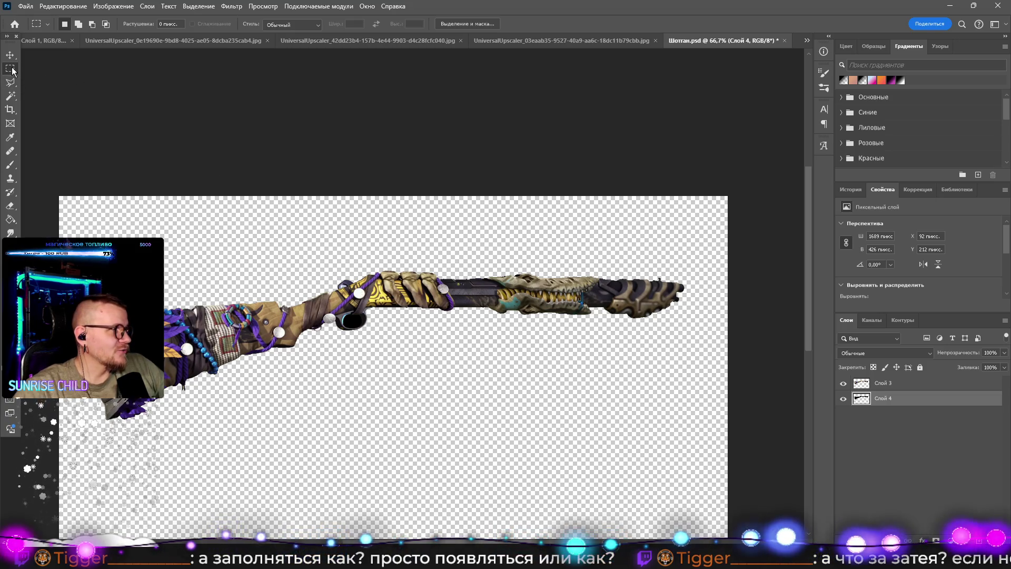
Step: On Слой 3, select and delete the front half of the shotgun, then deselect
{"action": "left_click", "coordinate": [897, 386]}
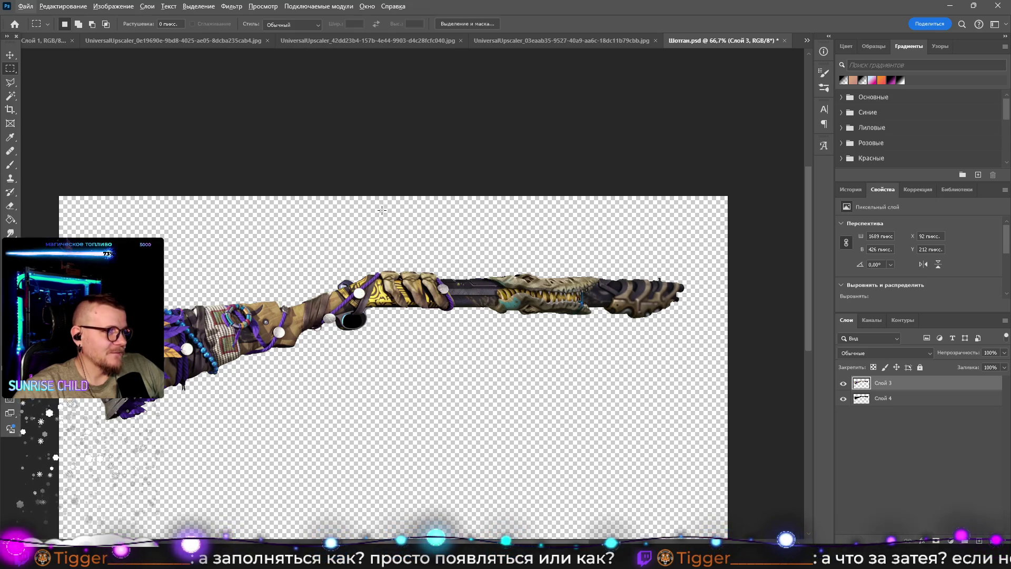
{"action": "mouse_move", "coordinate": [317, 213]}
{"action": "left_mouse_down"}
{"action": "mouse_move", "coordinate": [679, 329]}
{"action": "mouse_move", "coordinate": [680, 346]}
{"action": "left_mouse_up"}
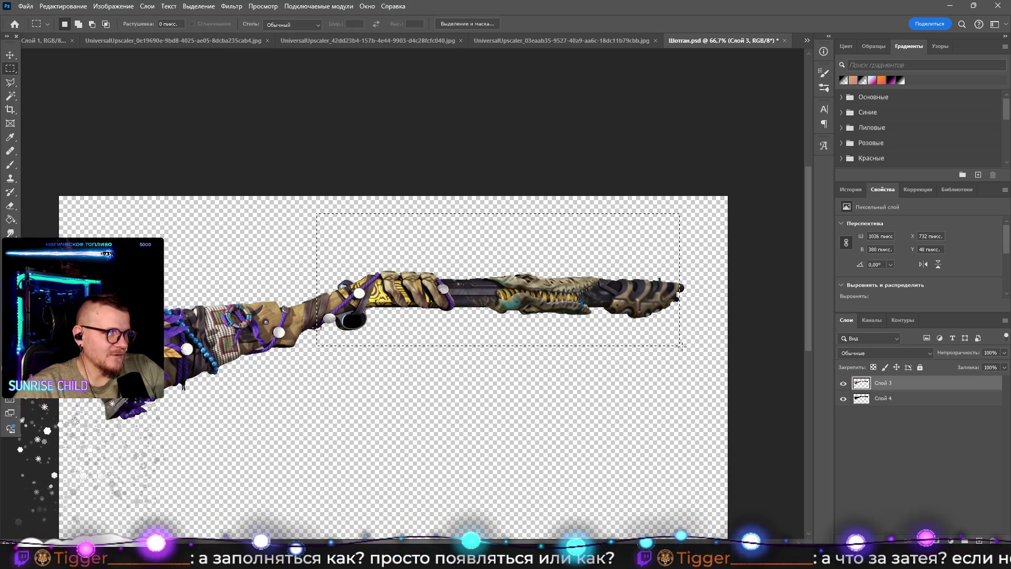
{"action": "key", "text": "shift+alt+BackSpace"}
{"action": "mouse_move", "coordinate": [592, 243]}
{"action": "left_mouse_down"}
{"action": "mouse_move", "coordinate": [701, 303]}
{"action": "mouse_move", "coordinate": [691, 277]}
{"action": "left_mouse_up"}
{"action": "left_click", "coordinate": [600, 409]}
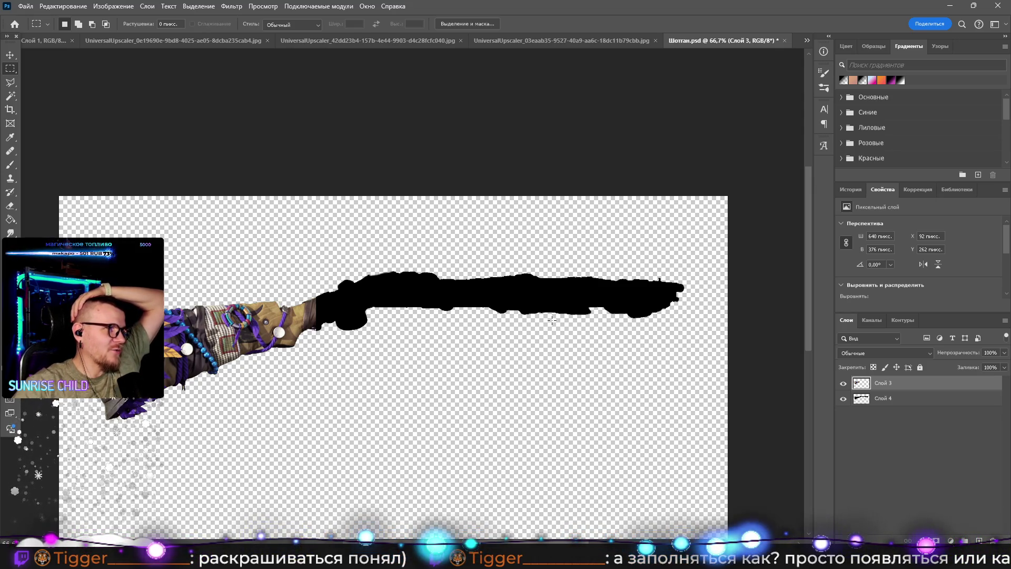
Step: Step back through the edit history to remove the black silhouette and restore the coloured shotgun
{"action": "key", "text": "ctrl+a"}
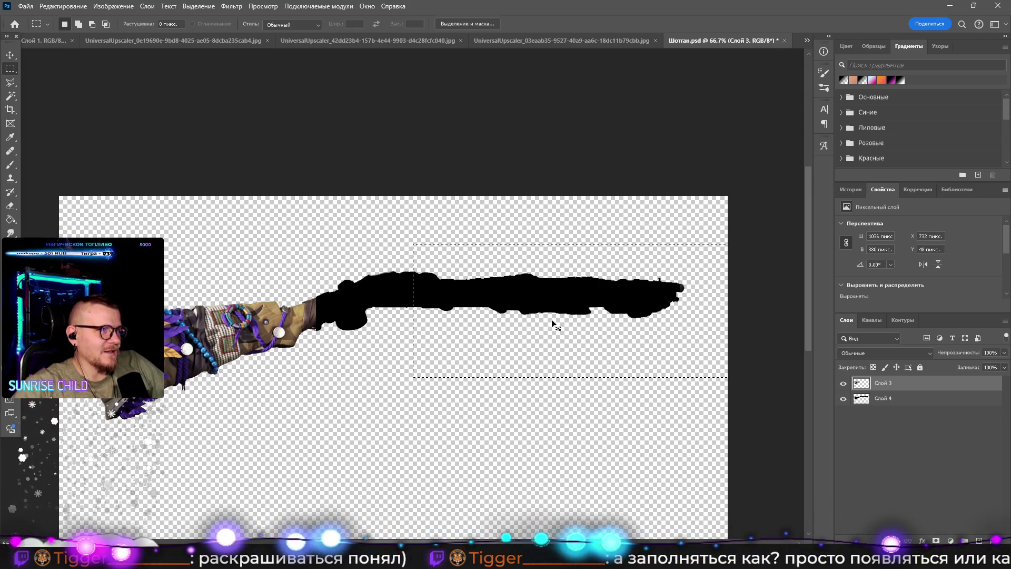
{"action": "left_click", "coordinate": [551, 319], "text": "ctrl"}
{"action": "key", "text": "ctrl+z"}
{"action": "key", "text": "ctrl+bracketleft"}
{"action": "key", "text": "ctrl+d"}
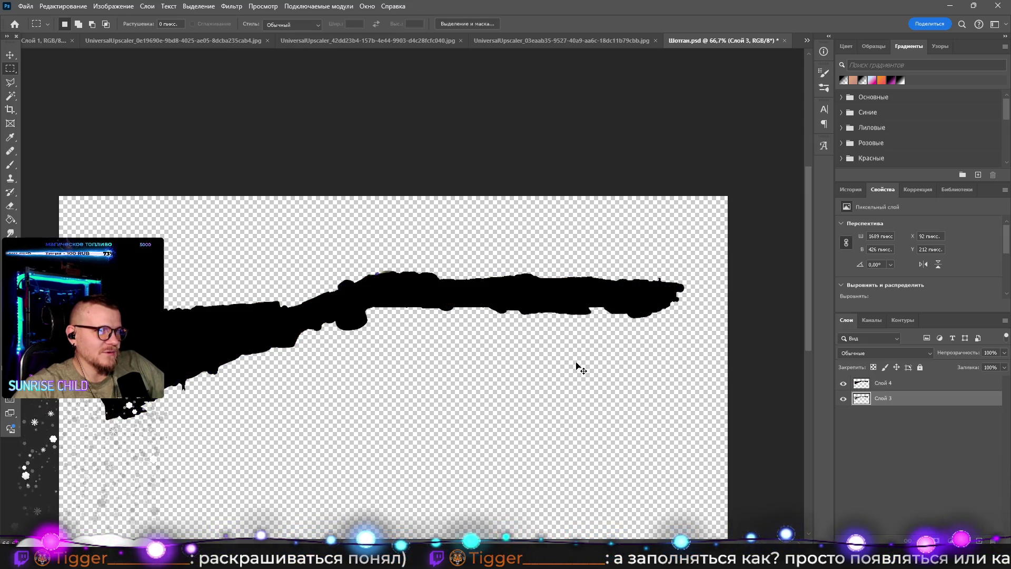
{"action": "key", "text": "ctrl+z"}
{"action": "key", "text": "ctrl+e"}
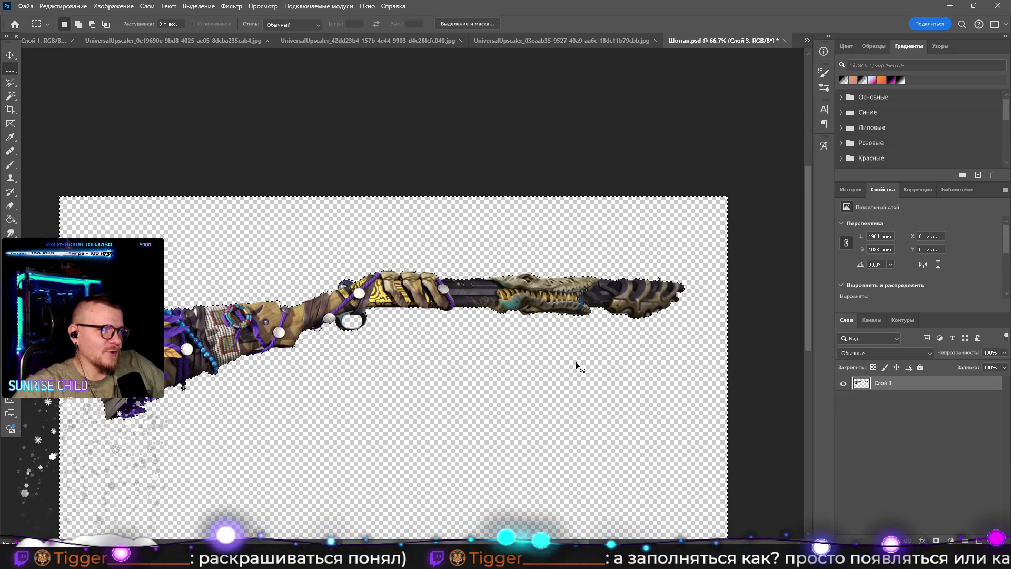
{"action": "key", "text": "ctrl+a"}
{"action": "key", "text": "ctrl+d"}
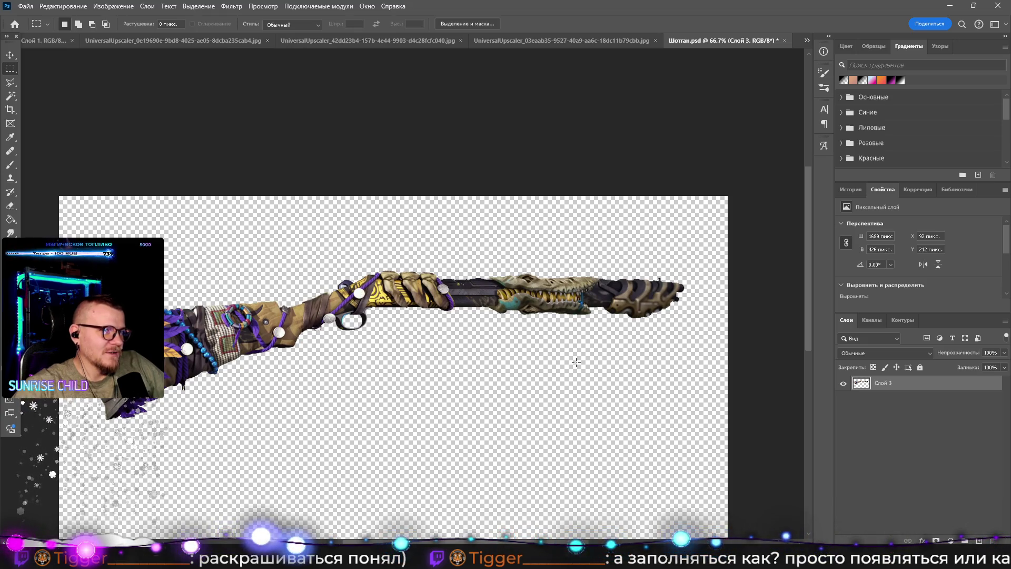
{"action": "key", "text": "ctrl+z"}
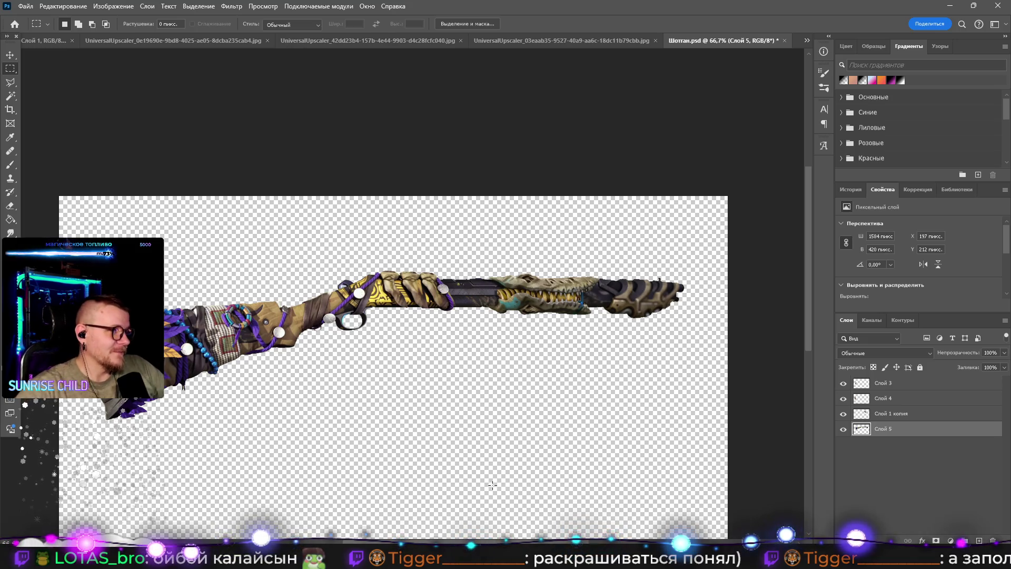
Step: Zoom in to inspect the shotgun stock
{"action": "key", "text": "z"}
{"action": "mouse_move", "coordinate": [401, 330]}
{"action": "left_mouse_down"}
{"action": "mouse_move", "coordinate": [380, 330]}
{"action": "mouse_move", "coordinate": [423, 329]}
{"action": "left_mouse_up"}
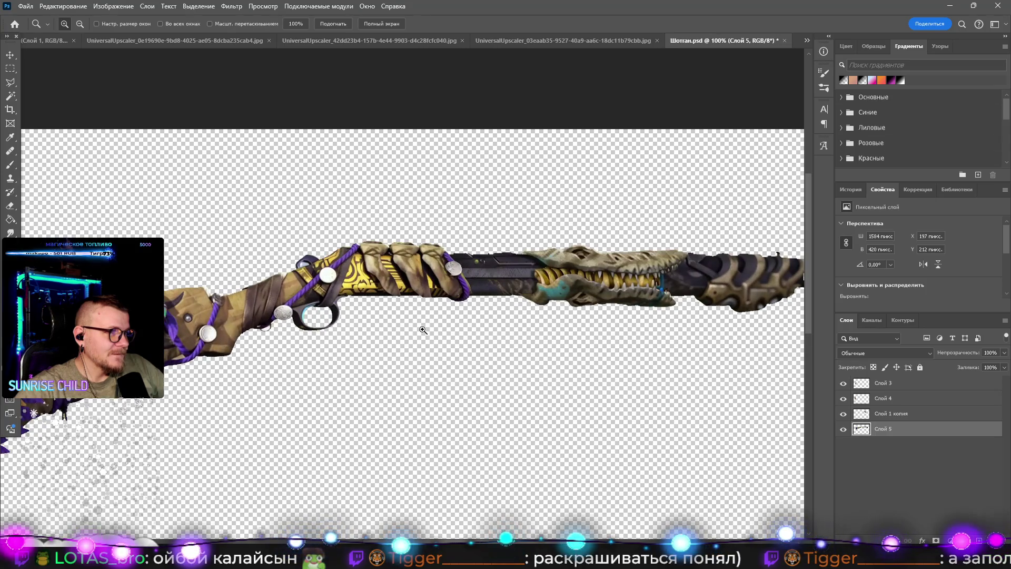
{"action": "left_click", "coordinate": [423, 330], "text": "alt"}
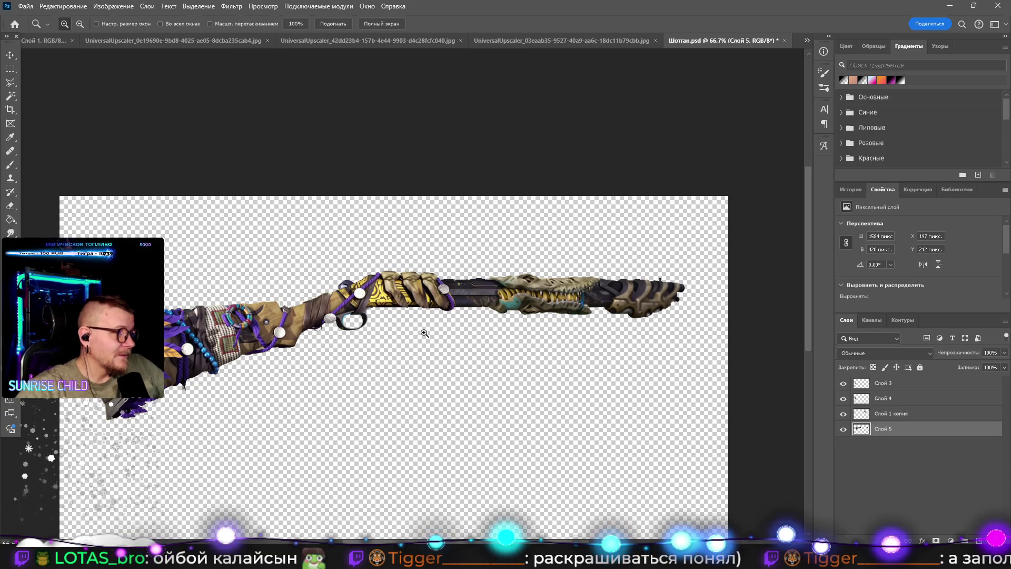
{"action": "left_click_drag", "start_coordinate": [192, 325], "coordinate": [165, 337]}
{"action": "scroll", "coordinate": [165, 337], "scroll_direction": "left", "scroll_amount": 5}
{"action": "scroll", "coordinate": [165, 337], "scroll_direction": "down", "scroll_amount": 1}
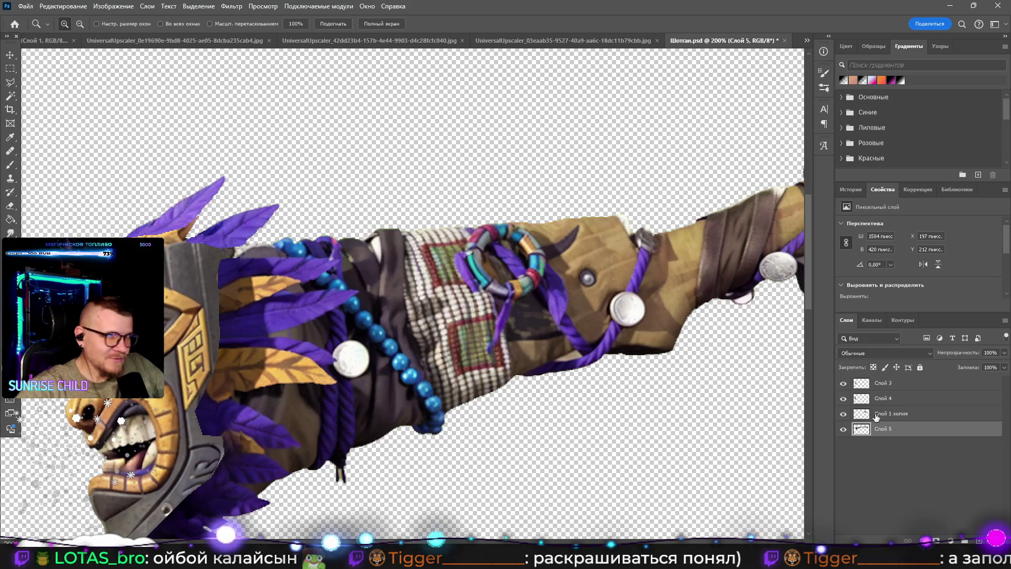
Step: Toggle Слой 4's visibility to compare, then move Слой 3 below Слой 4
{"action": "left_click", "coordinate": [848, 400]}
{"action": "left_click", "coordinate": [843, 398]}
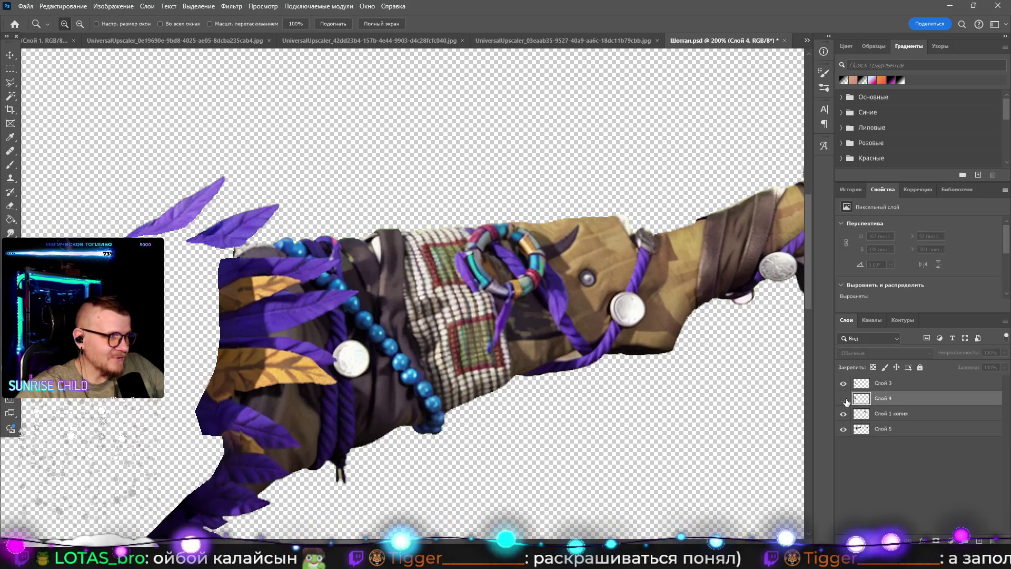
{"action": "left_click", "coordinate": [844, 399]}
{"action": "left_click", "coordinate": [844, 399]}
{"action": "left_click", "coordinate": [844, 399]}
{"action": "left_click_drag", "start_coordinate": [887, 385], "coordinate": [885, 406]}
Step: Zoom out to view the whole shotgun at 50%
{"action": "left_click", "coordinate": [737, 466]}
{"action": "left_click", "coordinate": [517, 305], "text": "alt"}
{"action": "left_click", "coordinate": [519, 306], "text": "alt"}
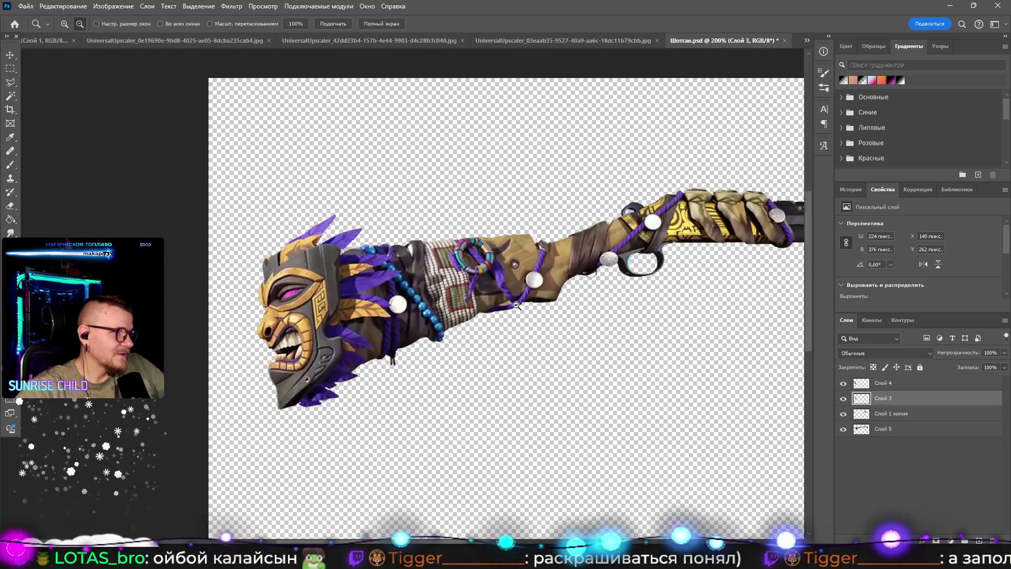
{"action": "left_click", "coordinate": [524, 306], "text": "alt"}
{"action": "left_click", "coordinate": [526, 306], "text": "alt"}
{"action": "left_click", "coordinate": [530, 306]}
{"action": "left_click", "coordinate": [533, 306], "text": "alt"}
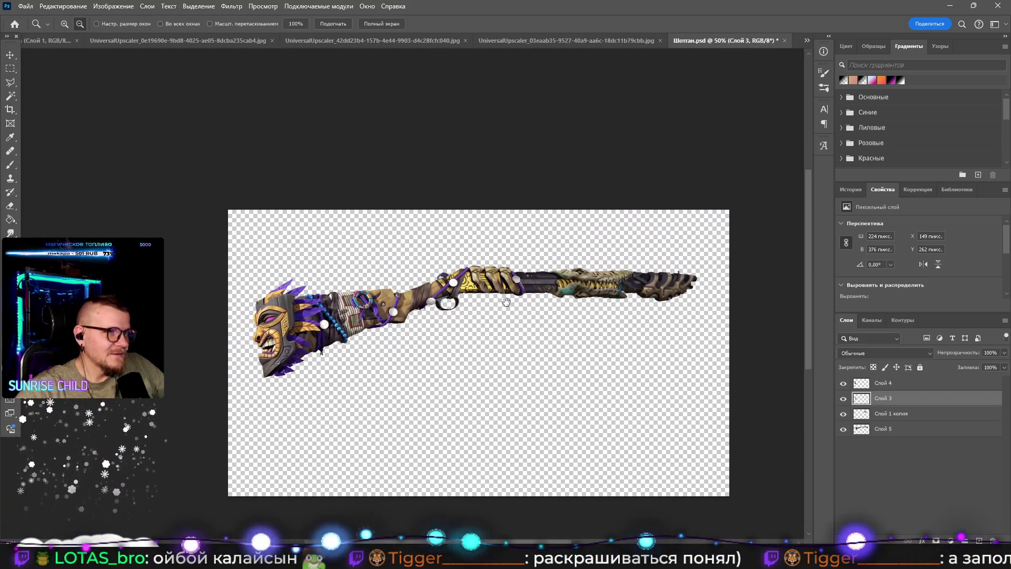
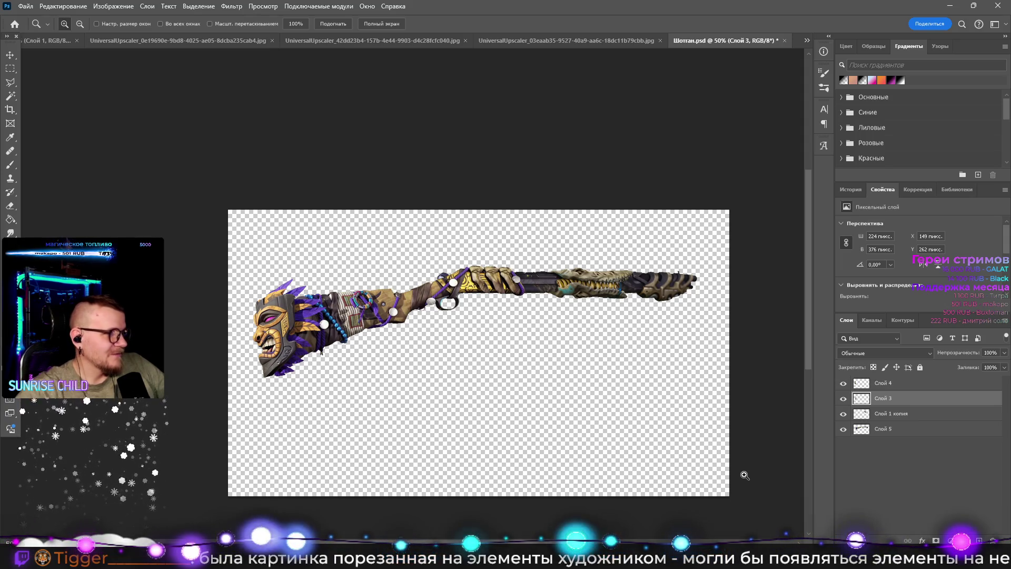
Step: Zoom into Шотган.psd to inspect the receiver and wrapped grip, then zoom back out
{"action": "left_click", "coordinate": [607, 301]}
{"action": "left_click", "coordinate": [609, 305]}
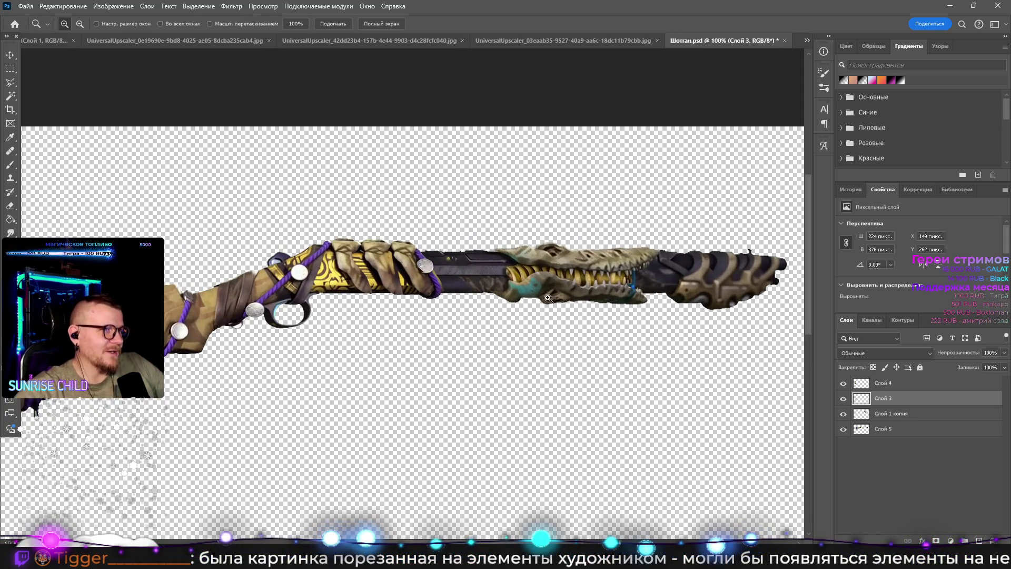
{"action": "key", "text": "alt"}
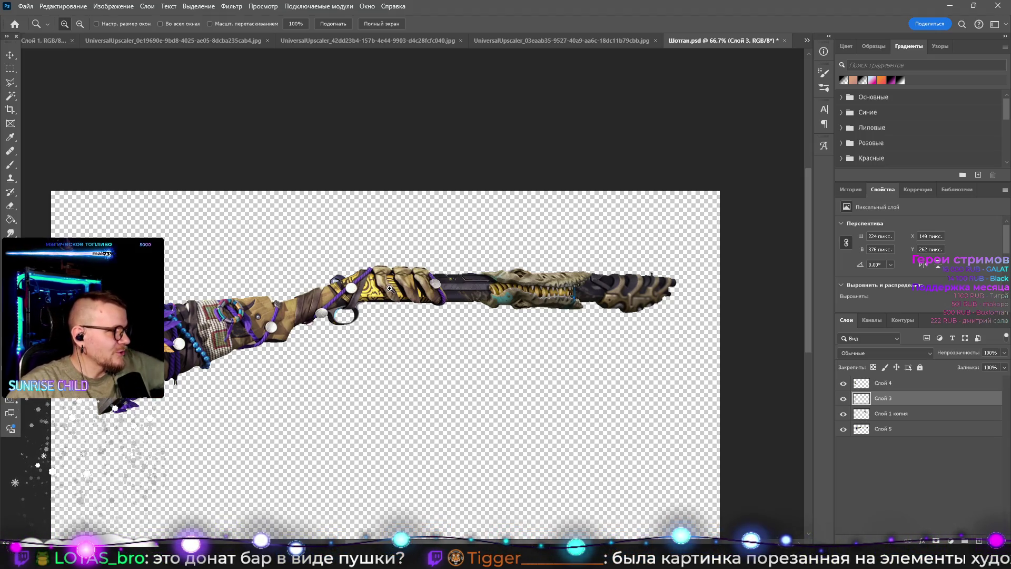
{"action": "left_click_drag", "start_coordinate": [353, 286], "coordinate": [363, 289]}
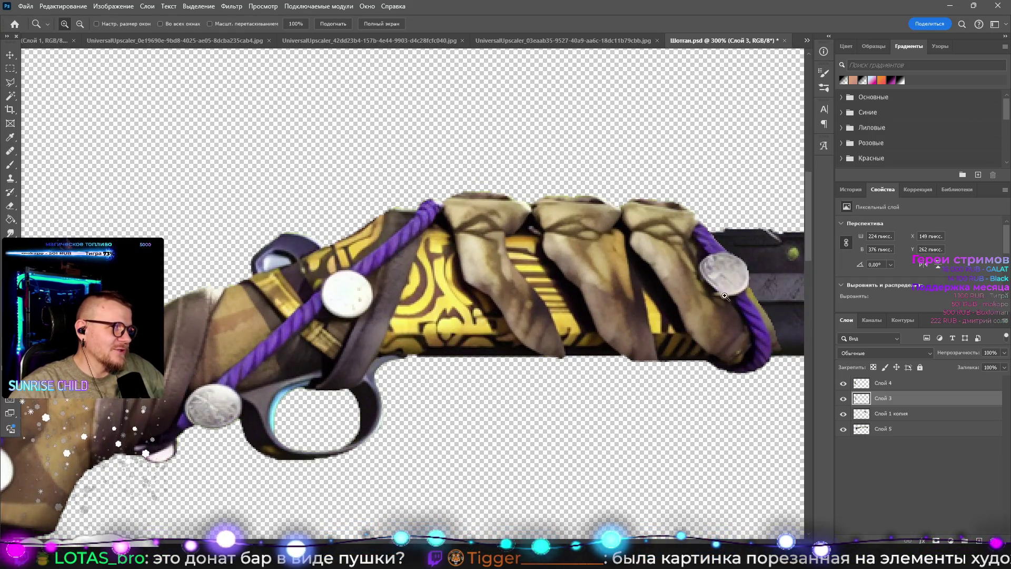
{"action": "left_click", "coordinate": [425, 309], "text": "alt"}
{"action": "left_click", "coordinate": [421, 313], "text": "alt"}
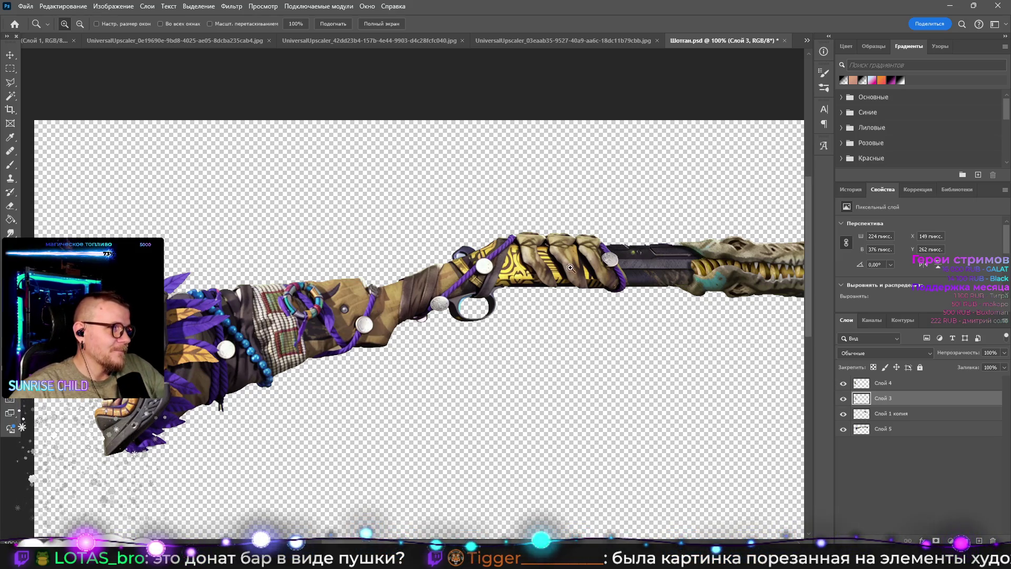
Step: Zoom the shotgun canvas down to quarter size, reposition it, and switch to OBS Studio
{"action": "left_click", "coordinate": [657, 306], "text": "alt"}
{"action": "left_click", "coordinate": [648, 308], "text": "alt"}
{"action": "left_click_drag", "start_coordinate": [646, 307], "coordinate": [563, 309]}
{"action": "left_click", "coordinate": [543, 311]}
{"action": "left_click", "coordinate": [579, 321], "text": "alt"}
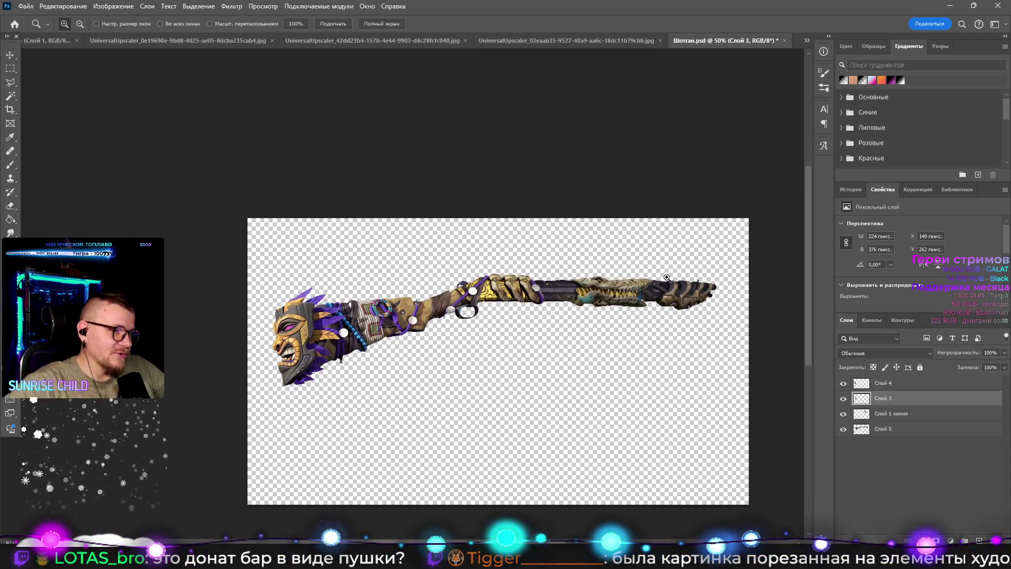
{"action": "left_click", "coordinate": [583, 269], "text": "alt"}
{"action": "left_click_drag", "start_coordinate": [584, 285], "coordinate": [412, 204]}
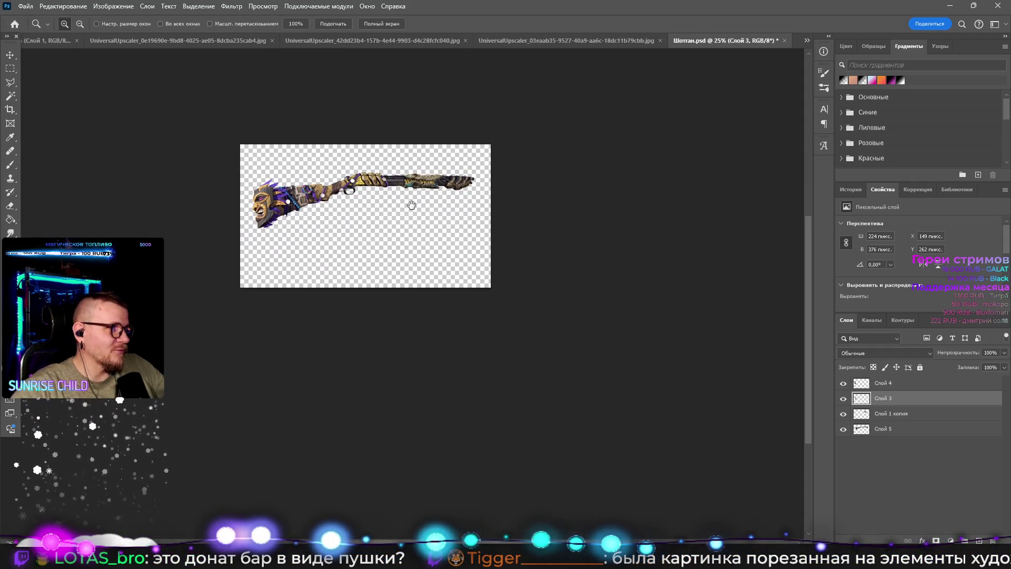
{"action": "key", "text": "alt+Tab"}
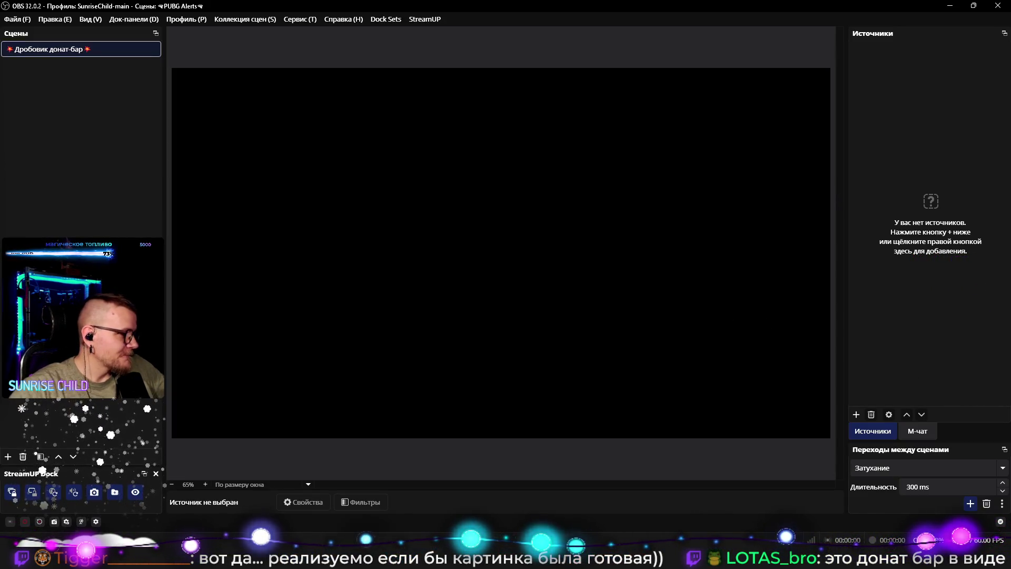
Step: Drag Перья, Маска, Затвор and Шотган PNGs from [SM] PUBG Alerts + Donate Bar into OBS Sources
{"action": "key", "text": "super+e"}
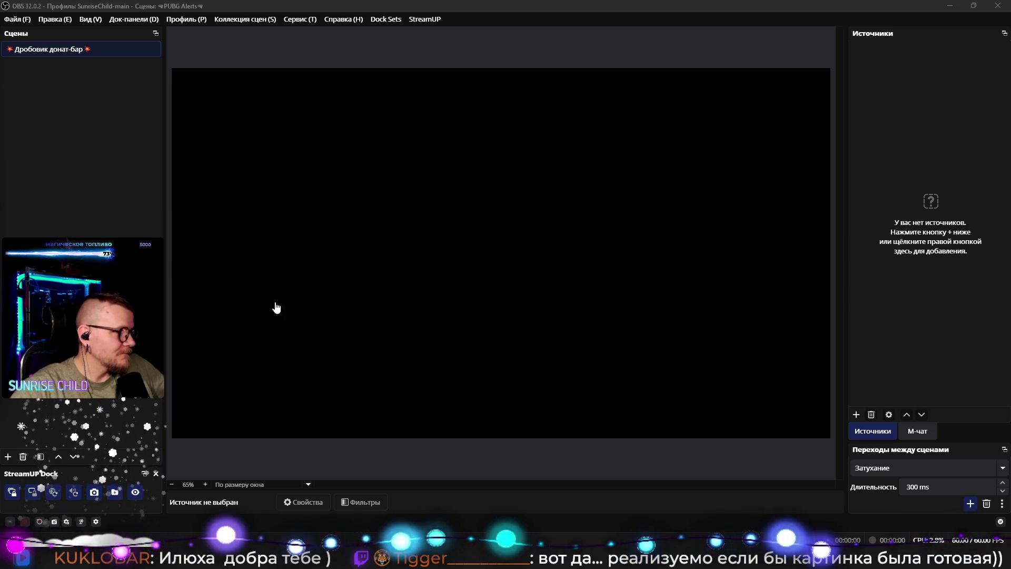
{"action": "scroll", "coordinate": [310, 245], "scroll_direction": "up", "scroll_amount": 1}
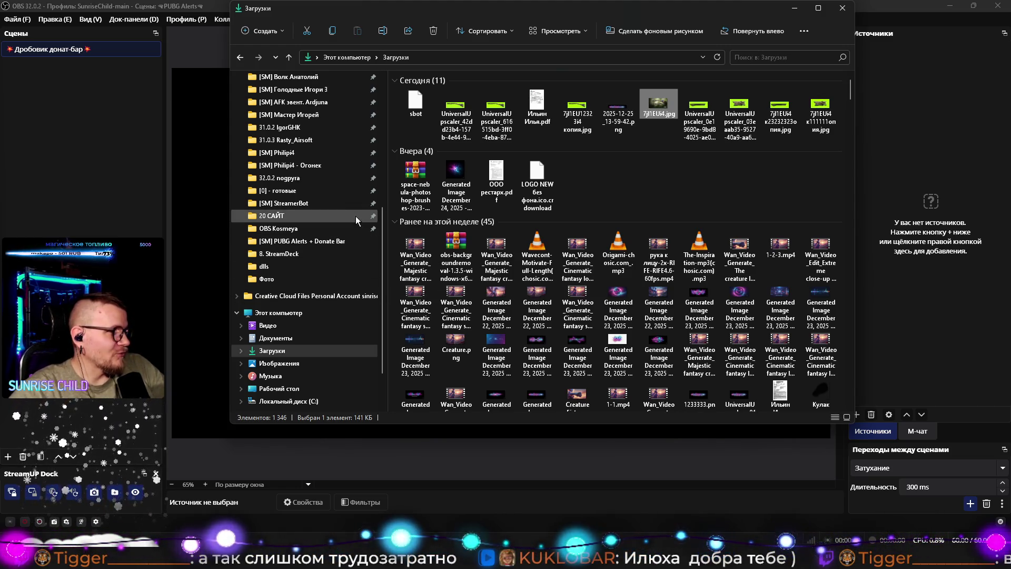
{"action": "left_click", "coordinate": [298, 243]}
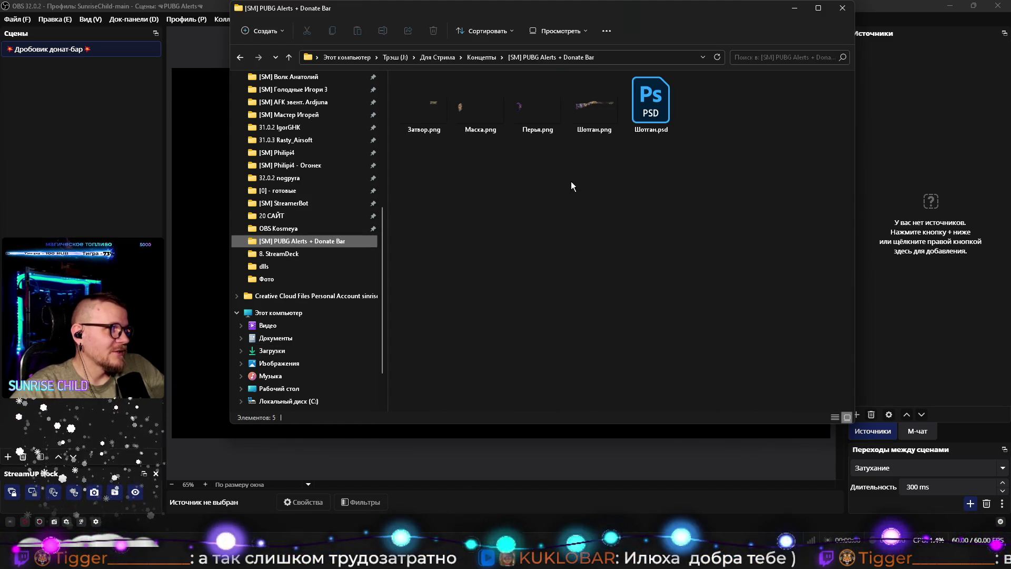
{"action": "left_click_drag", "start_coordinate": [600, 178], "coordinate": [422, 103]}
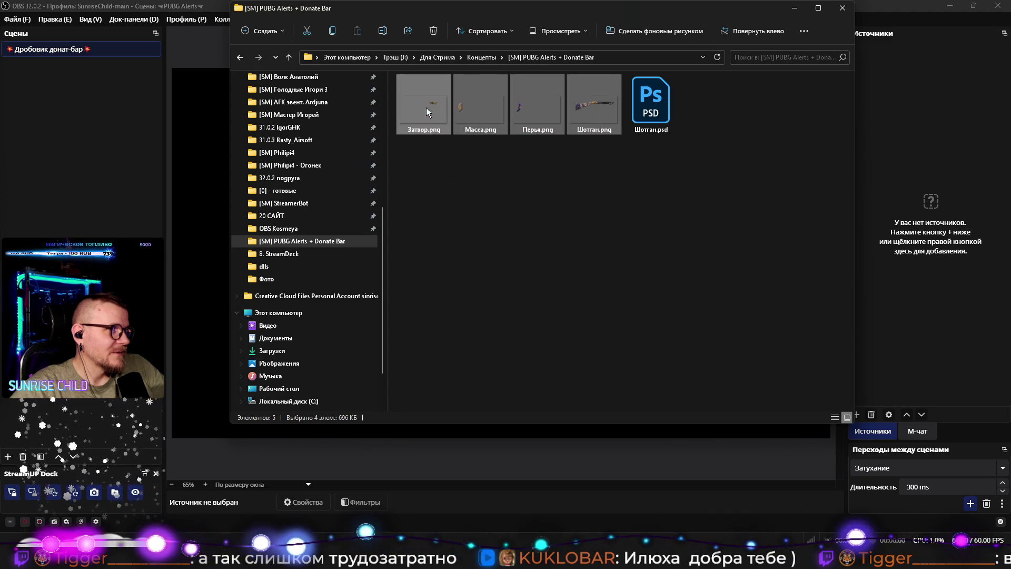
{"action": "mouse_move", "coordinate": [573, 134]}
{"action": "left_mouse_down"}
{"action": "mouse_move", "coordinate": [977, 169]}
{"action": "mouse_move", "coordinate": [895, 131]}
{"action": "left_mouse_up"}
{"action": "left_click", "coordinate": [795, 11]}
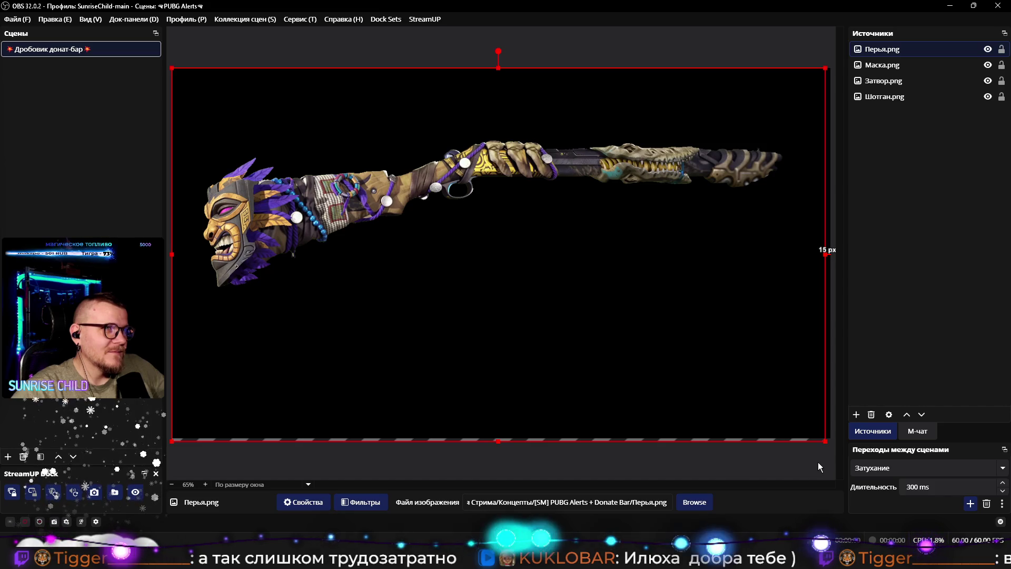
Step: Check the Шотган and Маска sources, then open Фильтры for Перья.png
{"action": "left_click_drag", "start_coordinate": [825, 441], "coordinate": [825, 440]}
{"action": "left_click", "coordinate": [889, 97]}
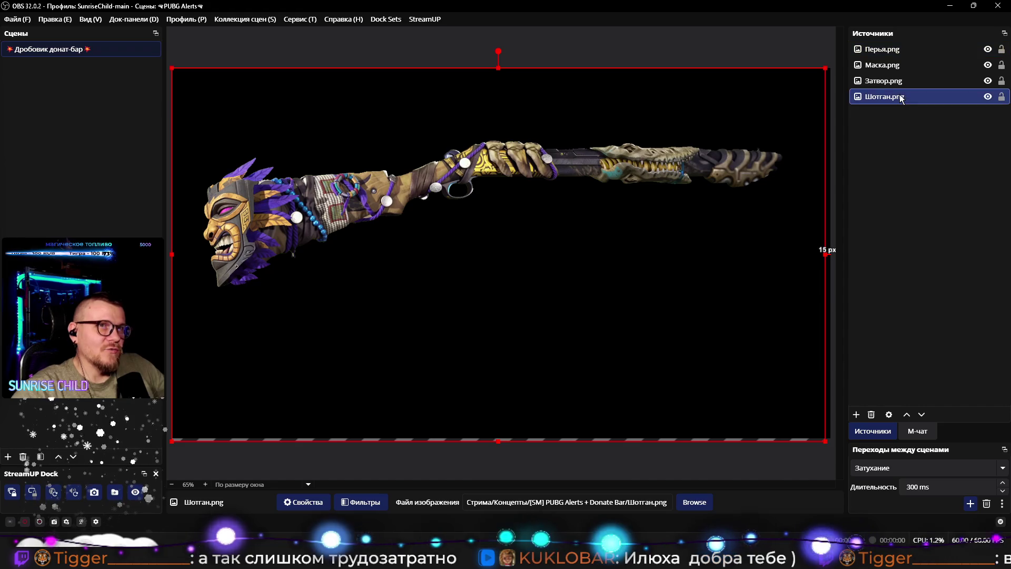
{"action": "left_click", "coordinate": [643, 265]}
{"action": "key", "text": "Down"}
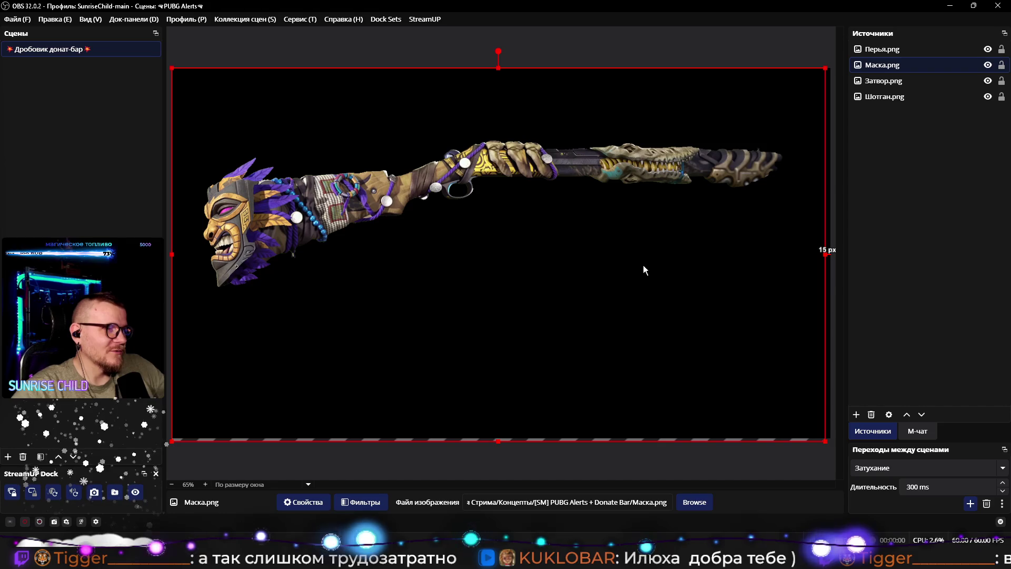
{"action": "left_click", "coordinate": [71, 186]}
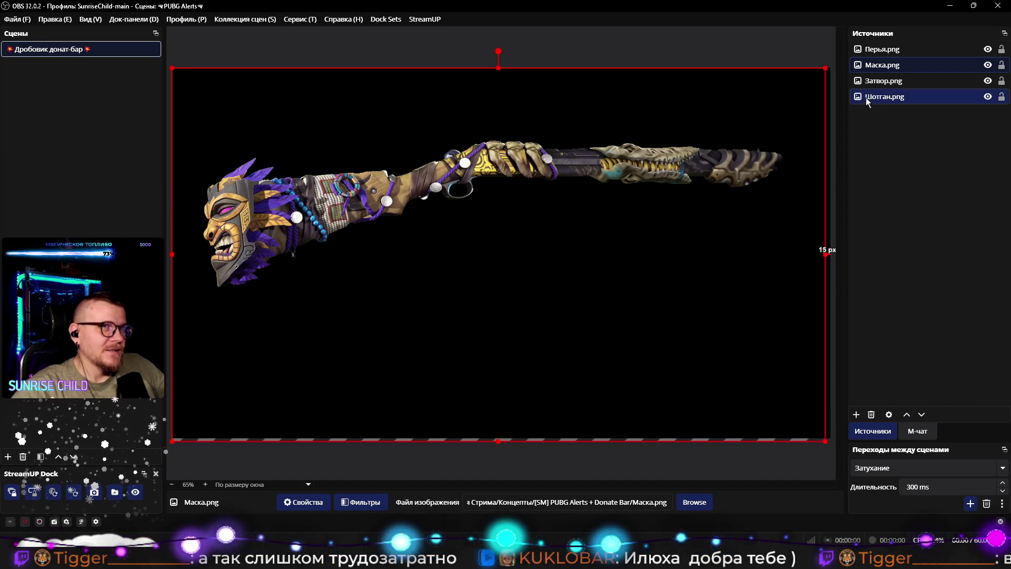
{"action": "left_click", "coordinate": [880, 49]}
{"action": "right_click", "coordinate": [880, 49]}
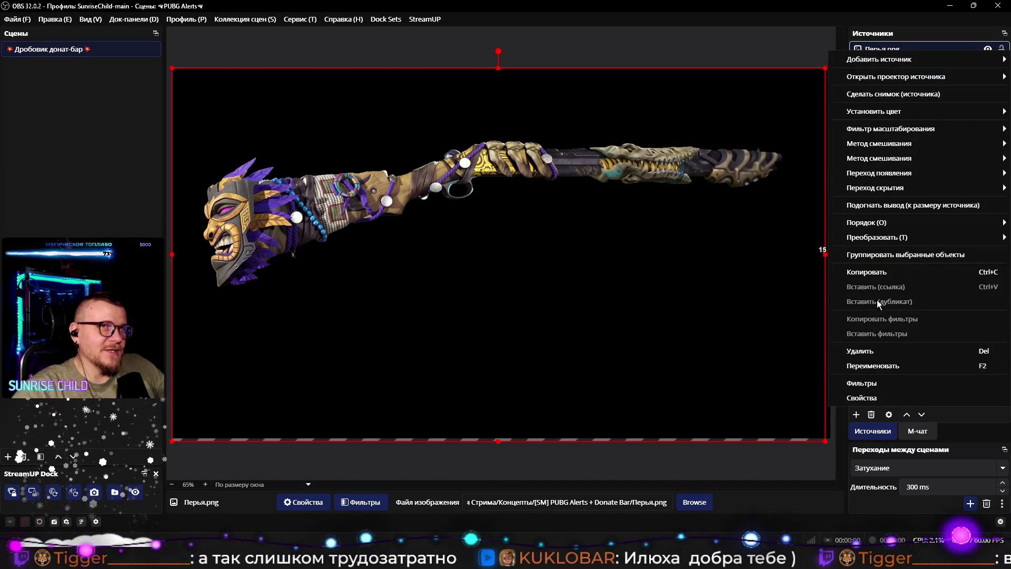
{"action": "left_click", "coordinate": [877, 384]}
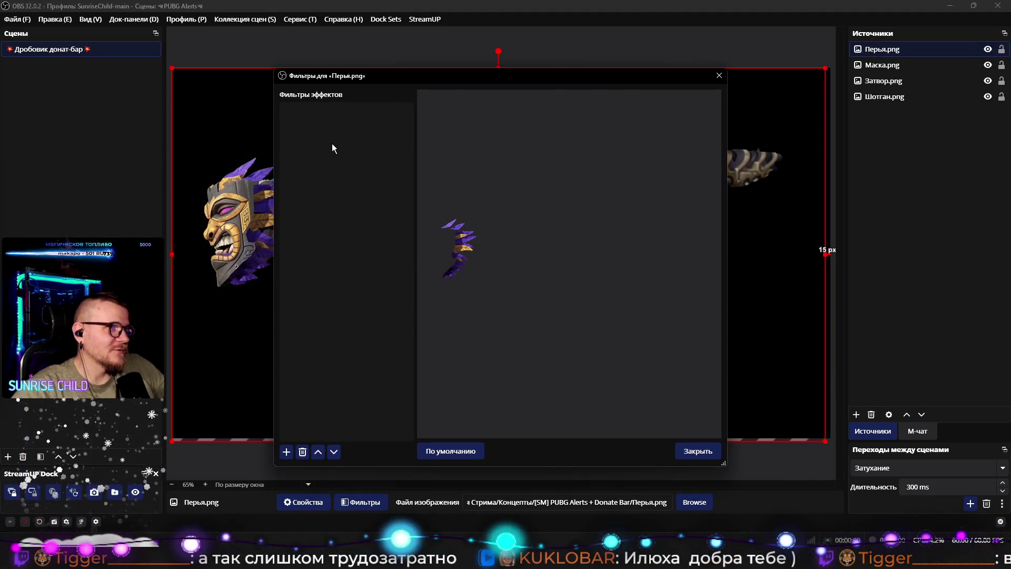
Step: Add a User-defined shader filter named 'Волнения перьев'
{"action": "right_click", "coordinate": [334, 147]}
{"action": "mouse_move", "coordinate": [369, 153]}
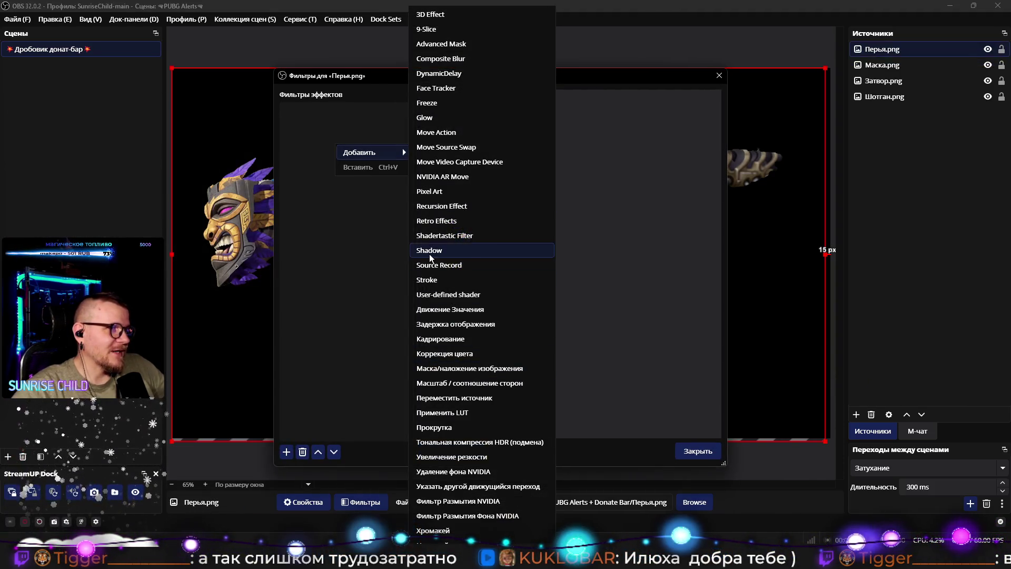
{"action": "left_click", "coordinate": [454, 293]}
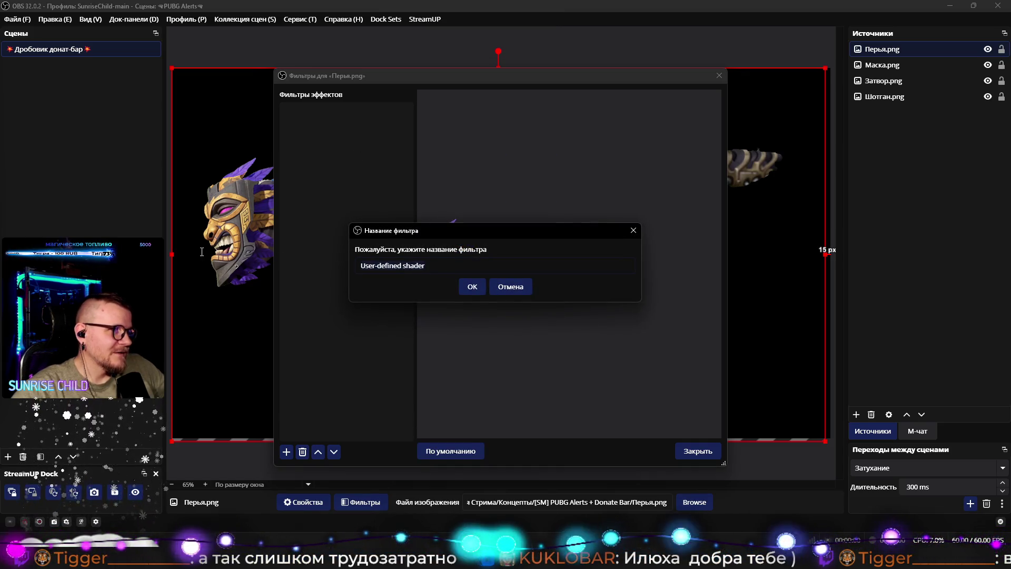
{"action": "key", "text": "ctrl+a"}
{"action": "type", "text": "Вор"}
{"action": "key", "text": "BackSpace"}
{"action": "type", "text": "лнения"}
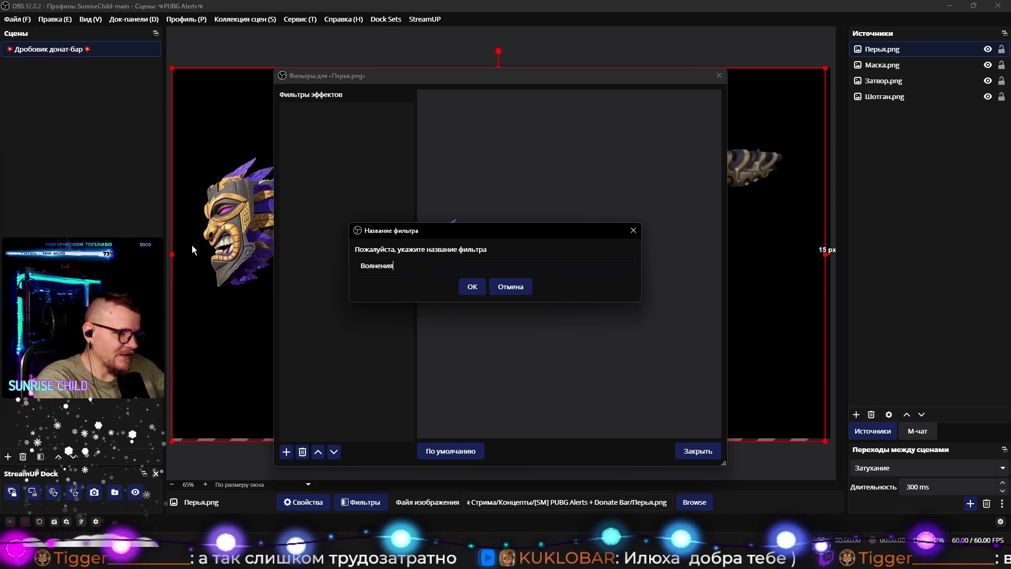
{"action": "type", "text": " перьев"}
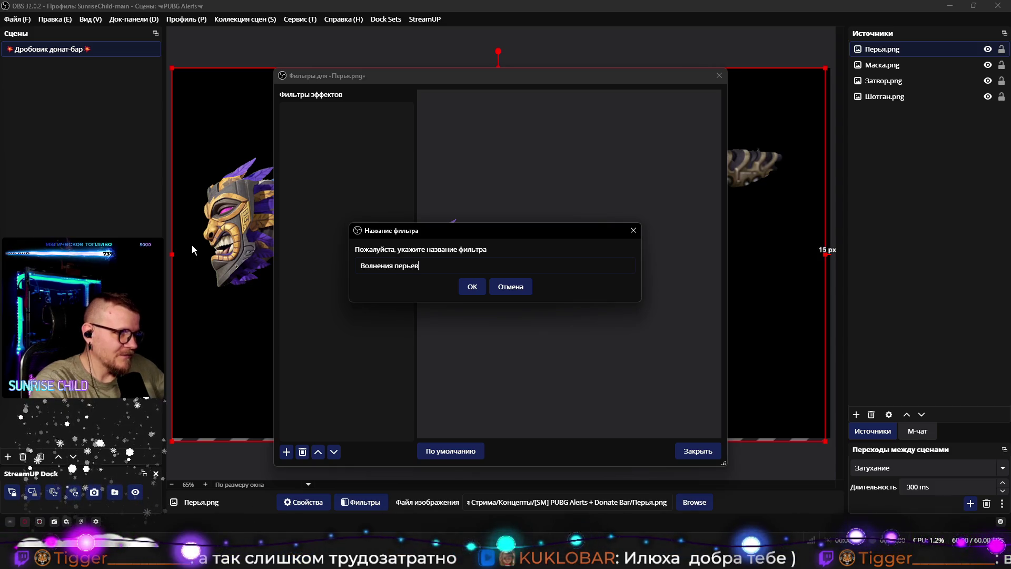
{"action": "key", "text": "Return"}
Step: Load the shader text from the WindEffect.shader file
{"action": "left_click", "coordinate": [501, 294]}
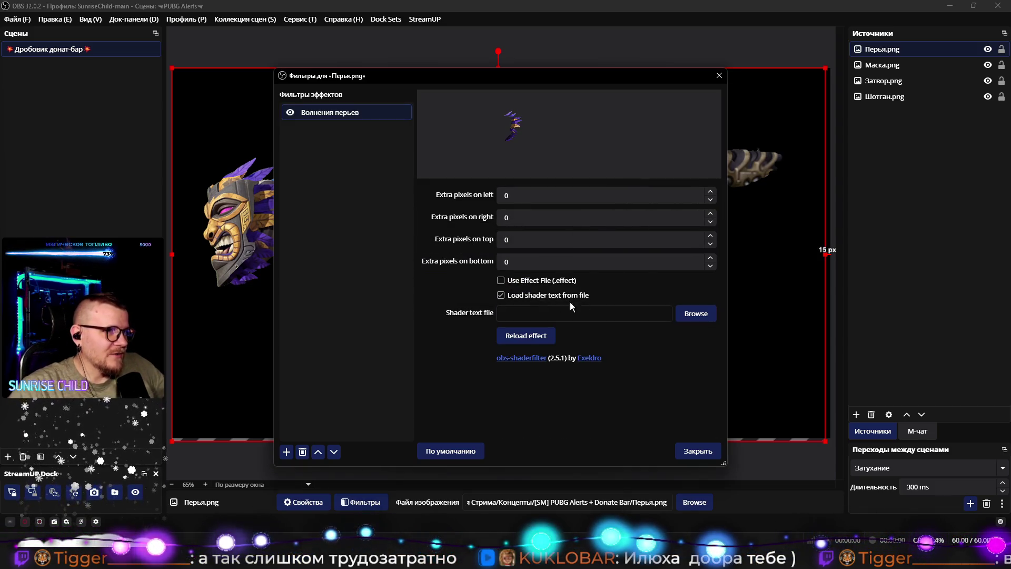
{"action": "left_click", "coordinate": [687, 314]}
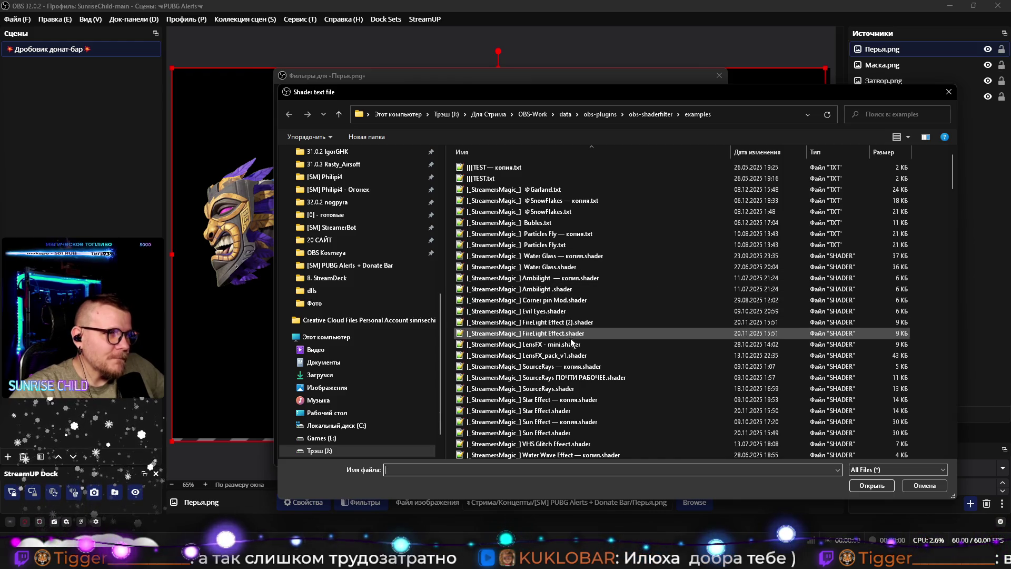
{"action": "scroll", "coordinate": [600, 397], "scroll_direction": "down", "scroll_amount": 1}
{"action": "scroll", "coordinate": [620, 421], "scroll_direction": "down", "scroll_amount": 3}
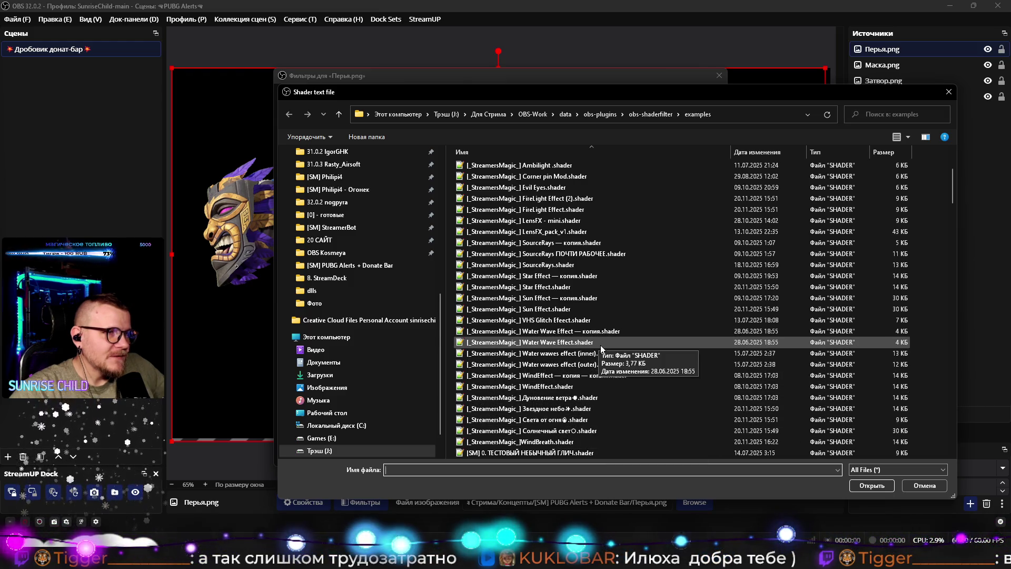
{"action": "scroll", "coordinate": [600, 345], "scroll_direction": "up", "scroll_amount": 2}
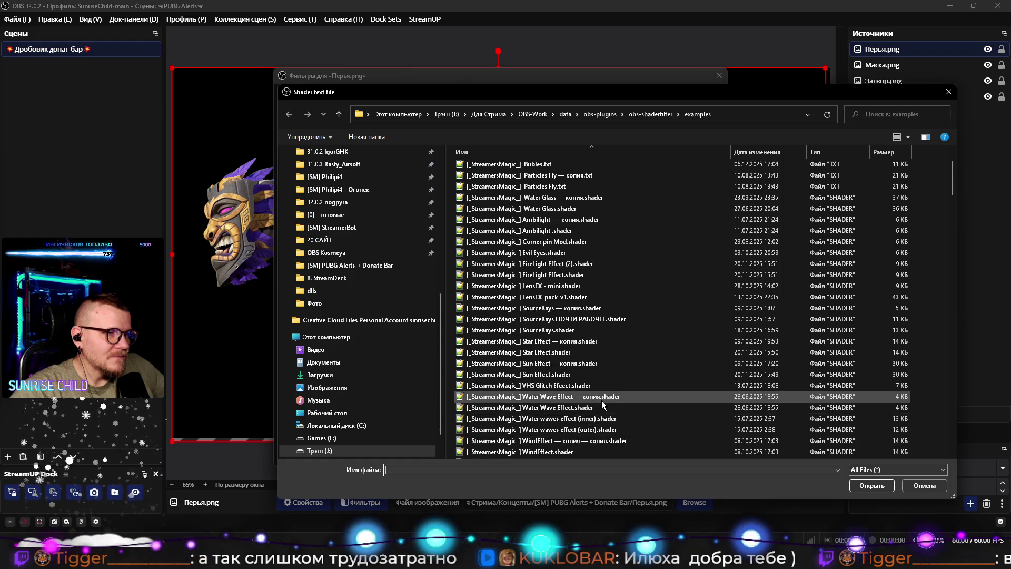
{"action": "scroll", "coordinate": [602, 400], "scroll_direction": "down", "scroll_amount": 2}
{"action": "left_click", "coordinate": [561, 391]}
{"action": "double_click", "coordinate": [560, 391]}
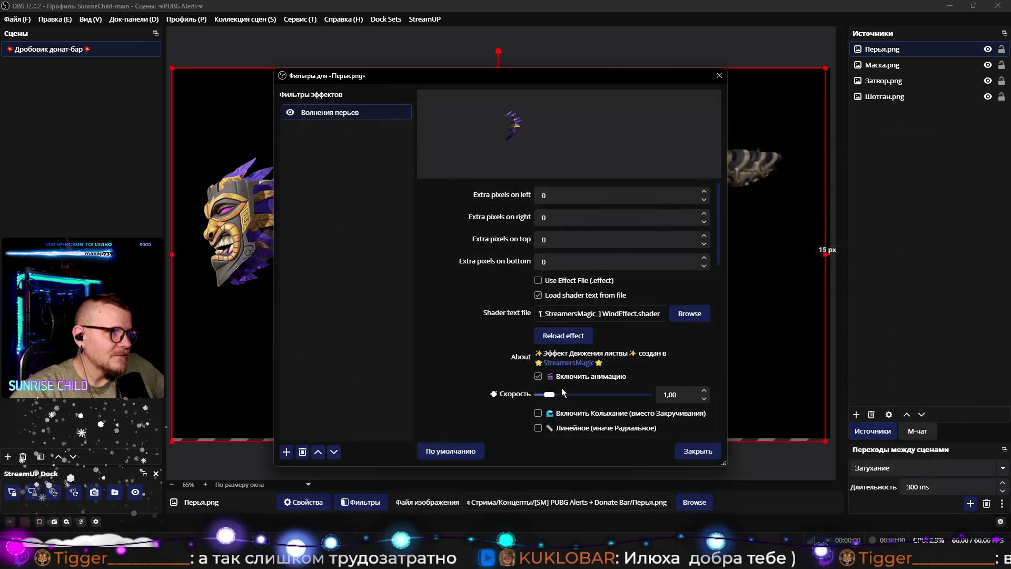
Step: Move the Filters window aside, enable the effect file option, and check the Маска and Затвор sources
{"action": "mouse_move", "coordinate": [430, 77]}
{"action": "left_mouse_down"}
{"action": "mouse_move", "coordinate": [607, 64]}
{"action": "mouse_move", "coordinate": [532, 62]}
{"action": "left_mouse_up"}
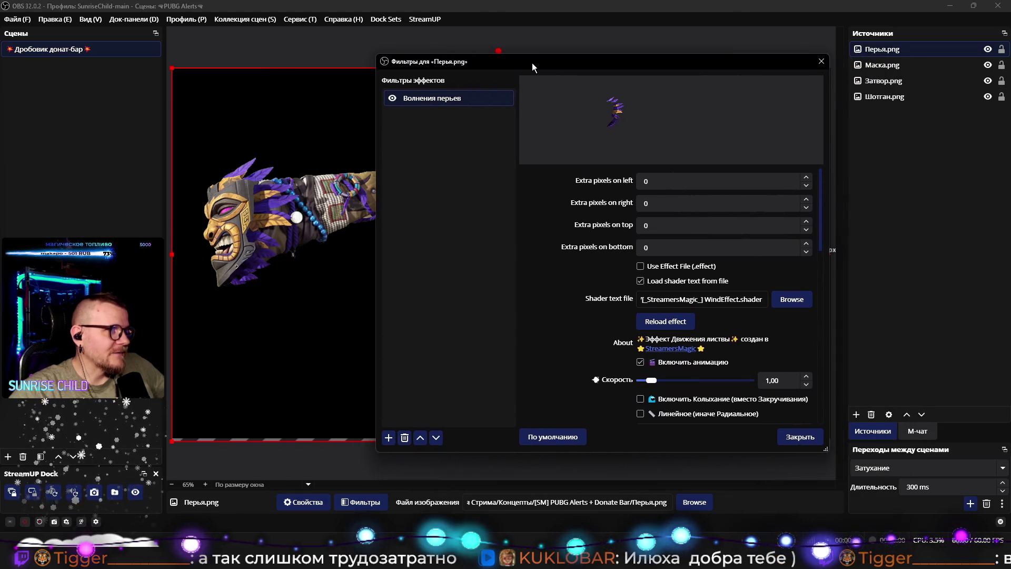
{"action": "left_click", "coordinate": [640, 266]}
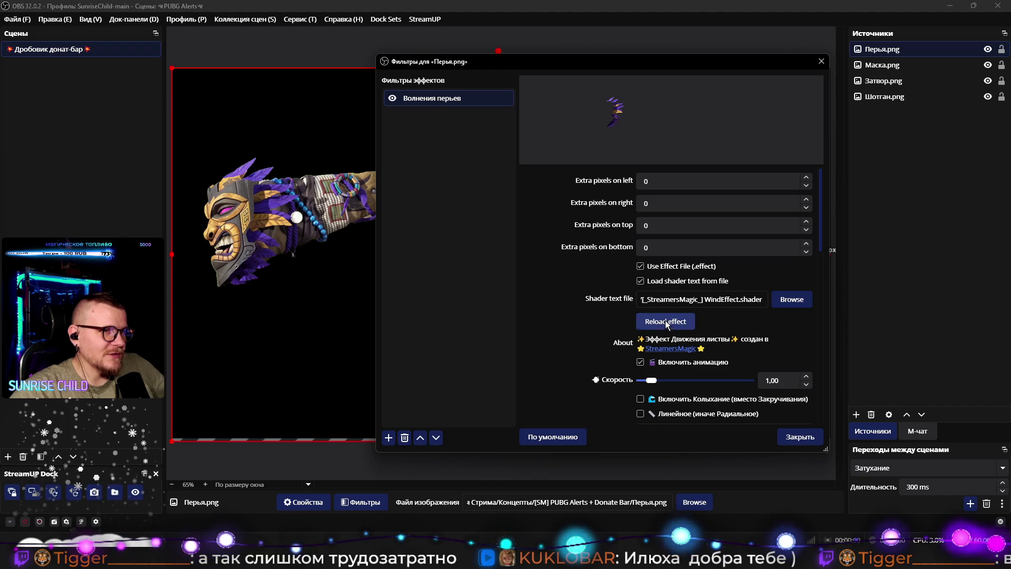
{"action": "left_click", "coordinate": [331, 279]}
{"action": "left_click", "coordinate": [310, 271]}
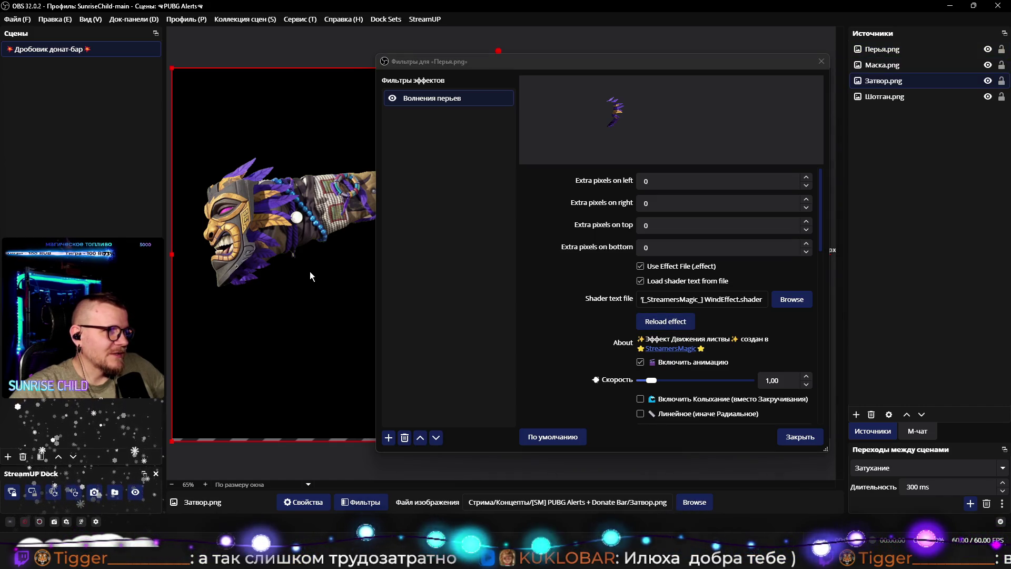
{"action": "left_click", "coordinate": [583, 371]}
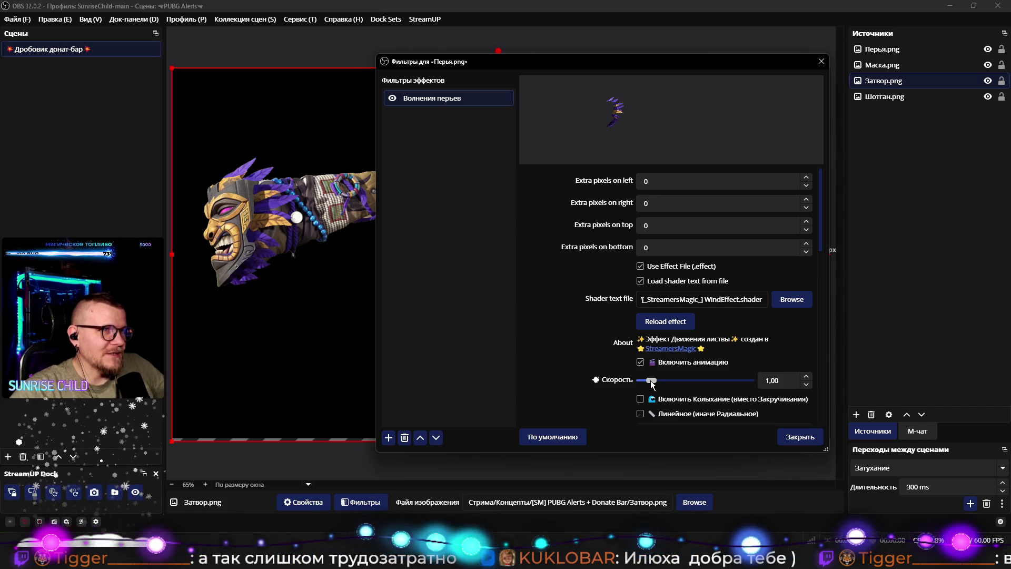
Step: Lower the wind speed to 1,10 and turn on Колыхание sway
{"action": "left_click_drag", "start_coordinate": [676, 383], "coordinate": [663, 381]}
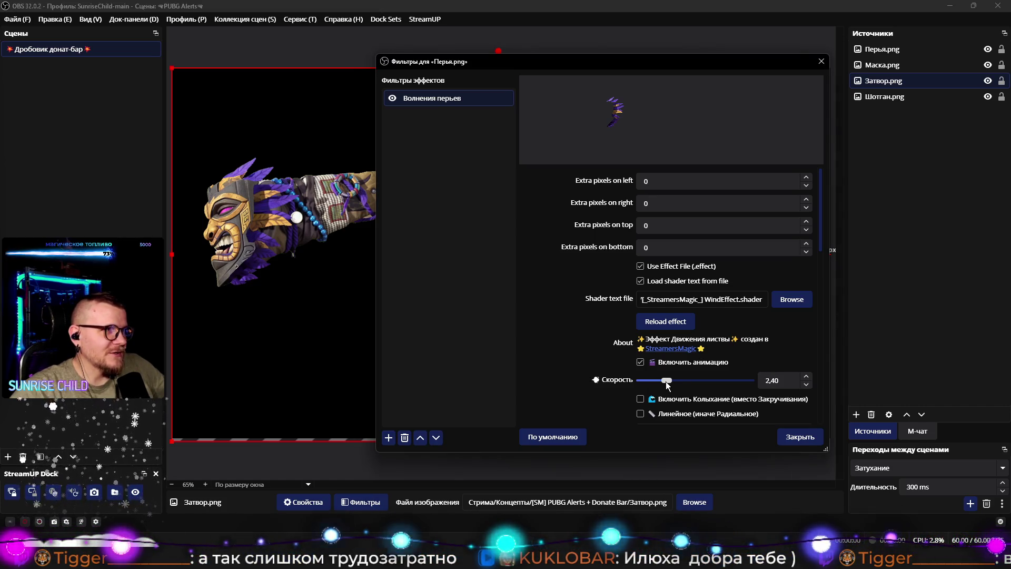
{"action": "scroll", "coordinate": [605, 370], "scroll_direction": "down", "scroll_amount": 2}
{"action": "left_click", "coordinate": [641, 336]}
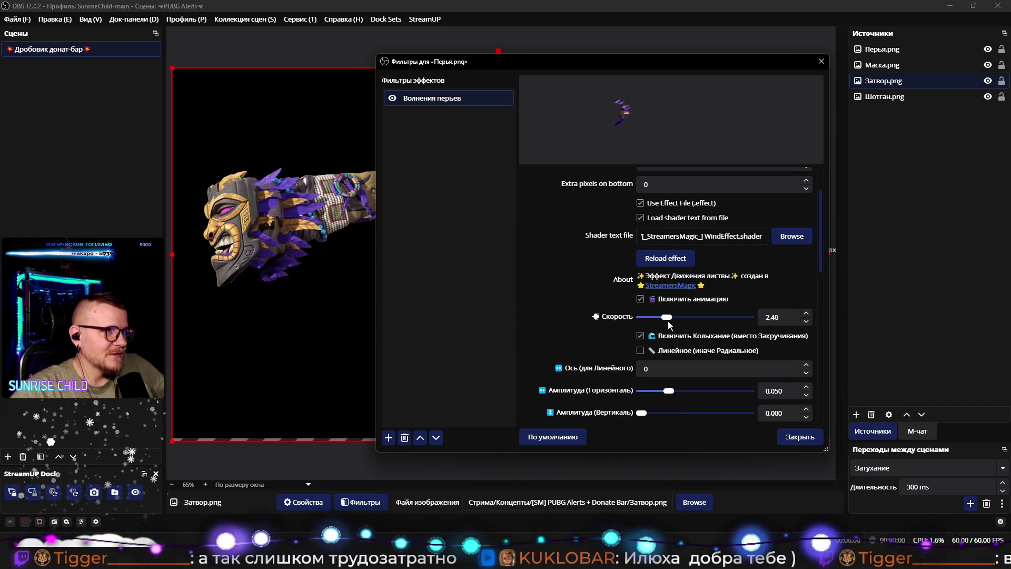
{"action": "left_click_drag", "start_coordinate": [669, 317], "coordinate": [652, 315]}
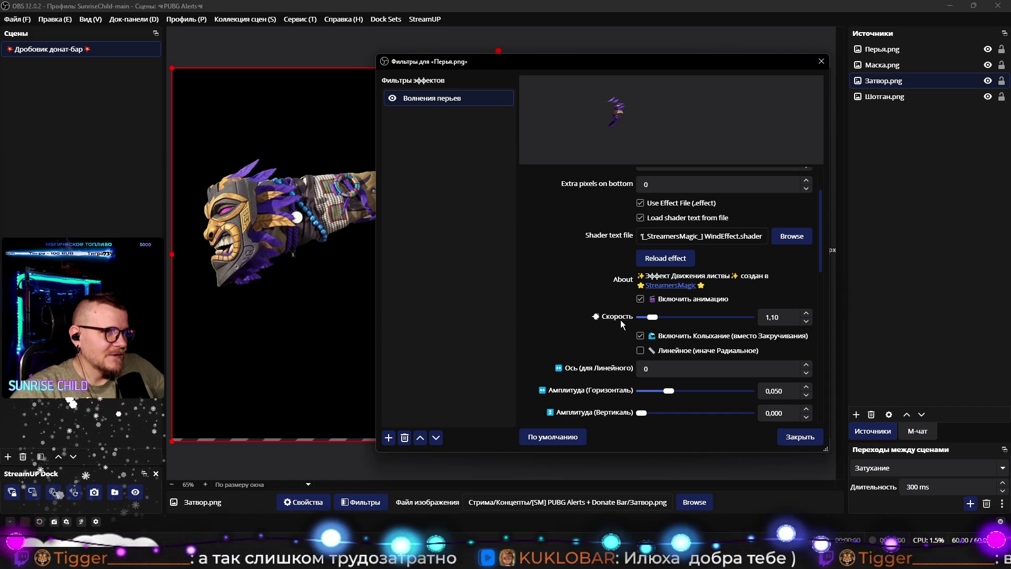
{"action": "scroll", "coordinate": [618, 330], "scroll_direction": "up", "scroll_amount": 1}
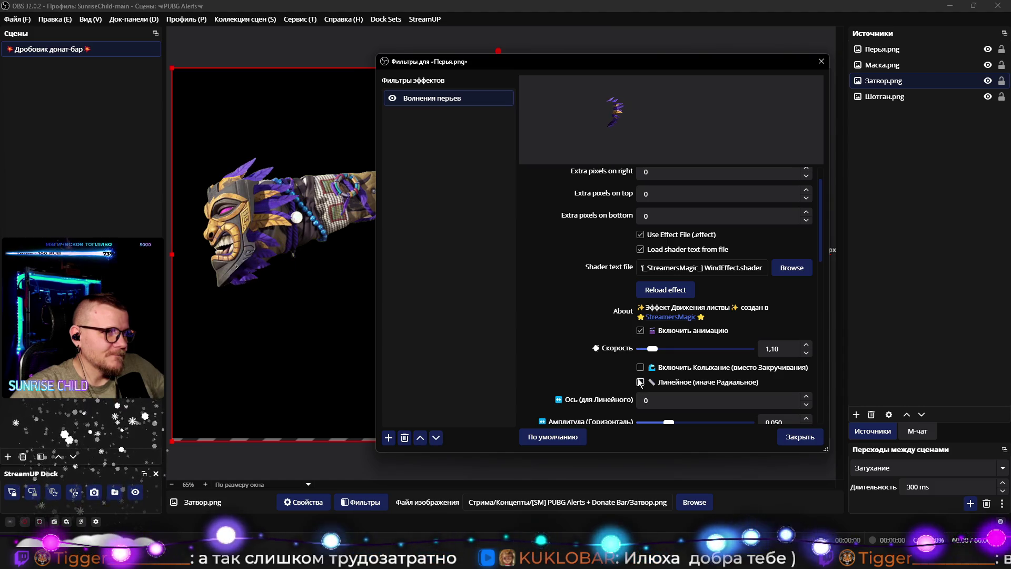
Step: Test the motion toggles, ending with both Колыхание and Линейное enabled
{"action": "left_click", "coordinate": [641, 382]}
{"action": "left_click", "coordinate": [640, 330]}
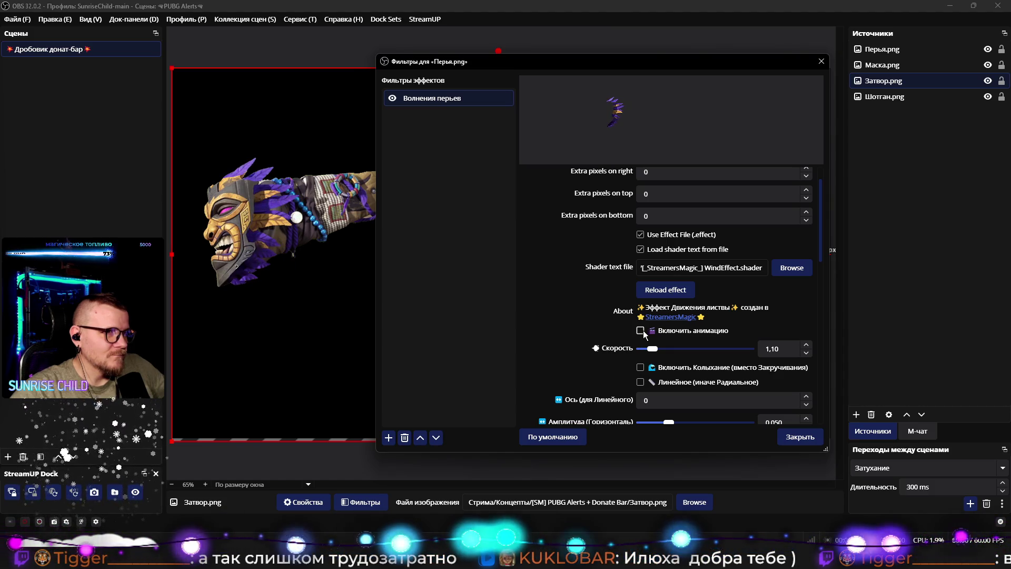
{"action": "scroll", "coordinate": [601, 350], "scroll_direction": "down", "scroll_amount": 1}
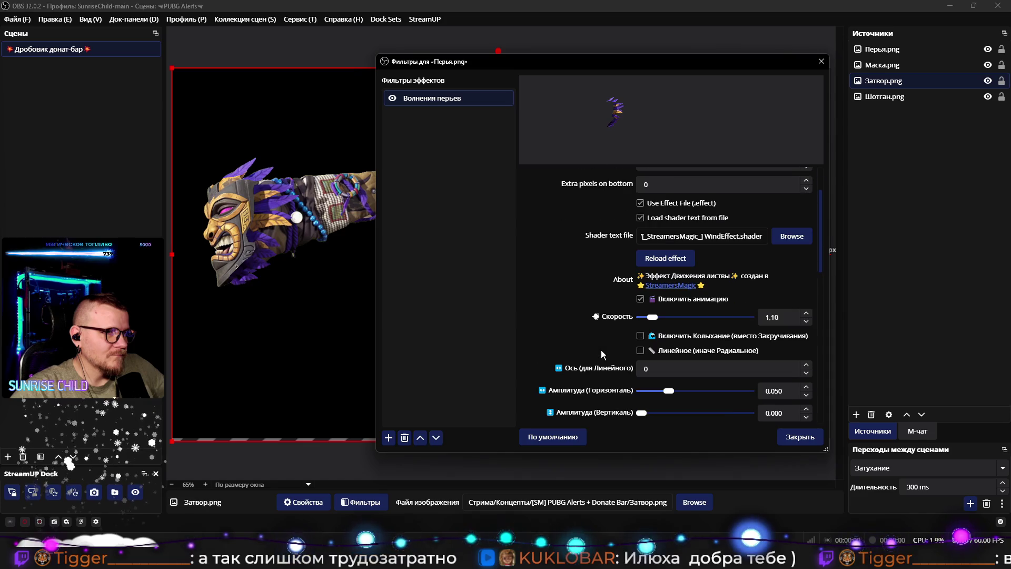
{"action": "left_click", "coordinate": [640, 336]}
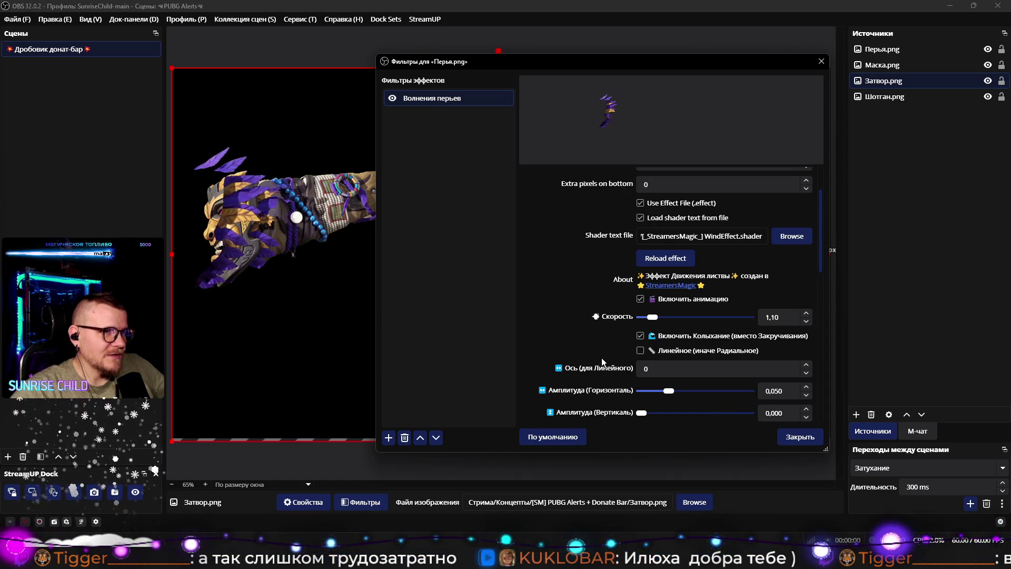
{"action": "scroll", "coordinate": [638, 369], "scroll_direction": "up", "scroll_amount": 1}
{"action": "scroll", "coordinate": [637, 369], "scroll_direction": "up", "scroll_amount": 1}
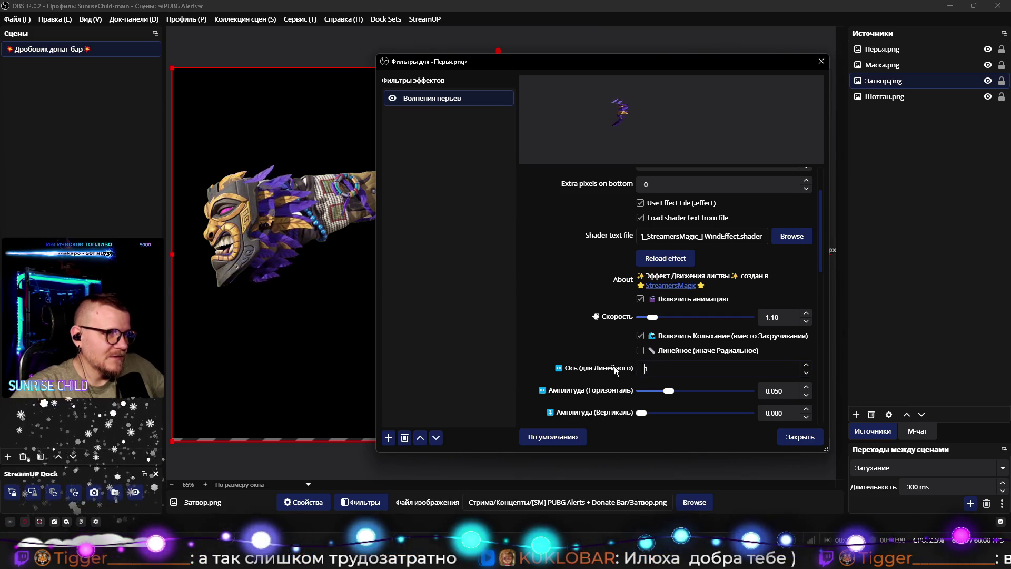
{"action": "left_click", "coordinate": [640, 351]}
{"action": "left_click", "coordinate": [640, 336]}
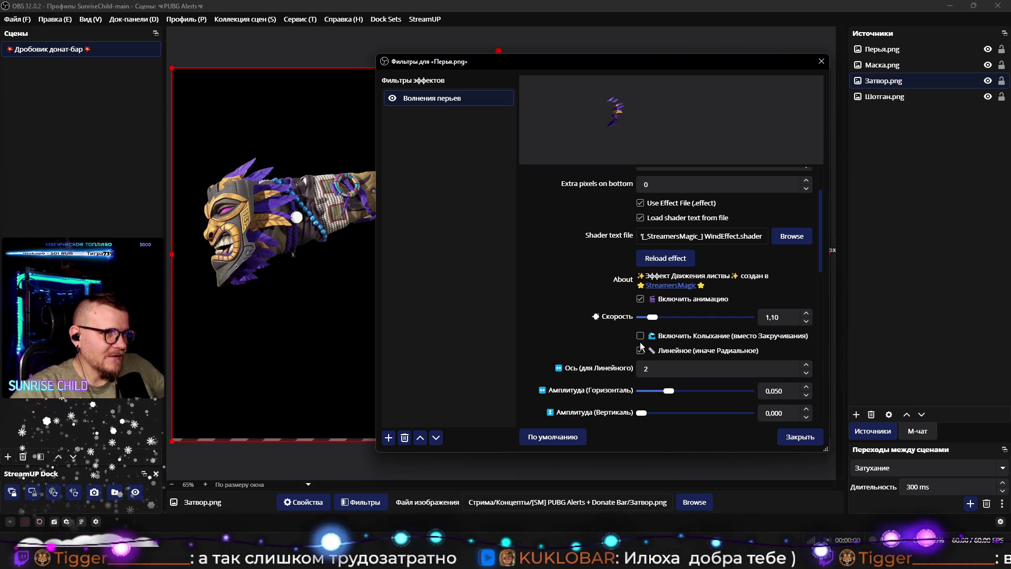
{"action": "left_click", "coordinate": [640, 335]}
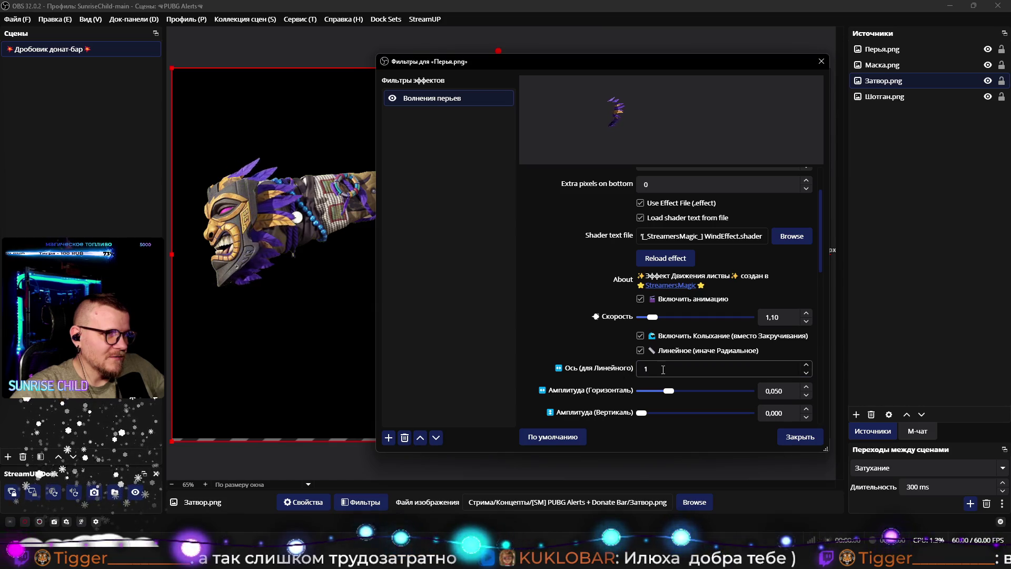
Step: Set axis 0, sway amplitudes 0,009 and 0,024, and dead zone 0,12
{"action": "key", "text": "Down"}
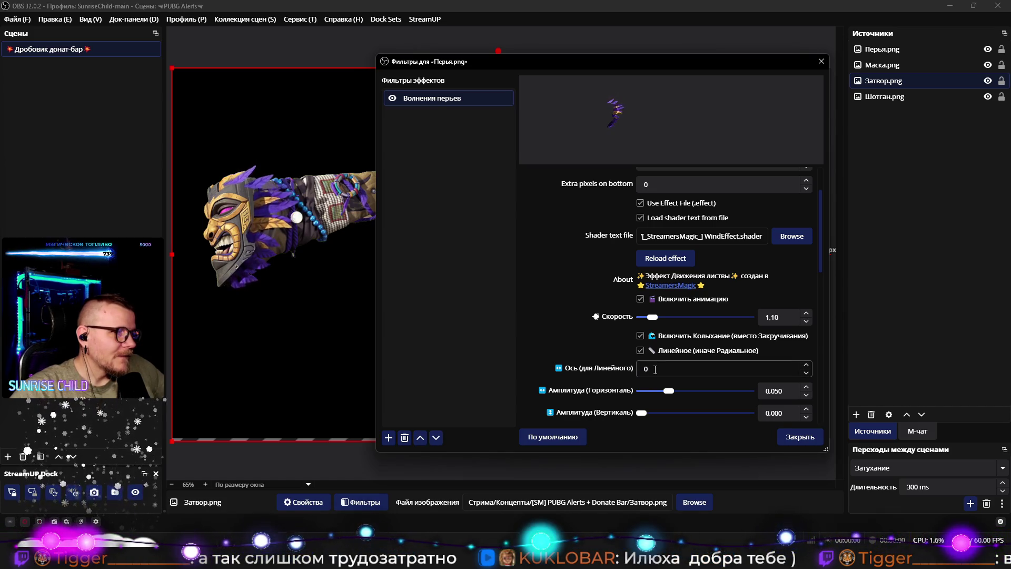
{"action": "scroll", "coordinate": [602, 370], "scroll_direction": "down", "scroll_amount": 2}
{"action": "scroll", "coordinate": [602, 371], "scroll_direction": "down", "scroll_amount": 1}
{"action": "mouse_move", "coordinate": [666, 298]}
{"action": "left_mouse_down"}
{"action": "mouse_move", "coordinate": [764, 305]}
{"action": "mouse_move", "coordinate": [644, 308]}
{"action": "mouse_move", "coordinate": [656, 320]}
{"action": "left_mouse_up"}
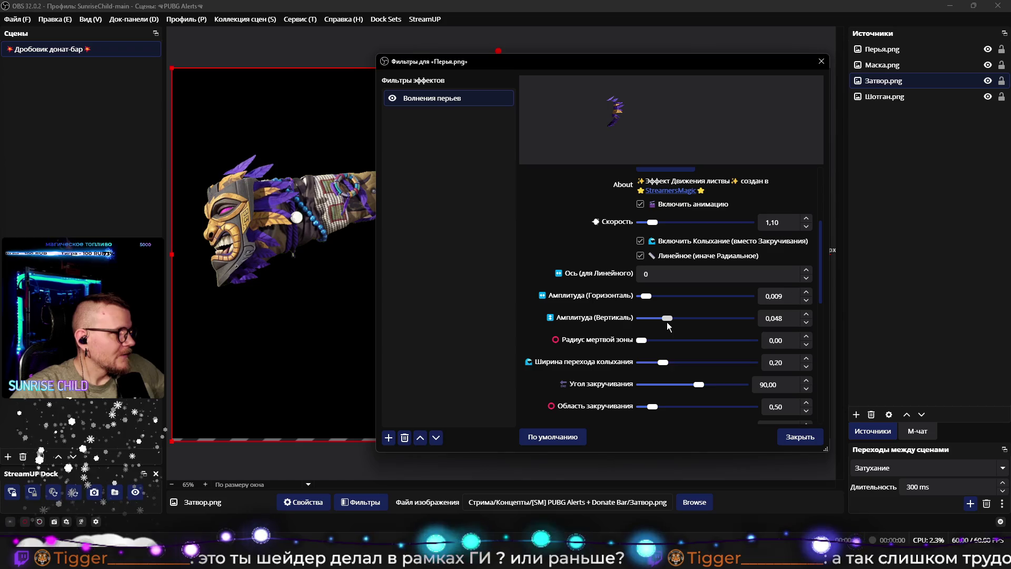
{"action": "mouse_move", "coordinate": [667, 319]}
{"action": "left_mouse_down"}
{"action": "mouse_move", "coordinate": [655, 318]}
{"action": "mouse_move", "coordinate": [647, 343]}
{"action": "mouse_move", "coordinate": [672, 343]}
{"action": "mouse_move", "coordinate": [644, 343]}
{"action": "left_mouse_up"}
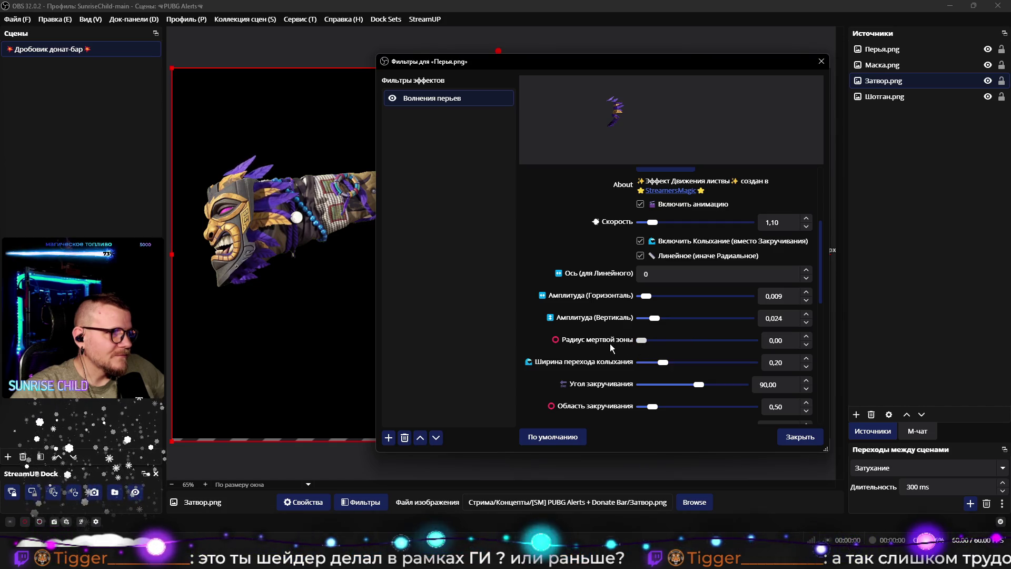
{"action": "mouse_move", "coordinate": [642, 342]}
{"action": "left_mouse_down"}
{"action": "mouse_move", "coordinate": [669, 341]}
{"action": "mouse_move", "coordinate": [646, 342]}
{"action": "mouse_move", "coordinate": [655, 342]}
{"action": "left_mouse_up"}
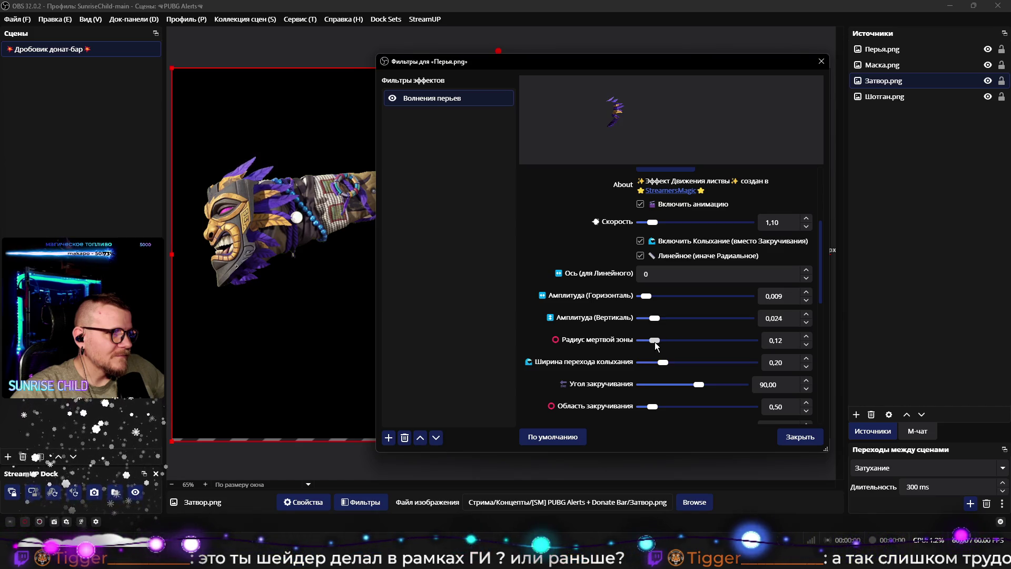
Step: Place the effect centre at X 8% and Y 51%
{"action": "scroll", "coordinate": [591, 331], "scroll_direction": "down", "scroll_amount": 10}
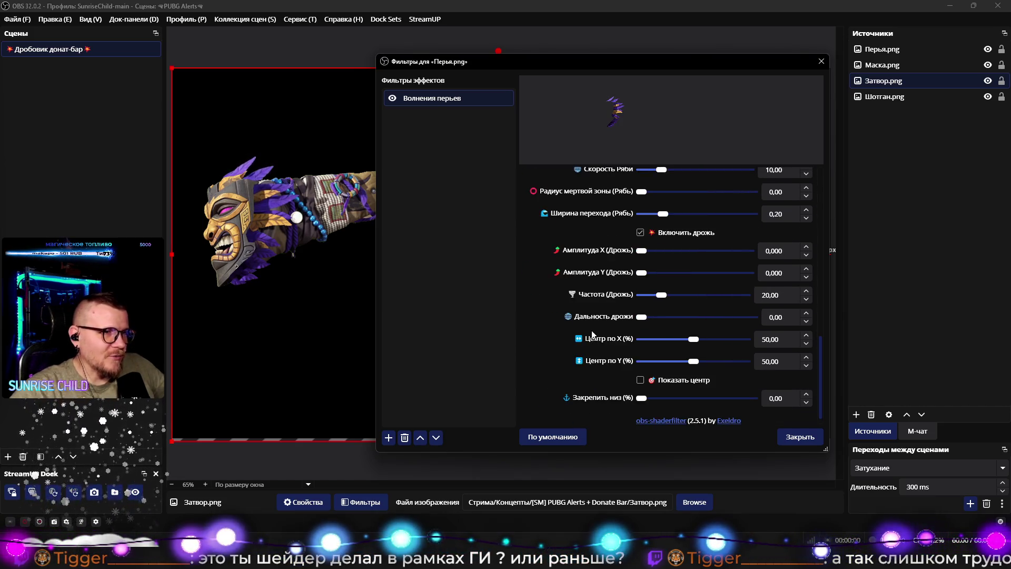
{"action": "scroll", "coordinate": [592, 330], "scroll_direction": "down", "scroll_amount": 1}
{"action": "left_click_drag", "start_coordinate": [693, 349], "coordinate": [650, 326]}
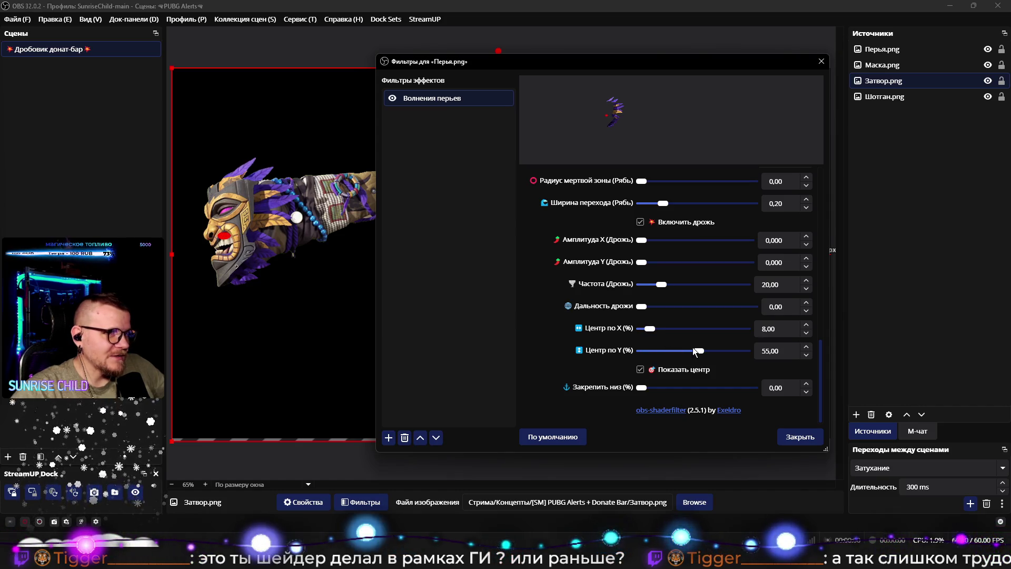
{"action": "left_click_drag", "start_coordinate": [696, 352], "coordinate": [695, 350]}
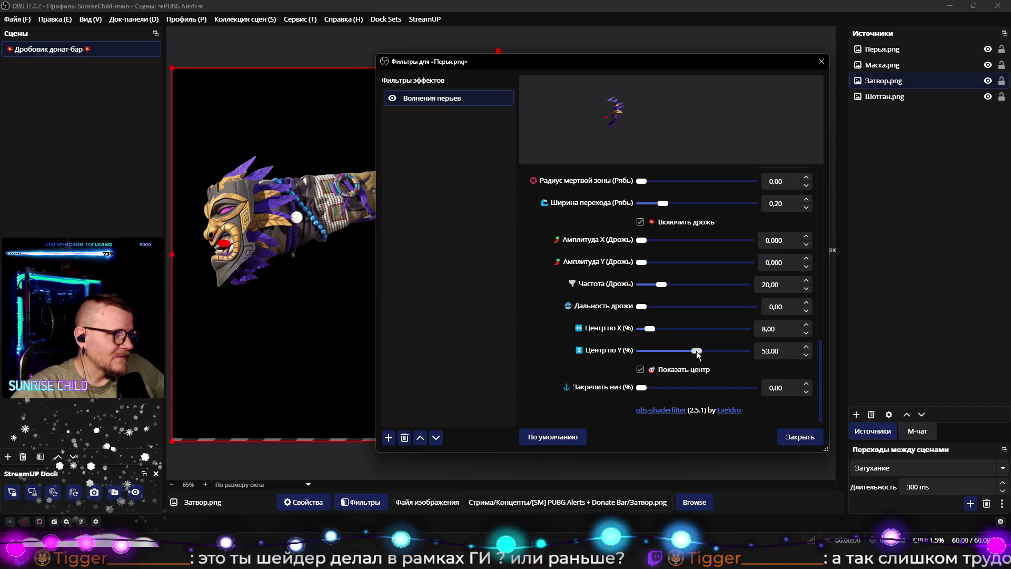
{"action": "left_click_drag", "start_coordinate": [694, 350], "coordinate": [692, 350]}
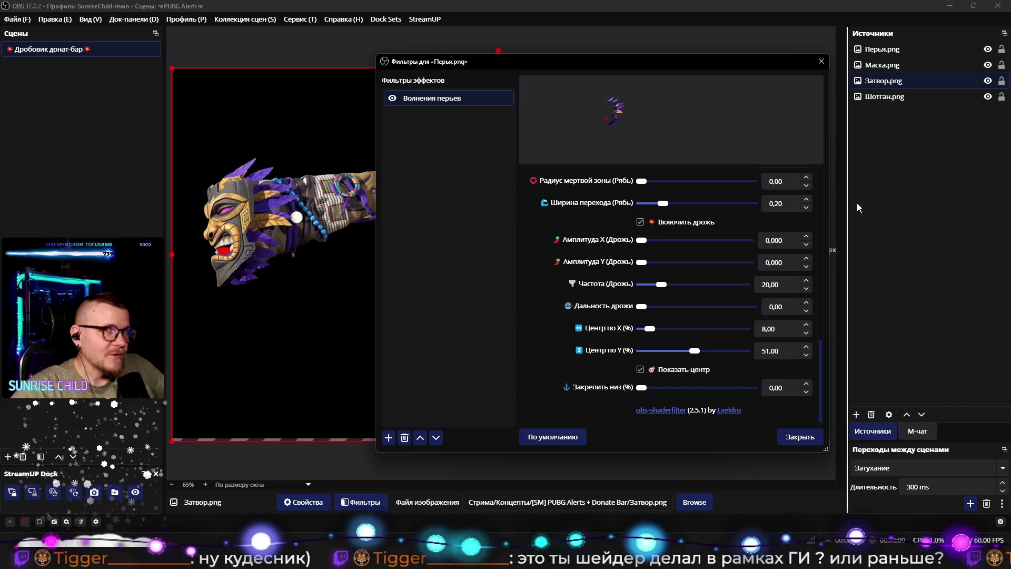
Step: Drag Маска.png to the top of the sources and return to the filter settings
{"action": "left_click", "coordinate": [895, 83]}
{"action": "left_click_drag", "start_coordinate": [891, 68], "coordinate": [890, 48]}
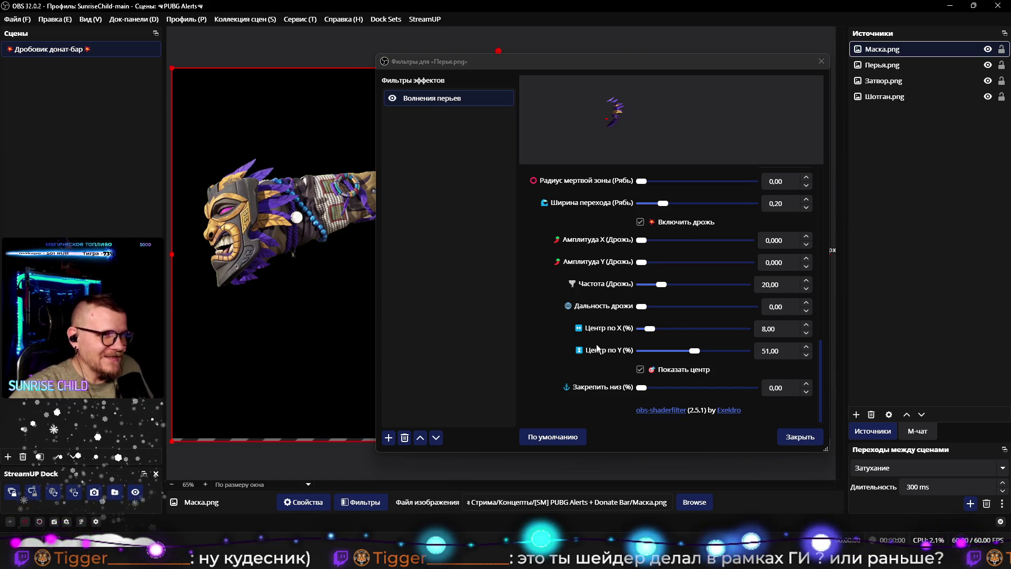
{"action": "scroll", "coordinate": [592, 367], "scroll_direction": "up", "scroll_amount": 1}
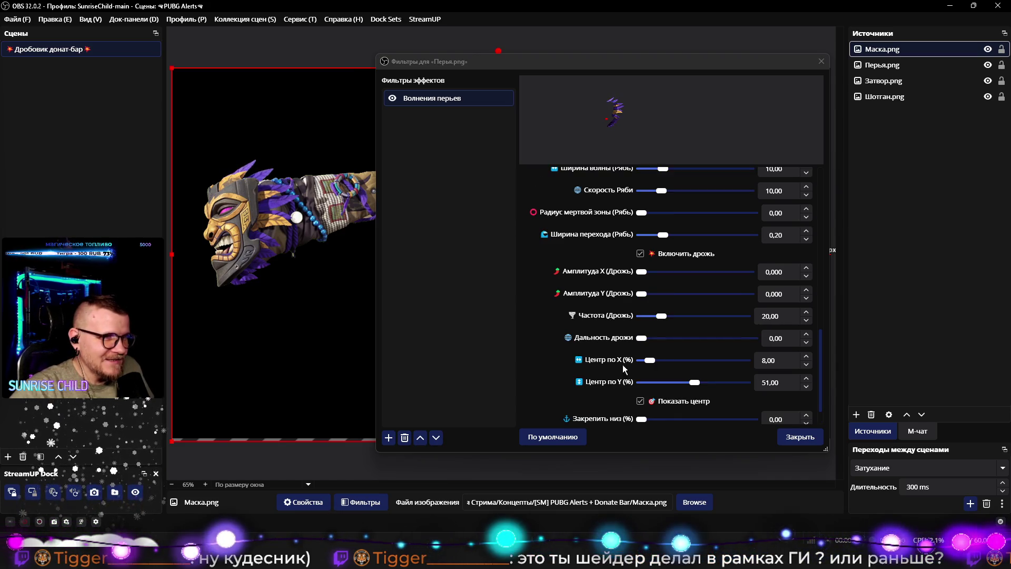
{"action": "left_click", "coordinate": [641, 338]}
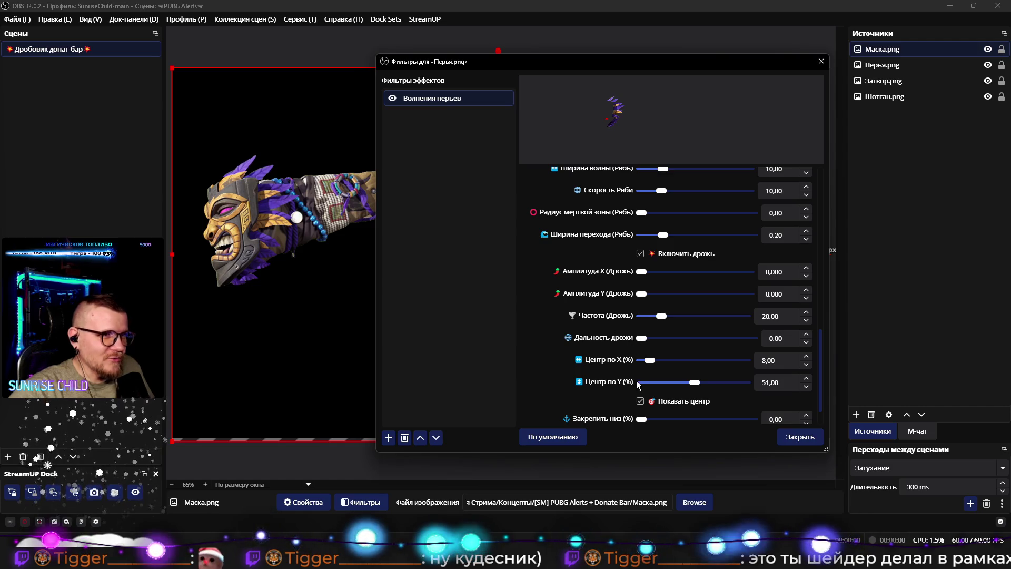
{"action": "scroll", "coordinate": [621, 385], "scroll_direction": "up", "scroll_amount": 10}
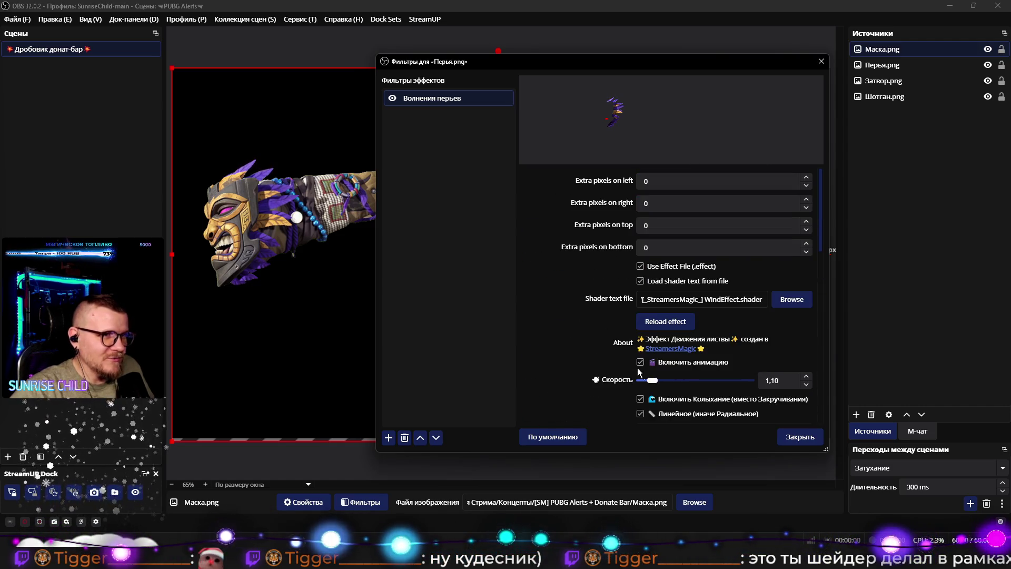
Step: Scroll to the jitter and ripple settings and set ripple frequency 16 and ripple speed 2
{"action": "scroll", "coordinate": [557, 356], "scroll_direction": "down", "scroll_amount": 4}
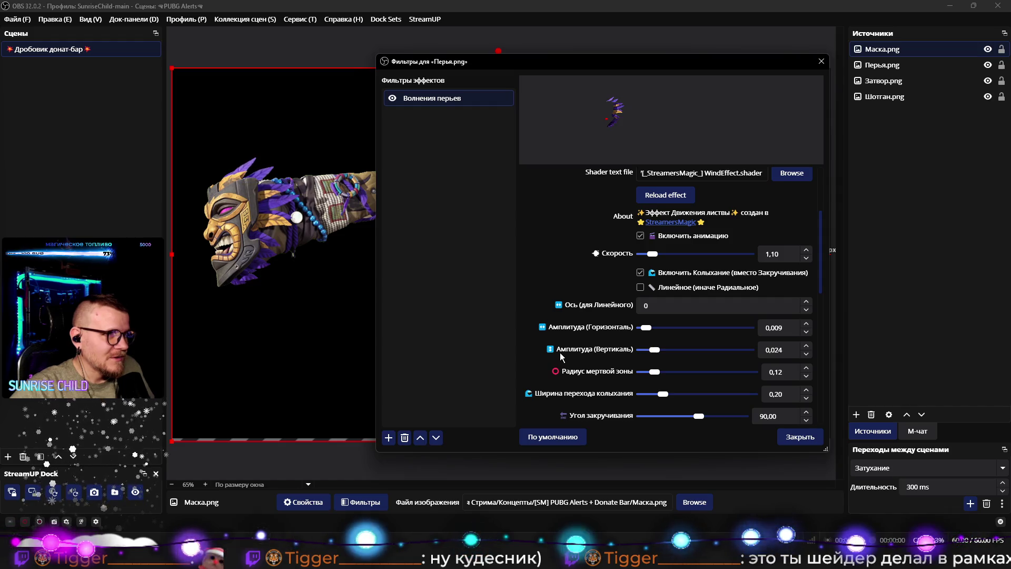
{"action": "scroll", "coordinate": [562, 348], "scroll_direction": "down", "scroll_amount": 2}
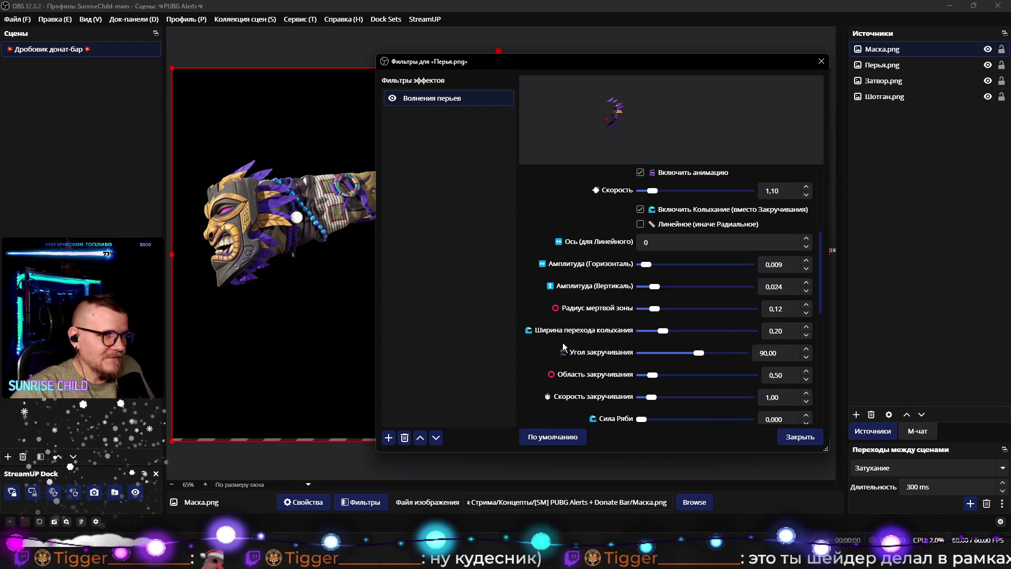
{"action": "scroll", "coordinate": [589, 310], "scroll_direction": "down", "scroll_amount": 3}
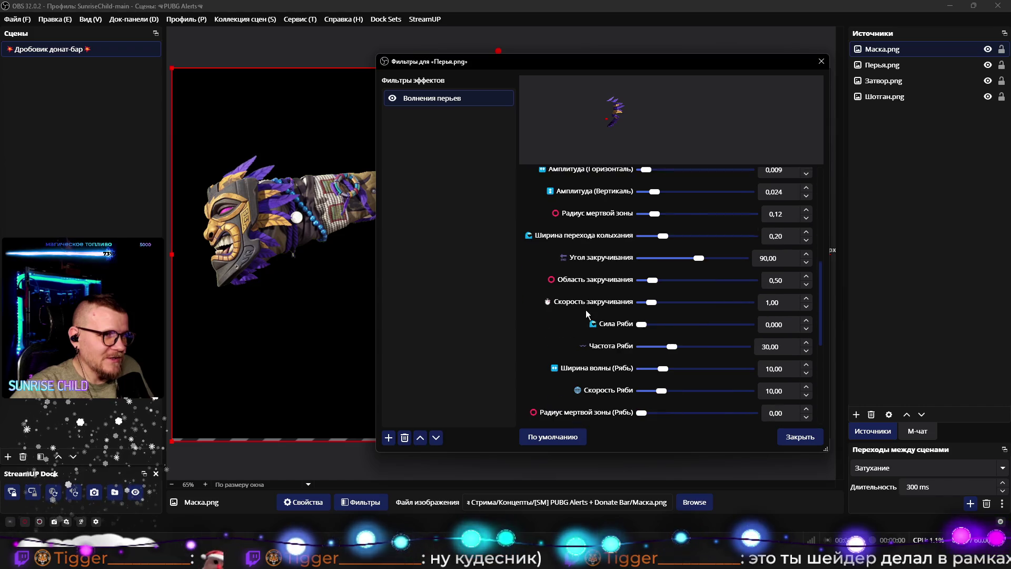
{"action": "scroll", "coordinate": [585, 318], "scroll_direction": "down", "scroll_amount": 1}
{"action": "left_click_drag", "start_coordinate": [671, 315], "coordinate": [673, 315]}
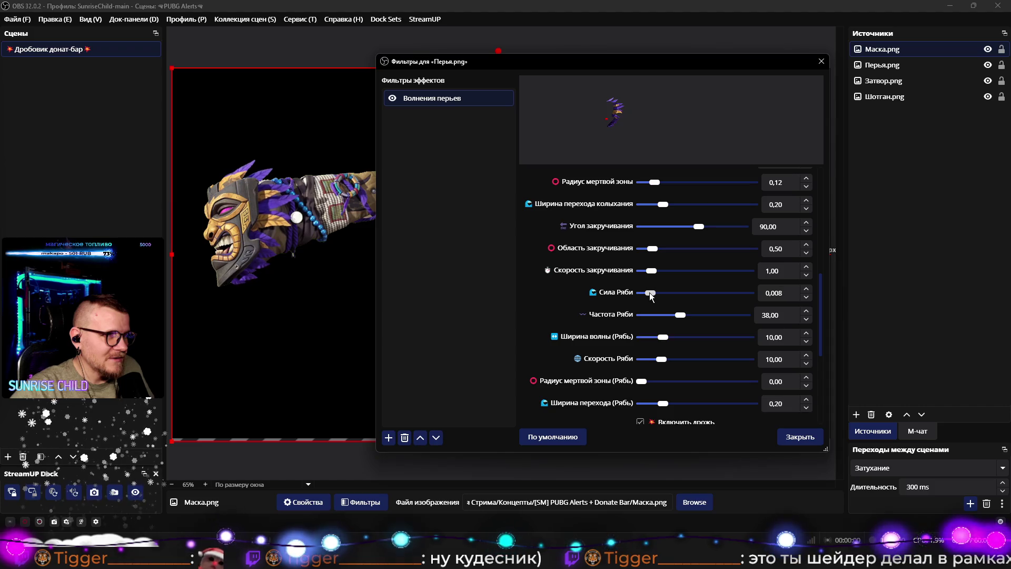
{"action": "mouse_move", "coordinate": [642, 293]}
{"action": "left_mouse_down"}
{"action": "mouse_move", "coordinate": [727, 315]}
{"action": "mouse_move", "coordinate": [659, 315]}
{"action": "left_mouse_up"}
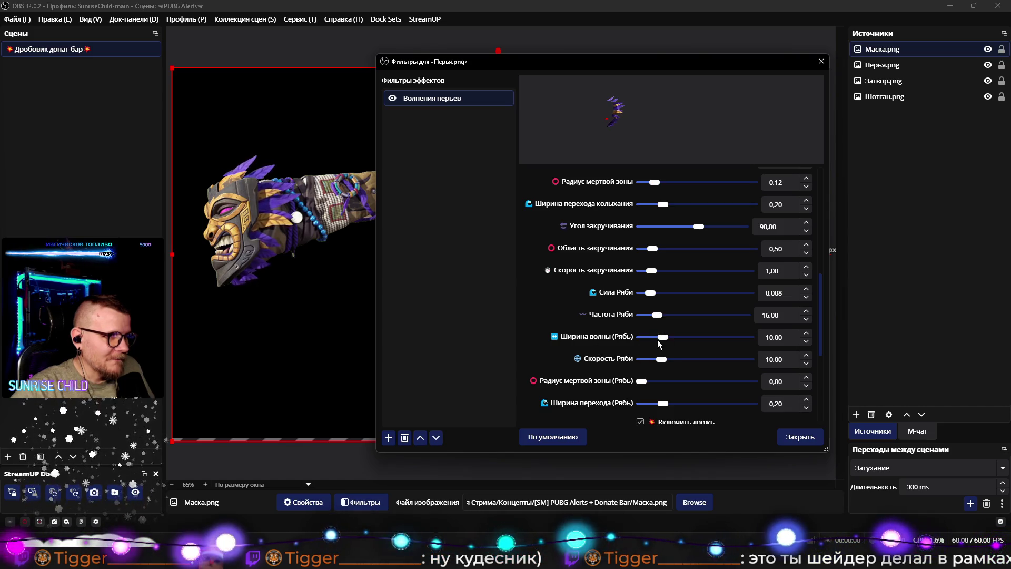
{"action": "left_click_drag", "start_coordinate": [660, 356], "coordinate": [646, 359]}
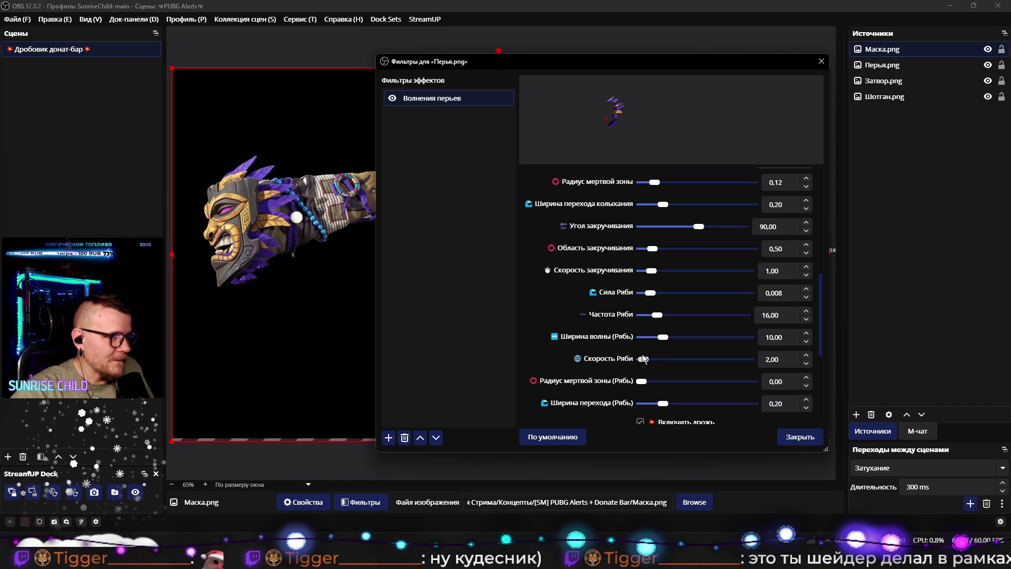
{"action": "scroll", "coordinate": [554, 362], "scroll_direction": "down", "scroll_amount": 4}
{"action": "scroll", "coordinate": [598, 344], "scroll_direction": "up", "scroll_amount": 3}
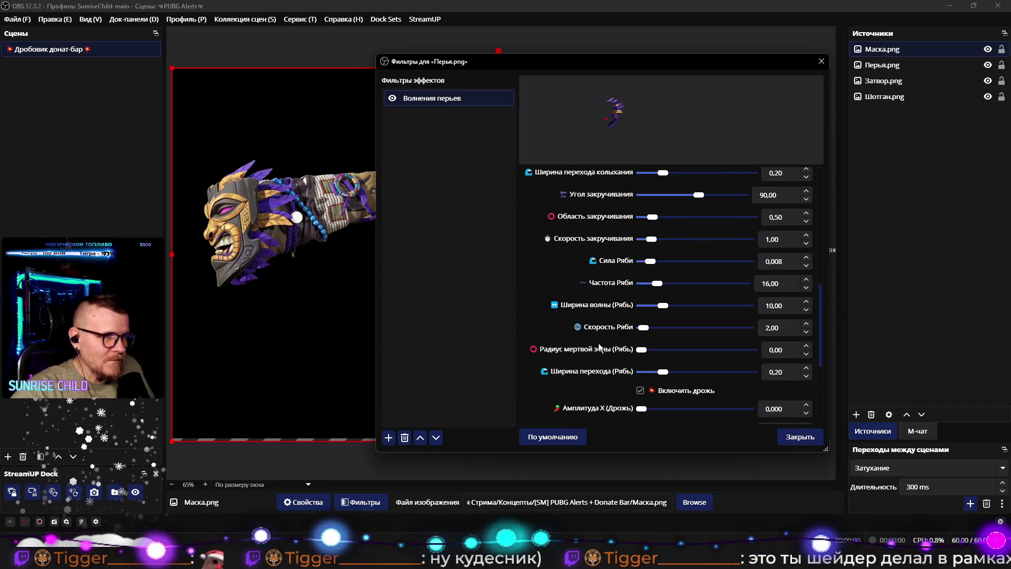
{"action": "scroll", "coordinate": [570, 347], "scroll_direction": "down", "scroll_amount": 2}
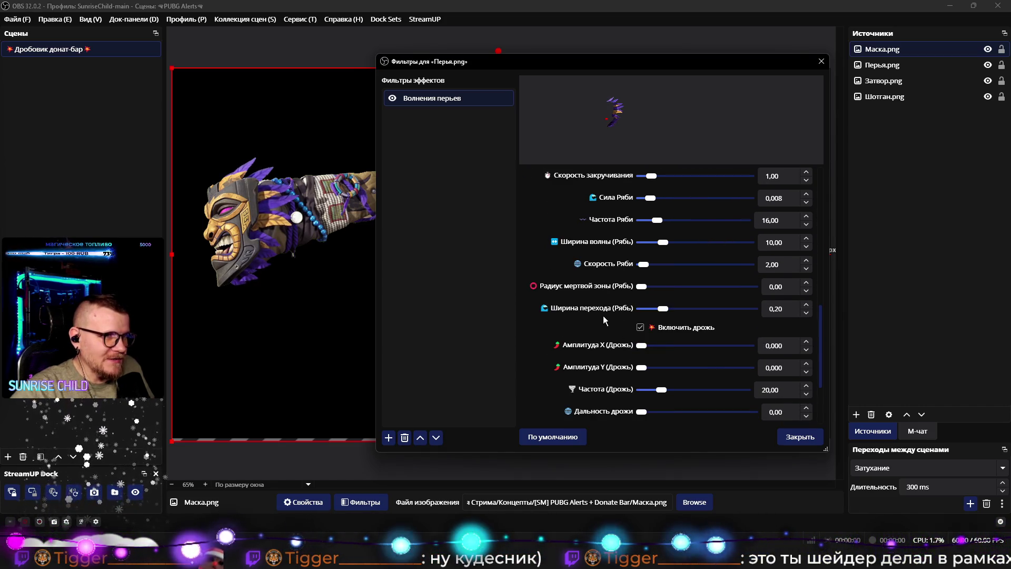
{"action": "scroll", "coordinate": [605, 316], "scroll_direction": "down", "scroll_amount": 3}
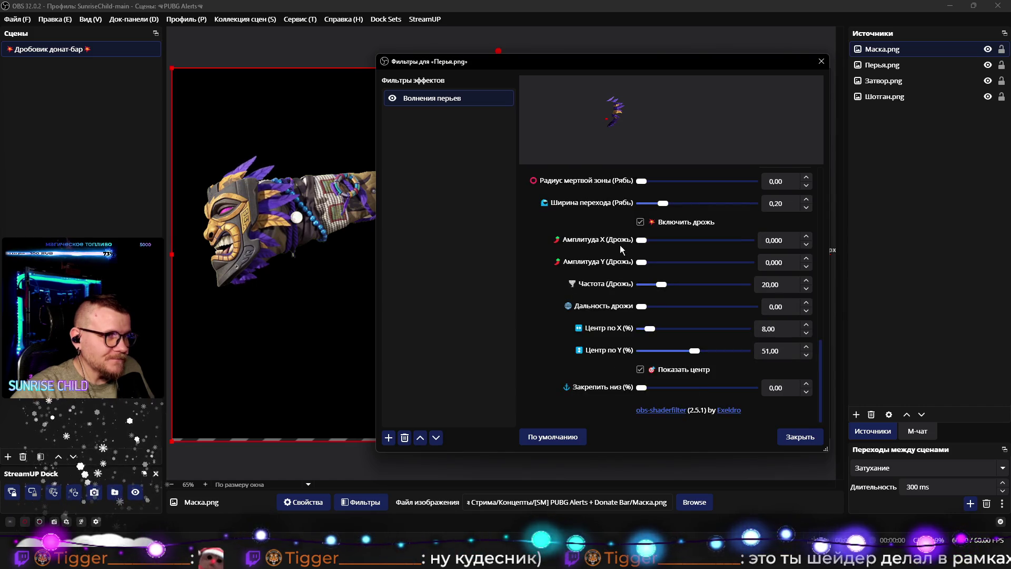
Step: Set jitter amplitude 0,001, jitter frequency 6, ripple frequency 49 and dead-zone radius 0.20
{"action": "mouse_move", "coordinate": [642, 245]}
{"action": "left_mouse_down"}
{"action": "mouse_move", "coordinate": [653, 241]}
{"action": "mouse_move", "coordinate": [640, 244]}
{"action": "mouse_move", "coordinate": [656, 268]}
{"action": "mouse_move", "coordinate": [645, 268]}
{"action": "left_mouse_up"}
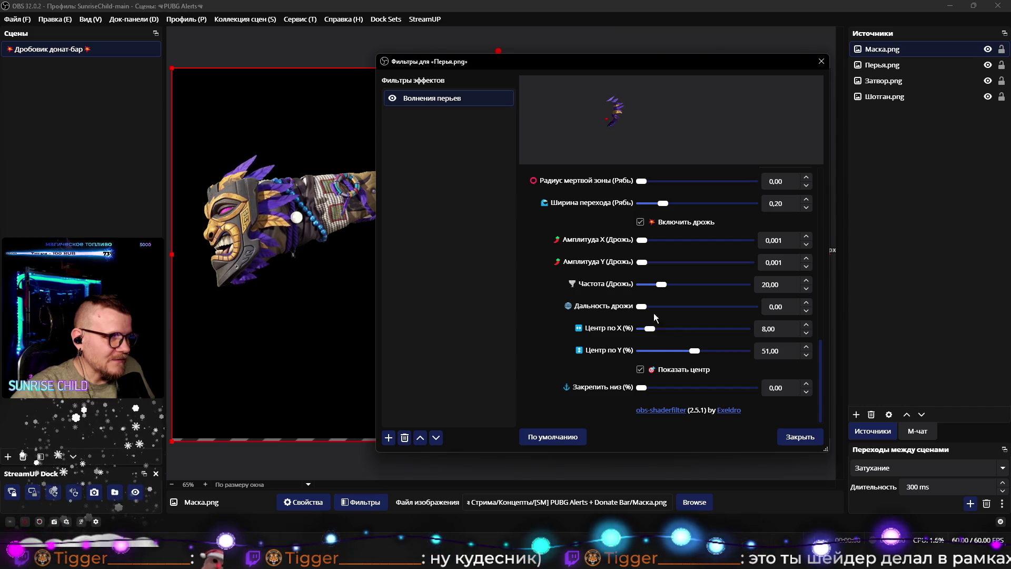
{"action": "left_click_drag", "start_coordinate": [659, 283], "coordinate": [649, 288]}
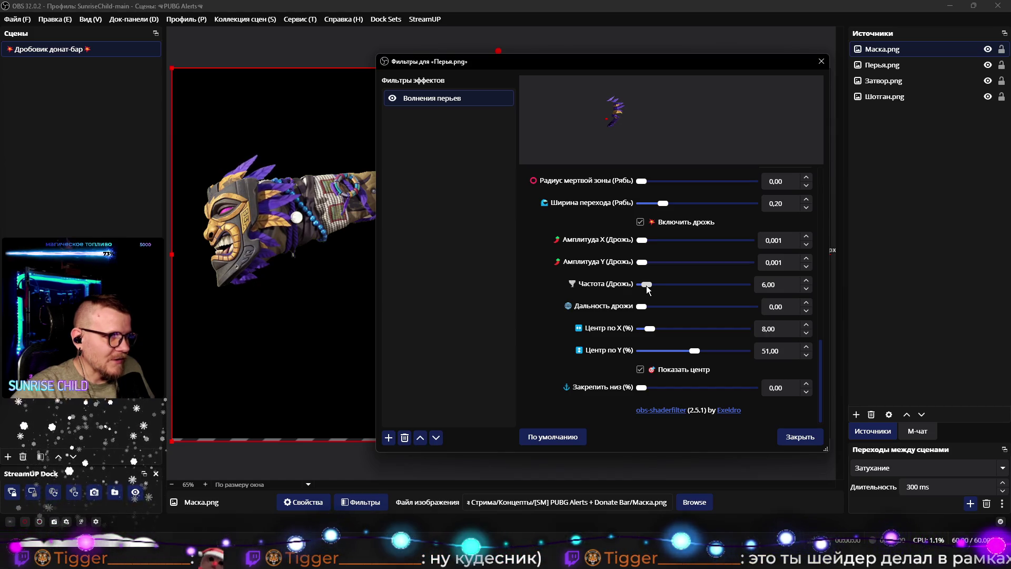
{"action": "scroll", "coordinate": [583, 287], "scroll_direction": "up", "scroll_amount": 5}
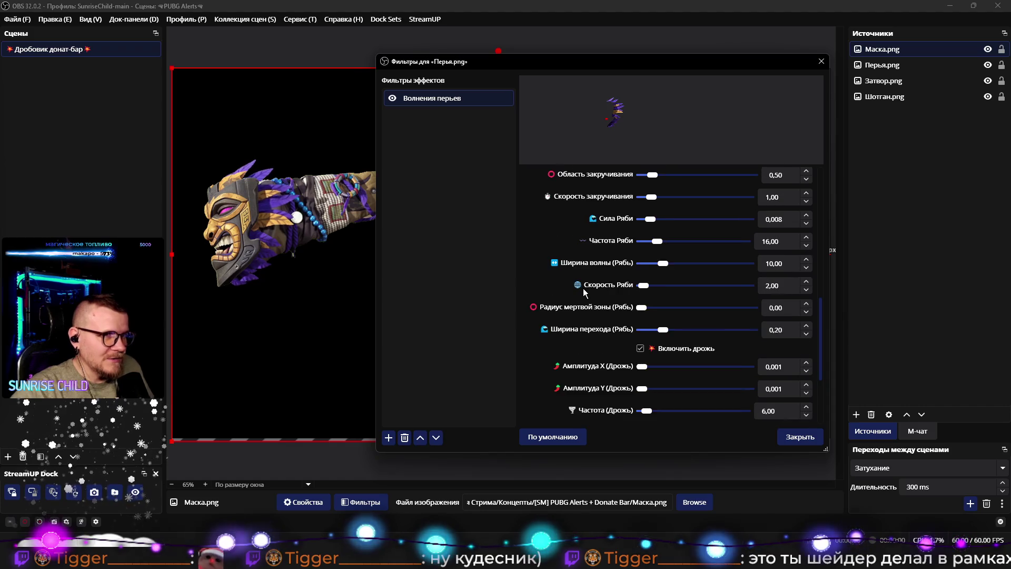
{"action": "left_click_drag", "start_coordinate": [658, 273], "coordinate": [687, 273]}
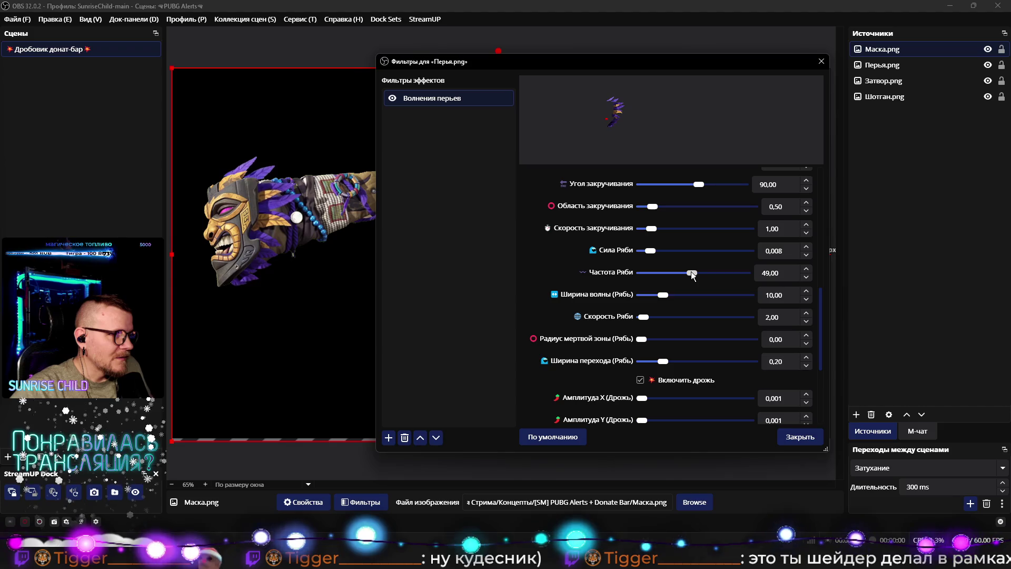
{"action": "scroll", "coordinate": [612, 275], "scroll_direction": "up", "scroll_amount": 2}
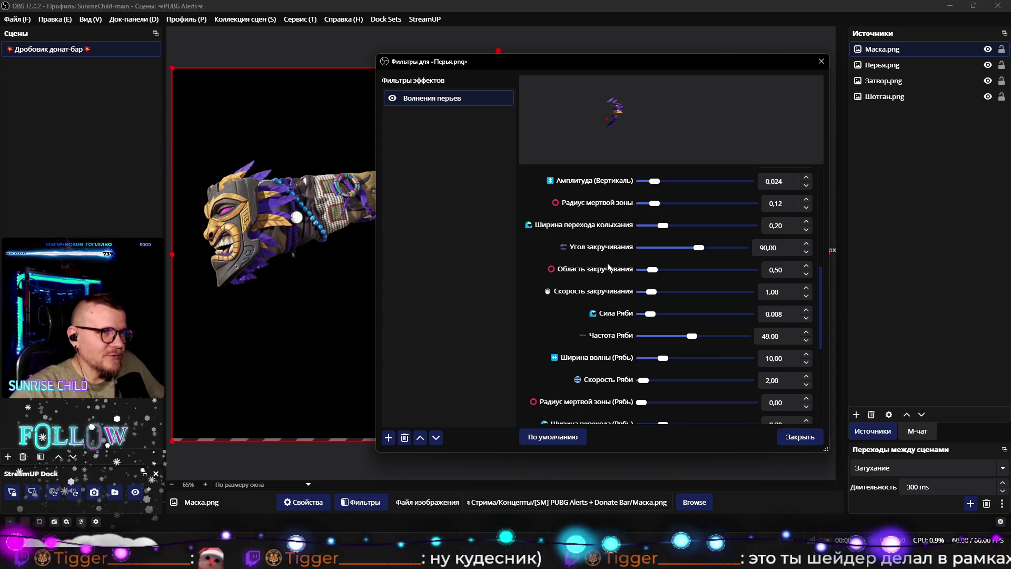
{"action": "scroll", "coordinate": [608, 267], "scroll_direction": "up", "scroll_amount": 1}
{"action": "mouse_move", "coordinate": [653, 235]}
{"action": "left_mouse_down"}
{"action": "mouse_move", "coordinate": [781, 237]}
{"action": "mouse_move", "coordinate": [553, 239]}
{"action": "mouse_move", "coordinate": [707, 239]}
{"action": "mouse_move", "coordinate": [658, 235]}
{"action": "left_mouse_up"}
{"action": "scroll", "coordinate": [653, 274], "scroll_direction": "down", "scroll_amount": 5}
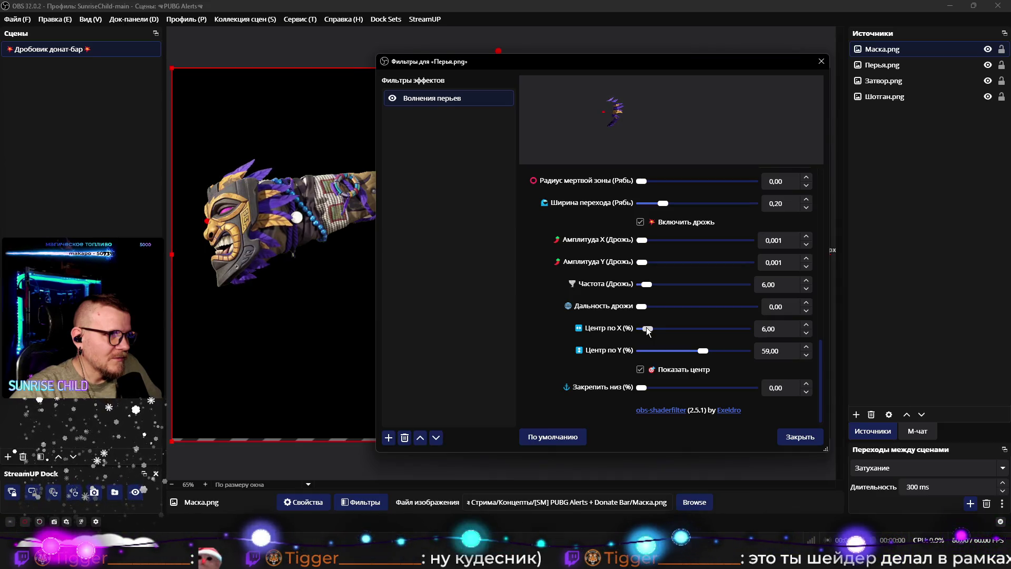
Step: Widen the swirl area to 1,08, narrow the transition width, and set horizontal amplitude 0,039
{"action": "scroll", "coordinate": [587, 323], "scroll_direction": "up", "scroll_amount": 5}
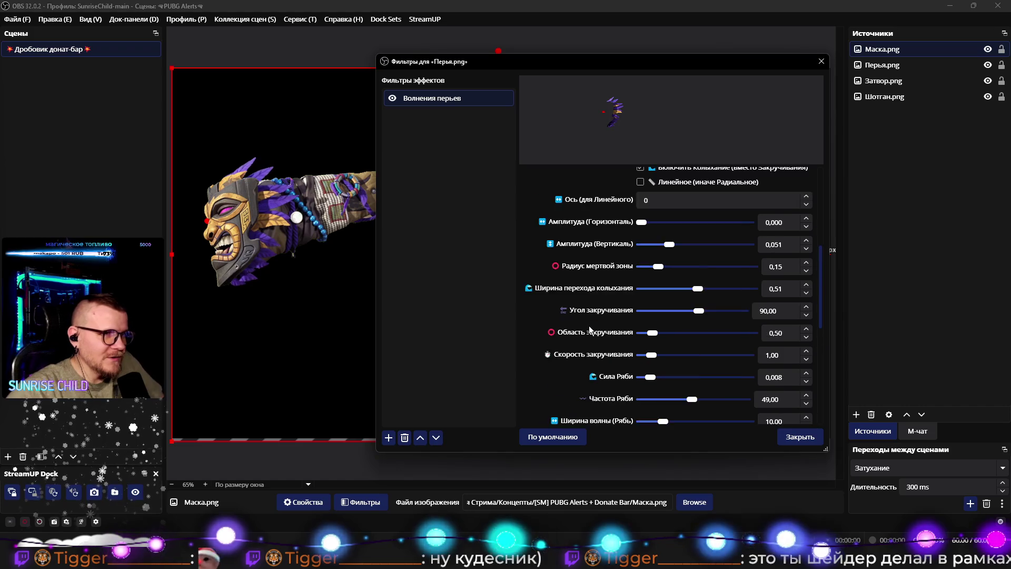
{"action": "scroll", "coordinate": [588, 325], "scroll_direction": "up", "scroll_amount": 1}
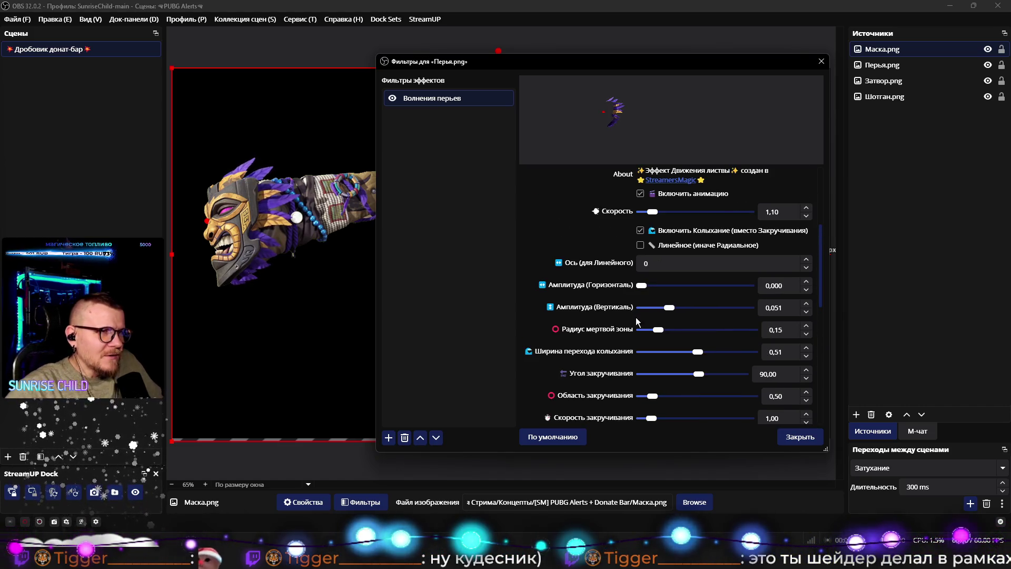
{"action": "scroll", "coordinate": [601, 308], "scroll_direction": "down", "scroll_amount": 3}
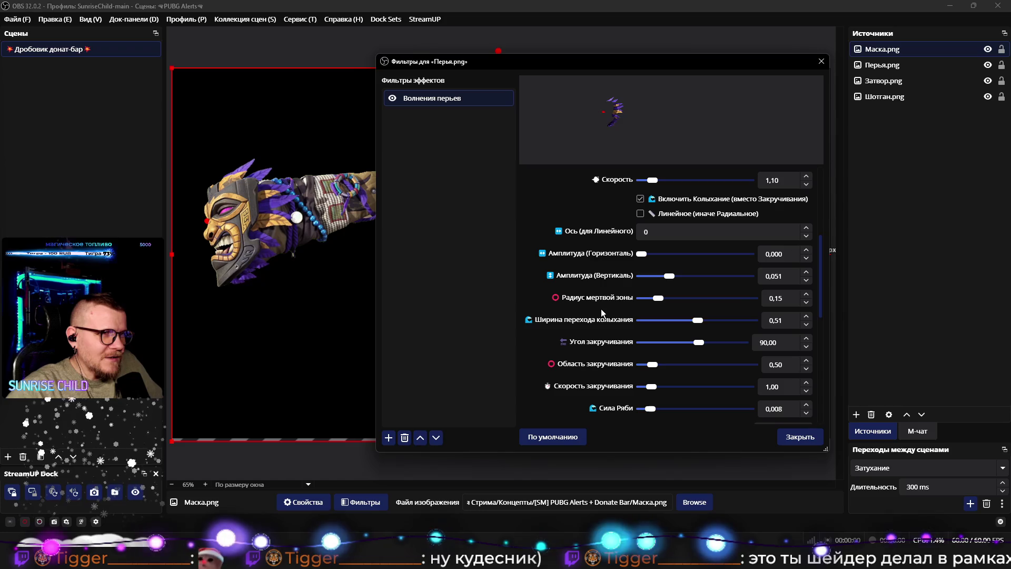
{"action": "mouse_move", "coordinate": [647, 302]}
{"action": "left_mouse_down"}
{"action": "mouse_move", "coordinate": [739, 307]}
{"action": "mouse_move", "coordinate": [608, 308]}
{"action": "mouse_move", "coordinate": [696, 314]}
{"action": "mouse_move", "coordinate": [665, 317]}
{"action": "mouse_move", "coordinate": [705, 328]}
{"action": "mouse_move", "coordinate": [683, 324]}
{"action": "left_mouse_up"}
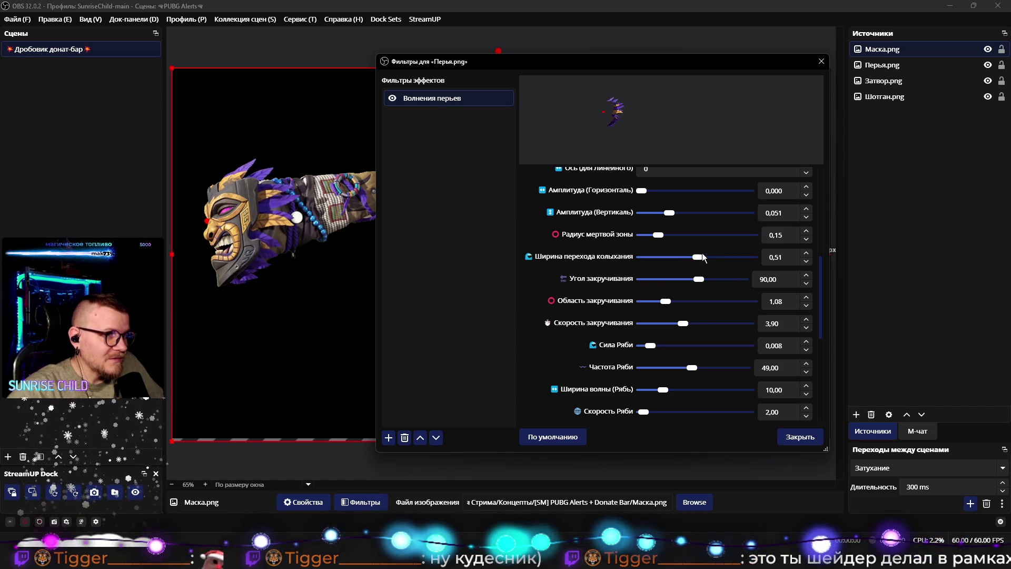
{"action": "mouse_move", "coordinate": [699, 257]}
{"action": "left_mouse_down"}
{"action": "mouse_move", "coordinate": [671, 256]}
{"action": "mouse_move", "coordinate": [684, 241]}
{"action": "mouse_move", "coordinate": [581, 239]}
{"action": "mouse_move", "coordinate": [667, 239]}
{"action": "mouse_move", "coordinate": [658, 236]}
{"action": "left_mouse_up"}
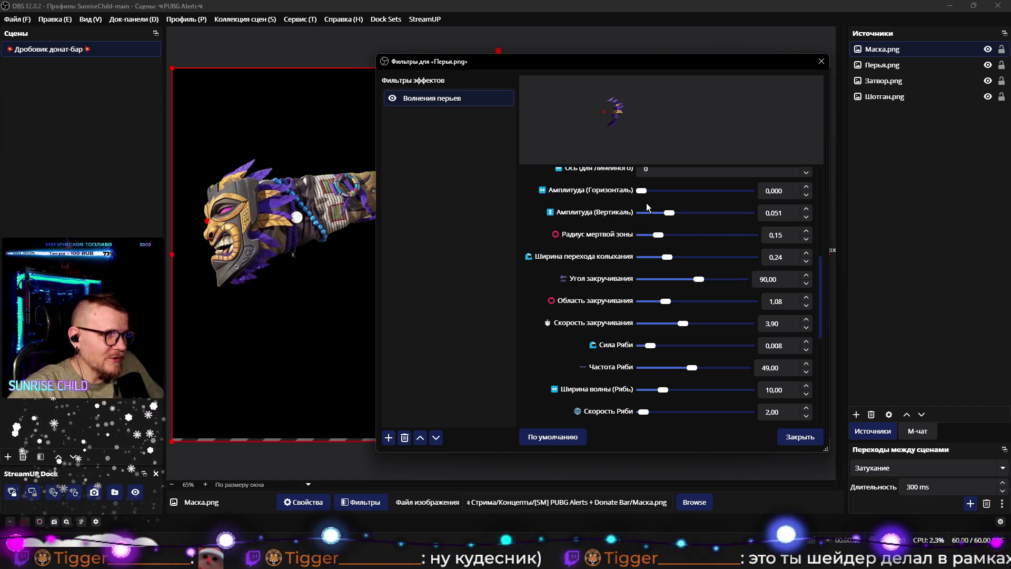
{"action": "left_click_drag", "start_coordinate": [643, 192], "coordinate": [662, 191]}
Step: Set dead zone 0.13, swirl angle -37 and transition width 0.66, then close Filters
{"action": "mouse_move", "coordinate": [659, 236]}
{"action": "left_mouse_down"}
{"action": "mouse_move", "coordinate": [728, 241]}
{"action": "mouse_move", "coordinate": [618, 246]}
{"action": "mouse_move", "coordinate": [633, 245]}
{"action": "left_mouse_up"}
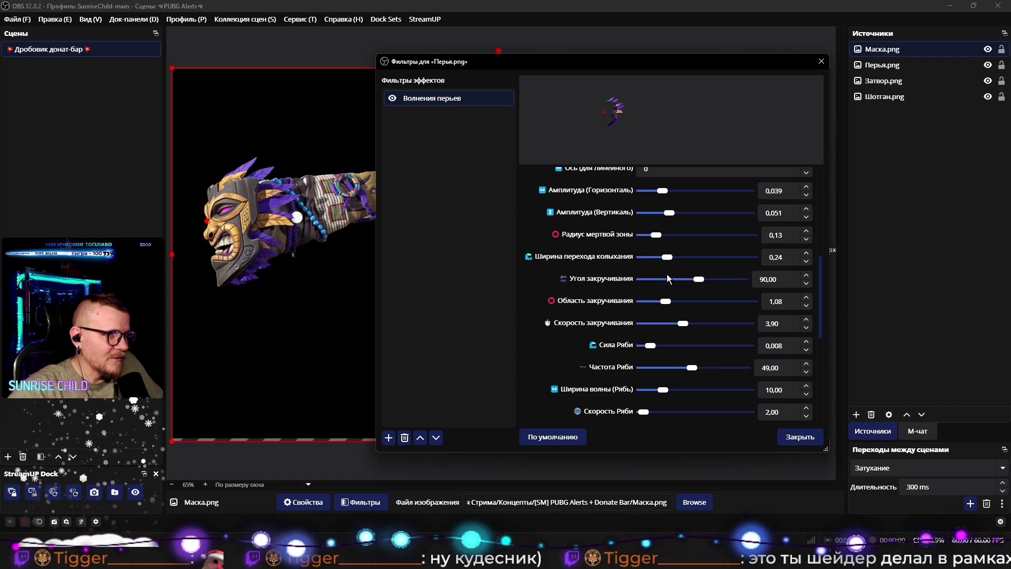
{"action": "left_click_drag", "start_coordinate": [694, 280], "coordinate": [716, 278]}
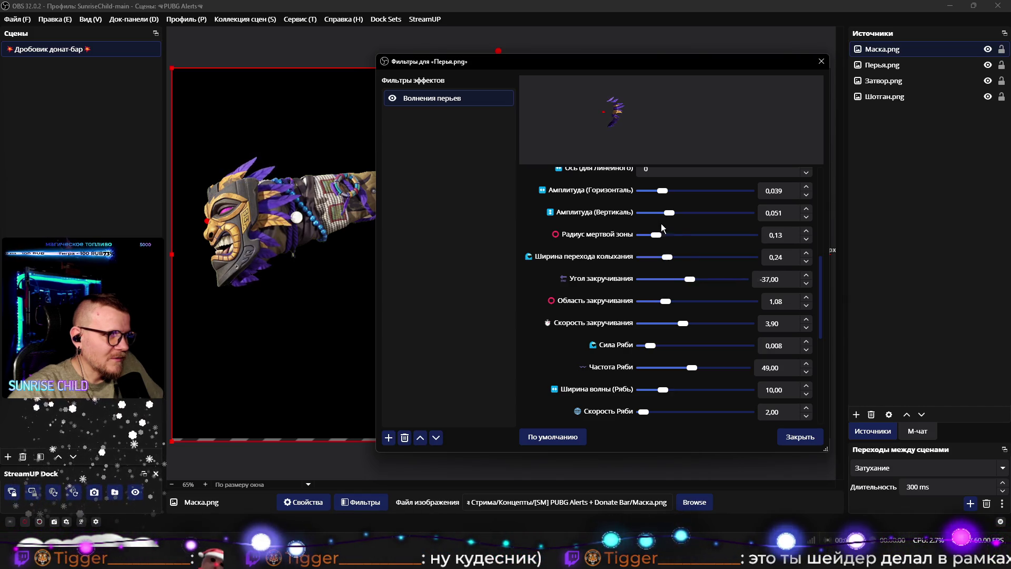
{"action": "mouse_move", "coordinate": [675, 257]}
{"action": "left_mouse_down"}
{"action": "mouse_move", "coordinate": [738, 263]}
{"action": "mouse_move", "coordinate": [650, 260]}
{"action": "mouse_move", "coordinate": [714, 264]}
{"action": "left_mouse_up"}
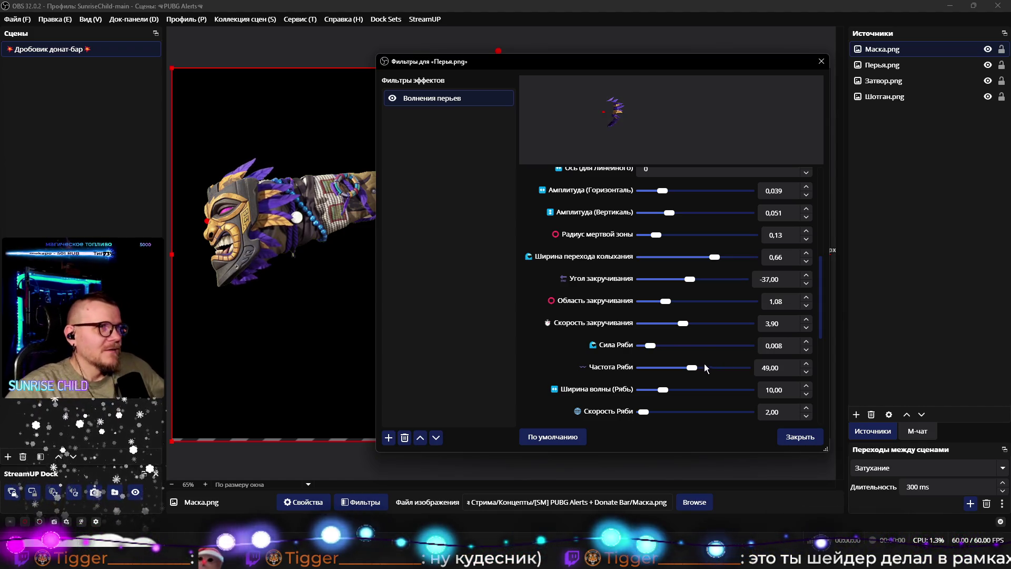
{"action": "scroll", "coordinate": [545, 337], "scroll_direction": "down", "scroll_amount": 6}
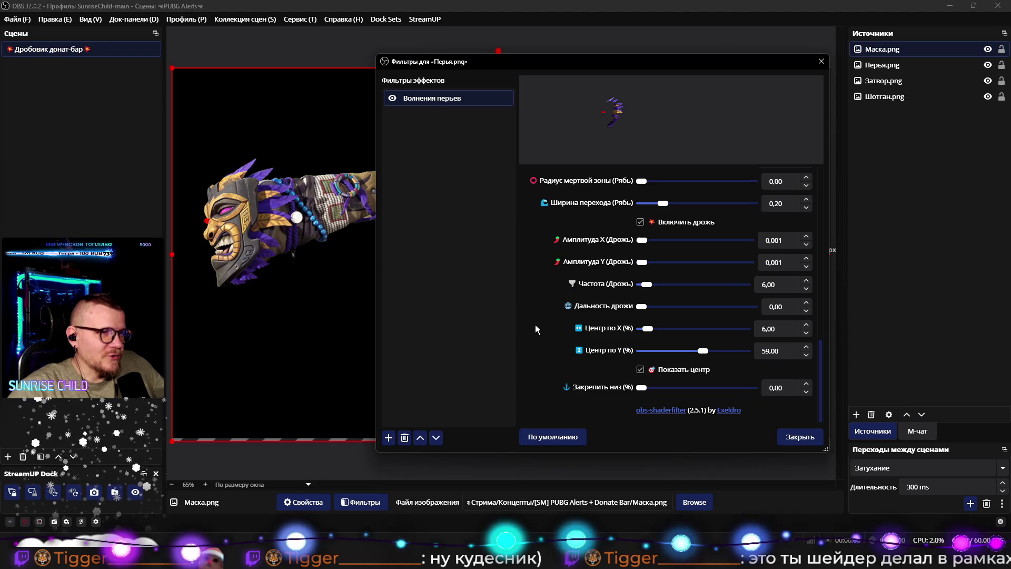
{"action": "left_click", "coordinate": [787, 434]}
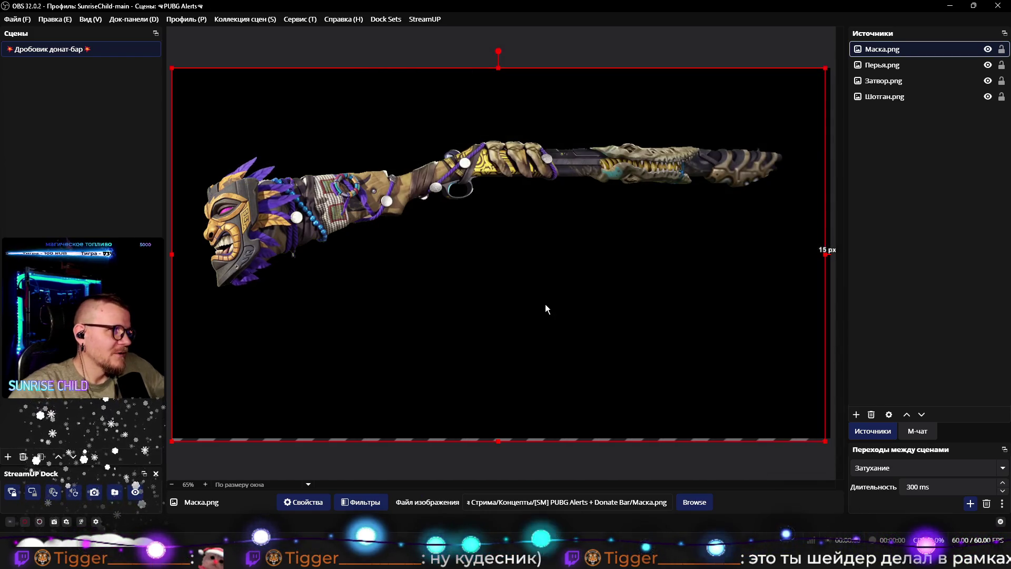
Step: Add a new scene named 'тест'
{"action": "key", "text": "Down"}
{"action": "key", "text": "Down"}
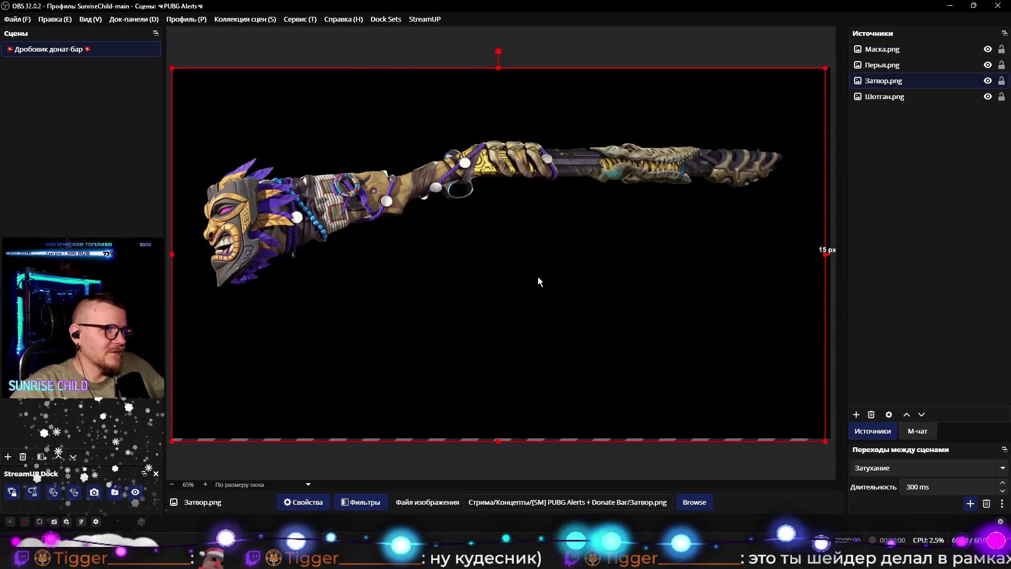
{"action": "key", "text": "Down"}
{"action": "double_click", "coordinate": [106, 106]}
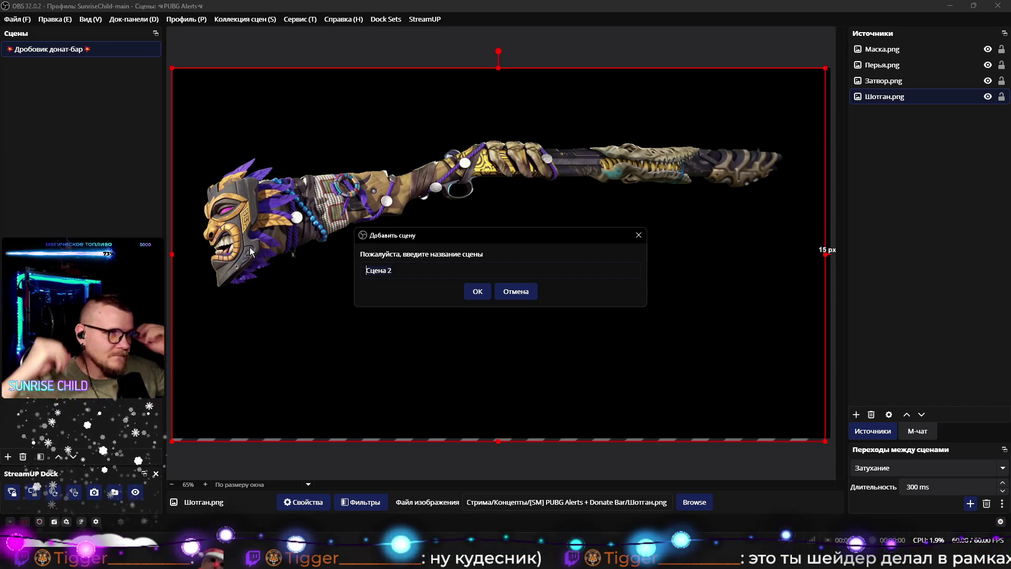
{"action": "type", "text": "т"}
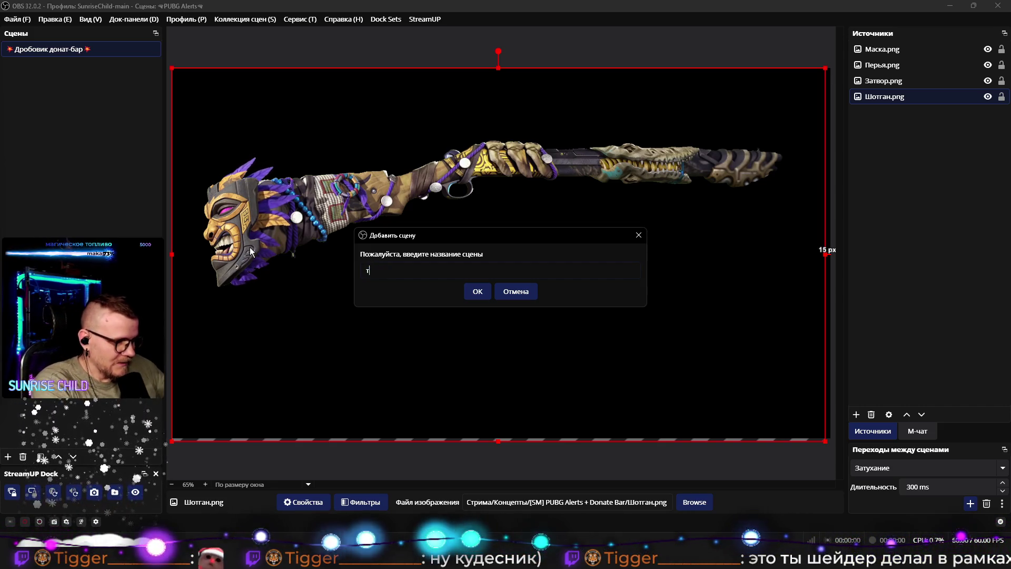
{"action": "type", "text": "ест"}
{"action": "key", "text": "Return"}
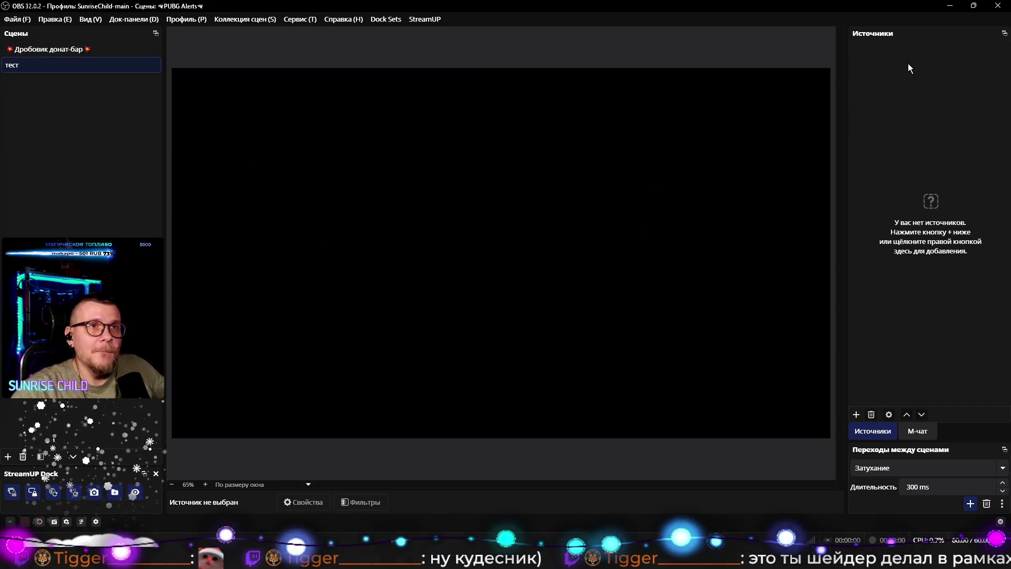
Step: Create a new Изображение image source in the тест scene
{"action": "right_click", "coordinate": [908, 63]}
{"action": "mouse_move", "coordinate": [913, 72]}
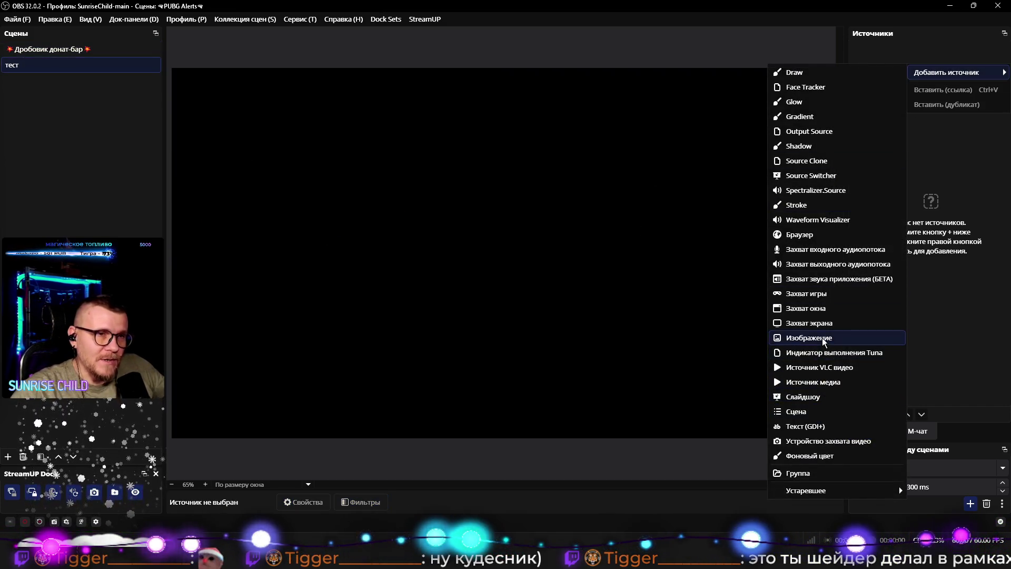
{"action": "left_click", "coordinate": [825, 339]}
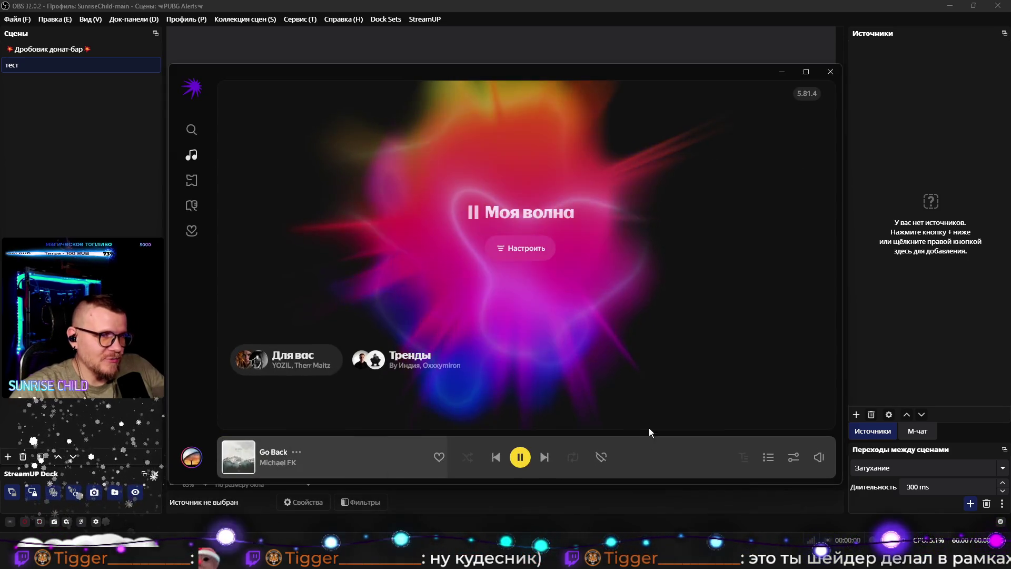
{"action": "left_click", "coordinate": [600, 457]}
{"action": "left_click", "coordinate": [946, 250]}
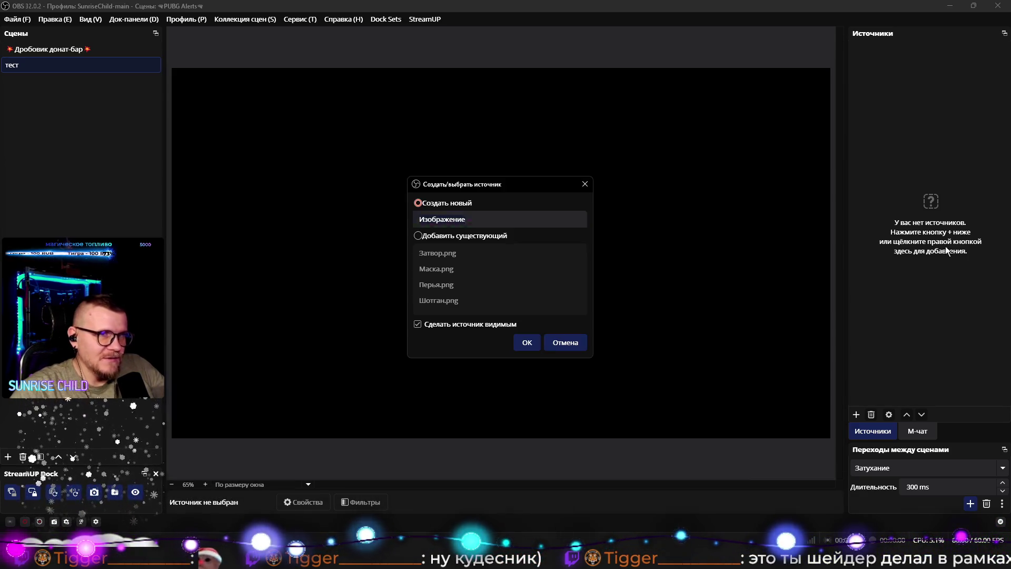
{"action": "left_click", "coordinate": [524, 342]}
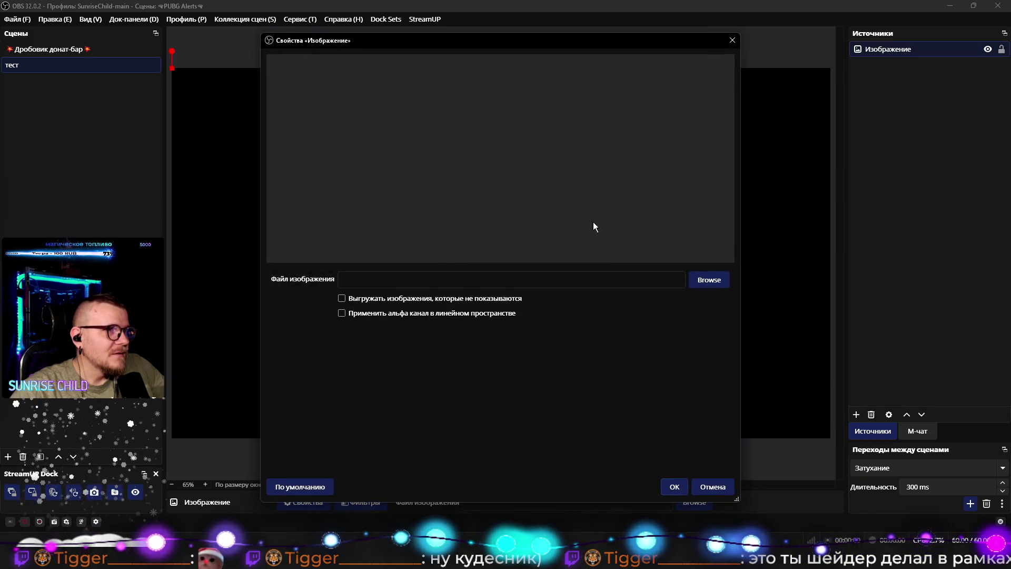
Step: Set the image to the pink-and-blue bokeh wallpaper from Изображения and confirm
{"action": "left_click", "coordinate": [709, 282]}
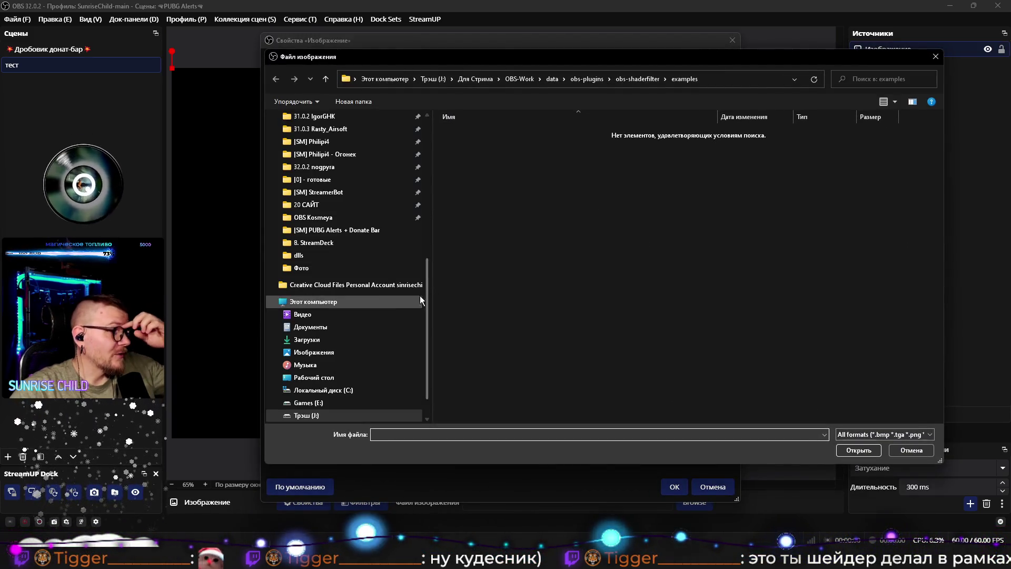
{"action": "left_click", "coordinate": [318, 351]}
{"action": "scroll", "coordinate": [703, 315], "scroll_direction": "down", "scroll_amount": 10}
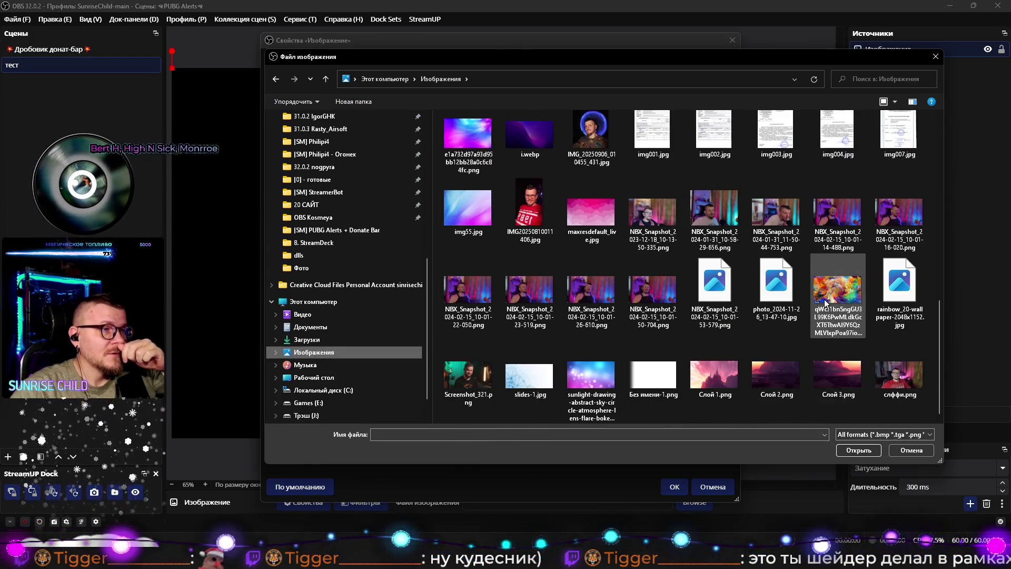
{"action": "double_click", "coordinate": [583, 370]}
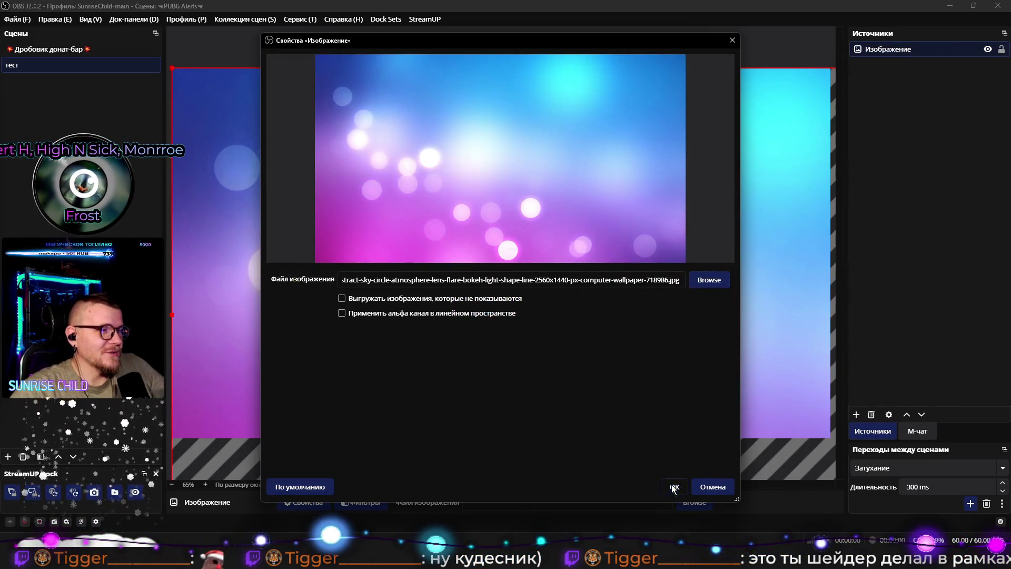
{"action": "left_click", "coordinate": [674, 486]}
{"action": "right_click", "coordinate": [880, 51]}
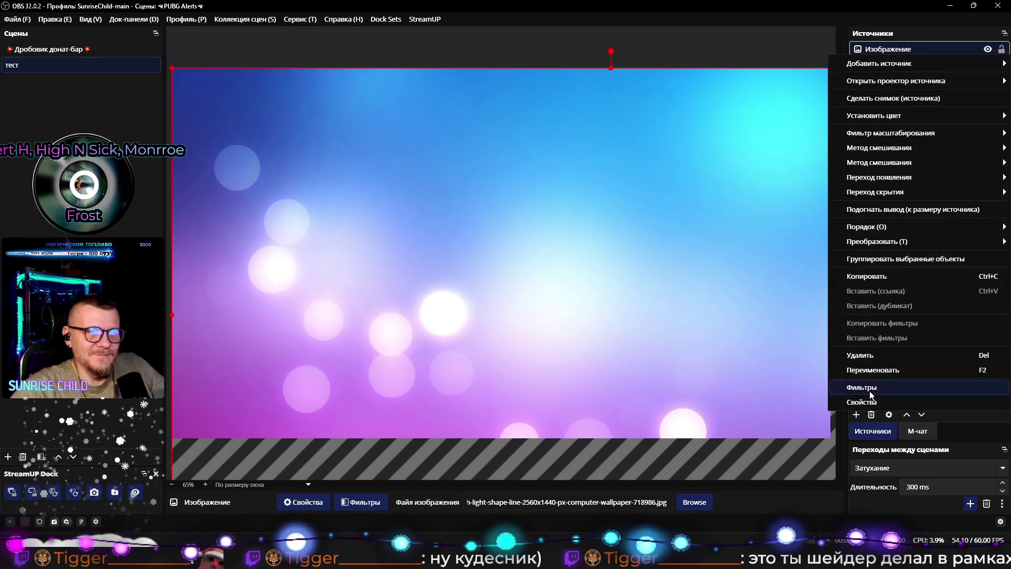
Step: Add a Color Correction filter to Изображение, shifting its hue toward pink and lowering saturation
{"action": "left_click", "coordinate": [870, 390]}
{"action": "right_click", "coordinate": [360, 174]}
{"action": "mouse_move", "coordinate": [395, 179]}
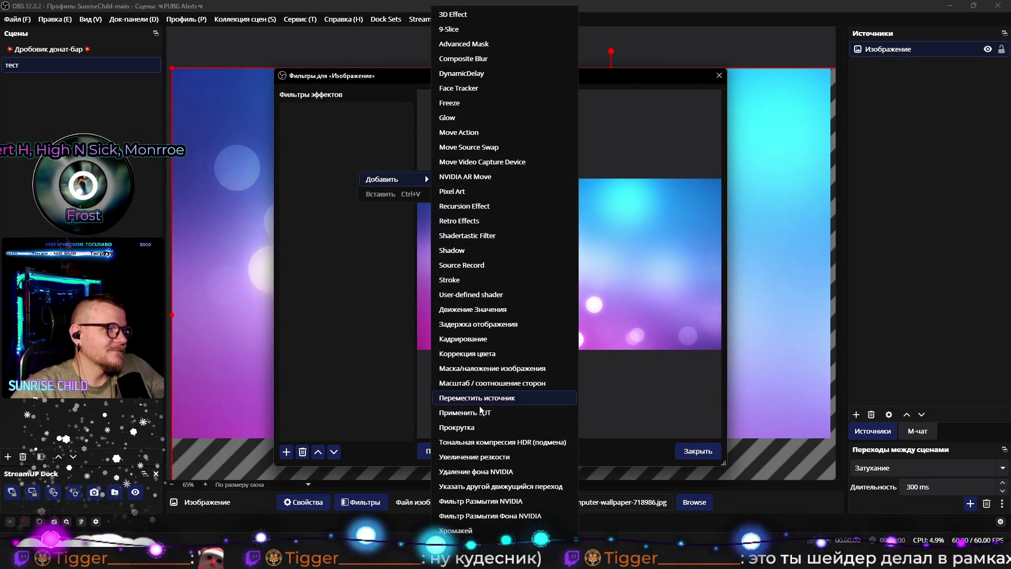
{"action": "left_click", "coordinate": [464, 353]}
{"action": "left_click", "coordinate": [485, 287]}
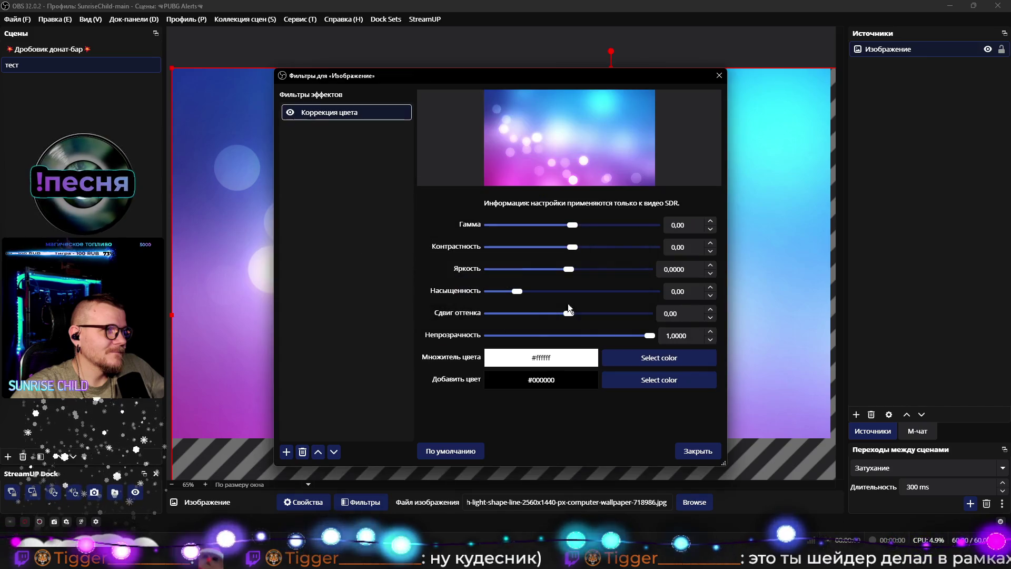
{"action": "mouse_move", "coordinate": [569, 313]}
{"action": "left_mouse_down"}
{"action": "mouse_move", "coordinate": [485, 317]}
{"action": "mouse_move", "coordinate": [543, 320]}
{"action": "mouse_move", "coordinate": [497, 298]}
{"action": "left_mouse_up"}
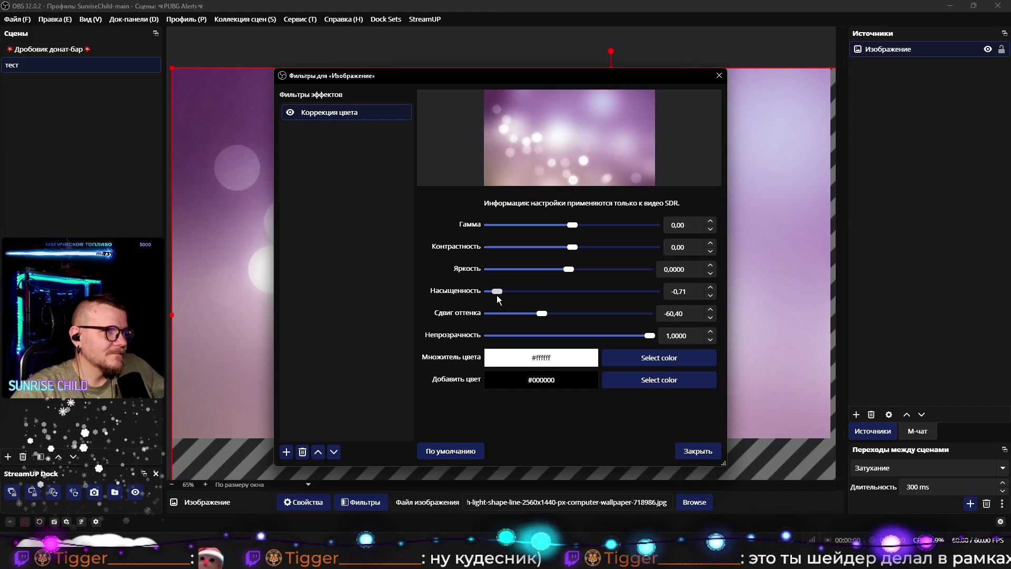
{"action": "left_click", "coordinate": [698, 451]}
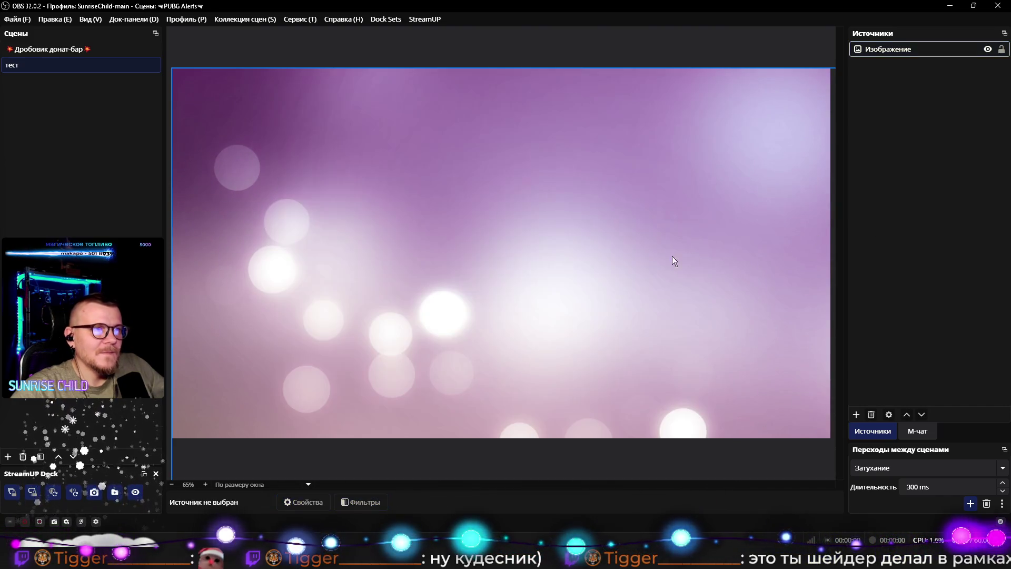
Step: Add a Composite Blur filter (Gaussian, 10px radius) to the Изображение background image
{"action": "right_click", "coordinate": [893, 89]}
{"action": "left_click", "coordinate": [888, 49]}
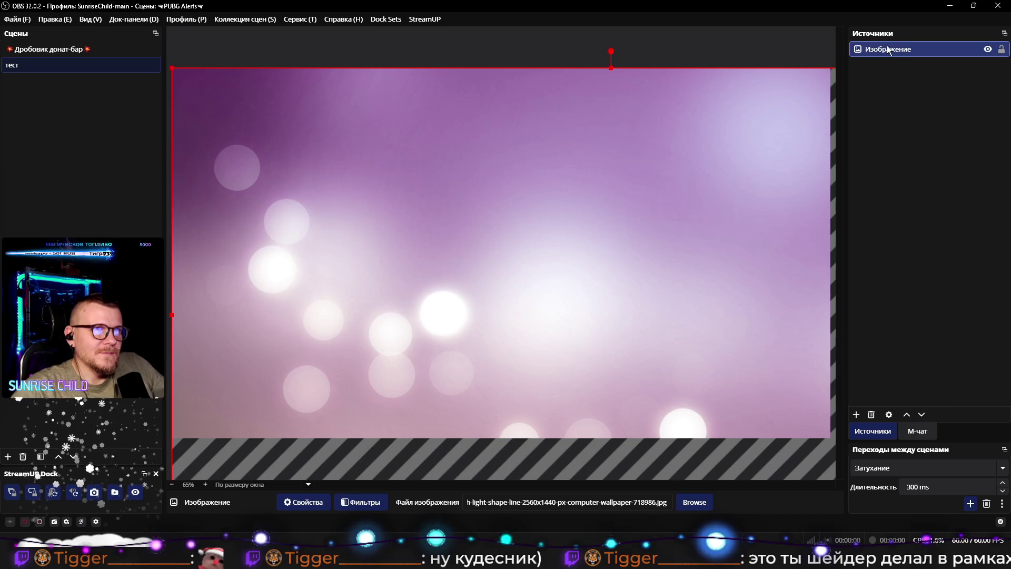
{"action": "right_click", "coordinate": [889, 49]}
{"action": "left_click", "coordinate": [754, 349]}
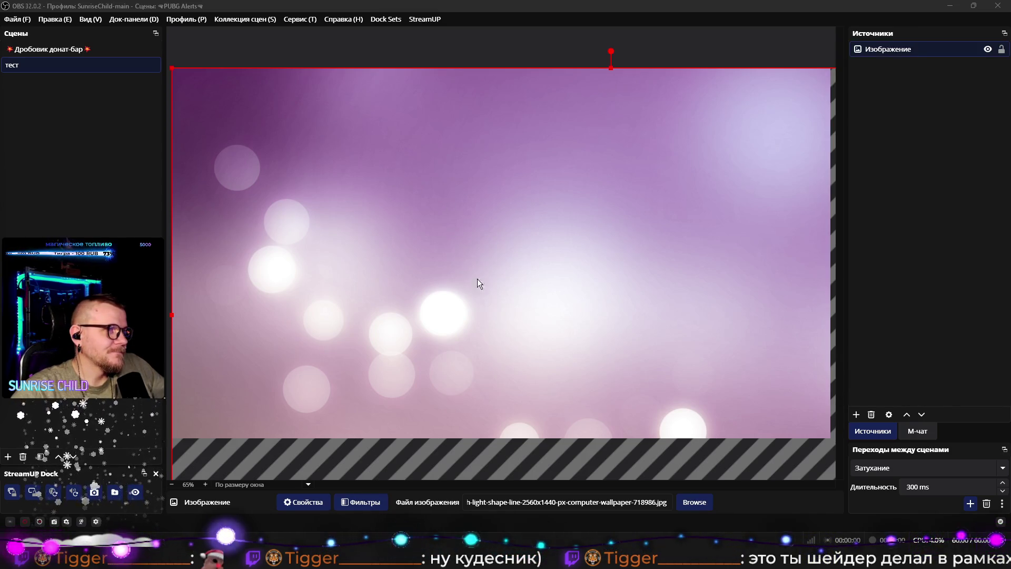
{"action": "double_click", "coordinate": [481, 287]}
{"action": "right_click", "coordinate": [348, 166]}
{"action": "mouse_move", "coordinate": [377, 172]}
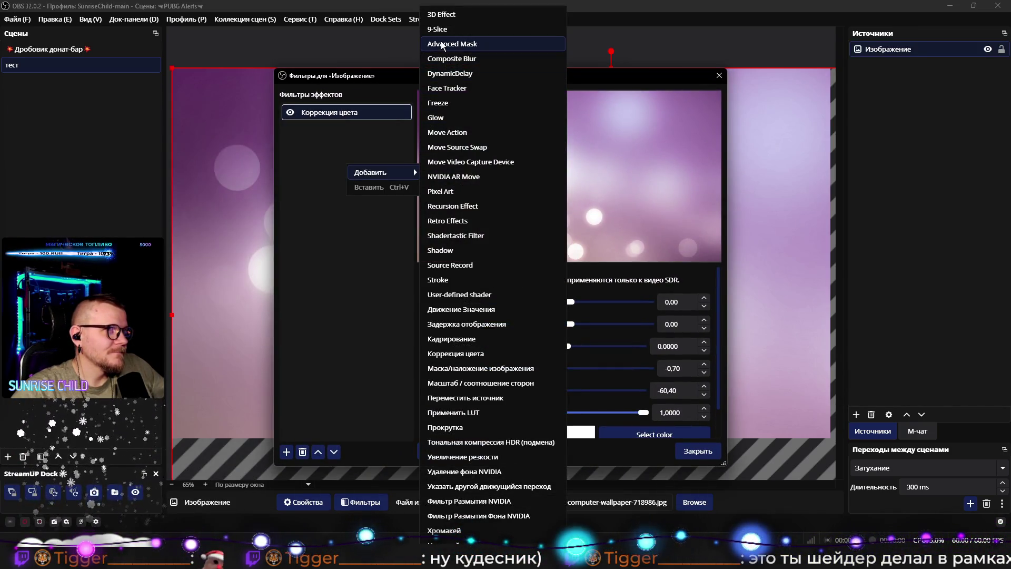
{"action": "left_click", "coordinate": [440, 59]}
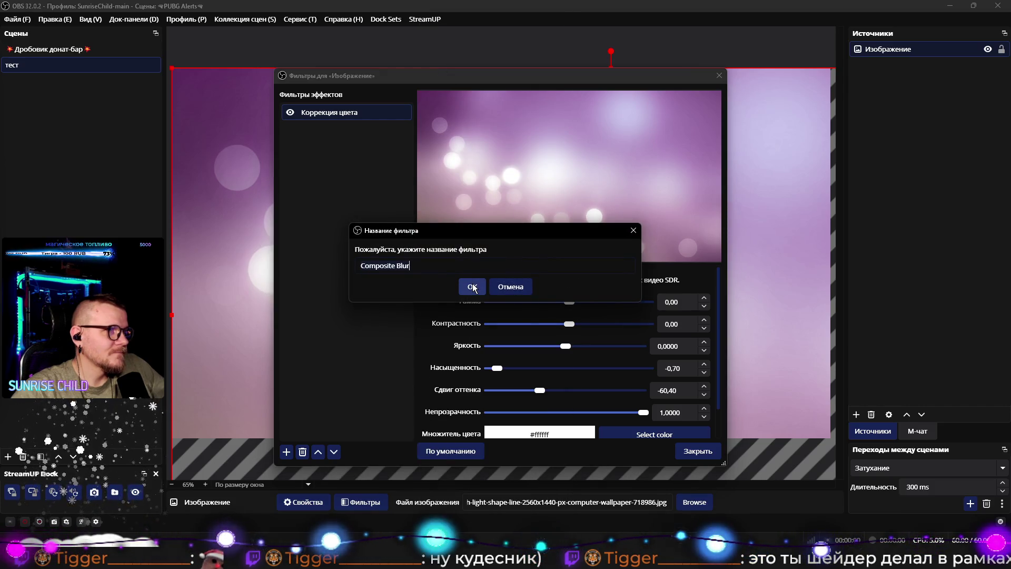
{"action": "left_click", "coordinate": [472, 286]}
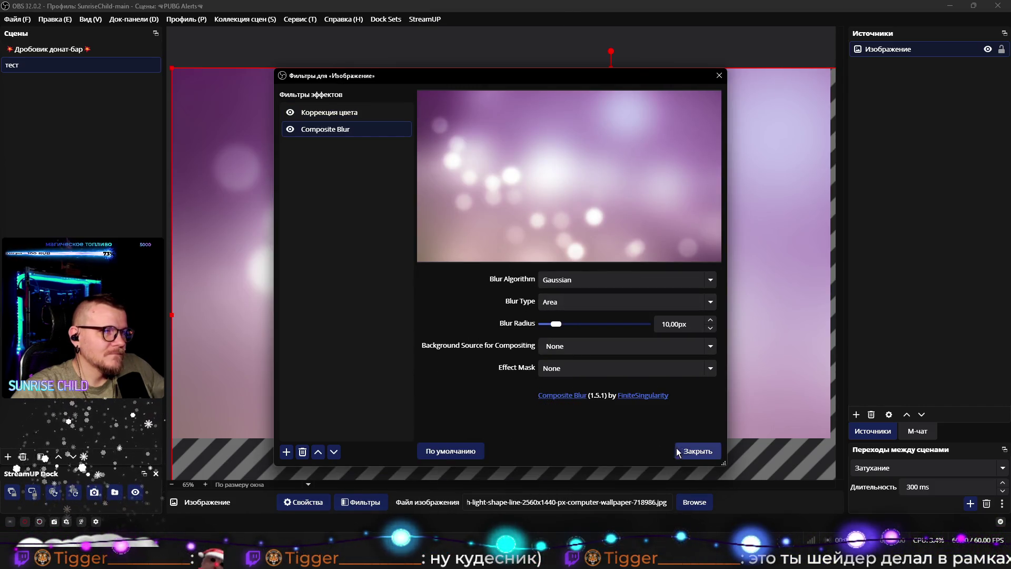
{"action": "left_click", "coordinate": [675, 452]}
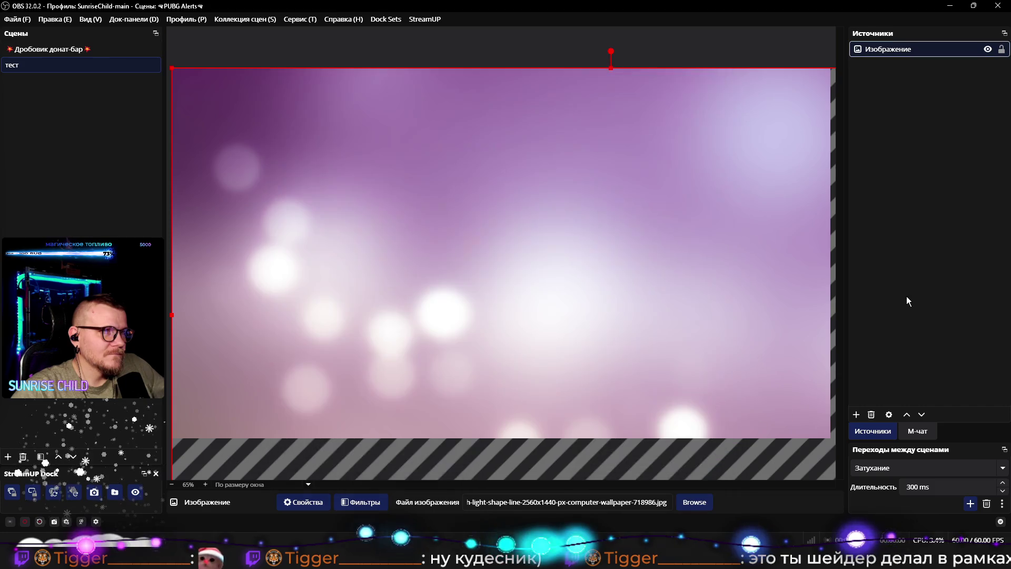
{"action": "right_click", "coordinate": [662, 238]}
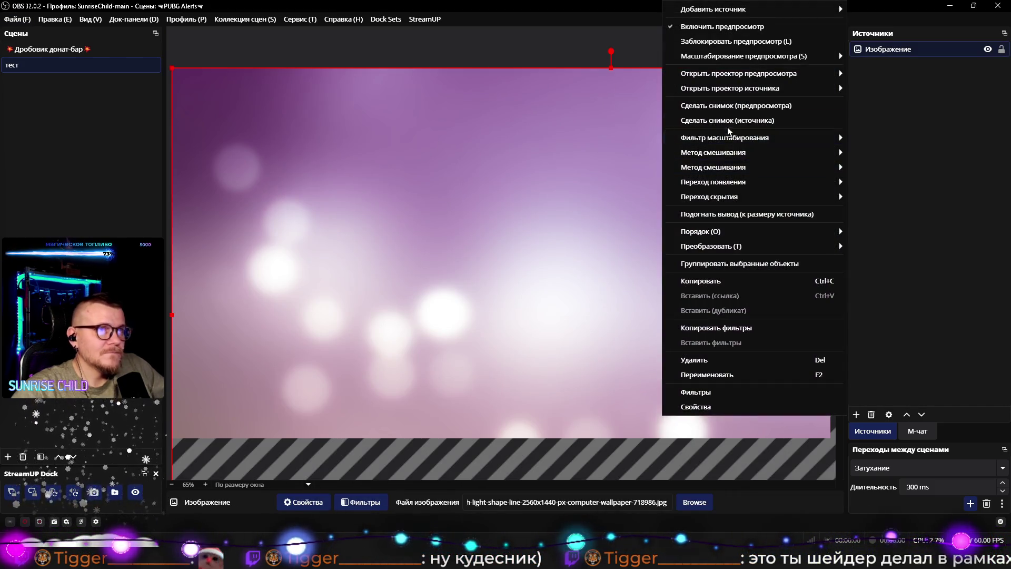
Step: Scale the preview to fit the full canvas
{"action": "mouse_move", "coordinate": [764, 56]}
{"action": "left_click", "coordinate": [865, 71]}
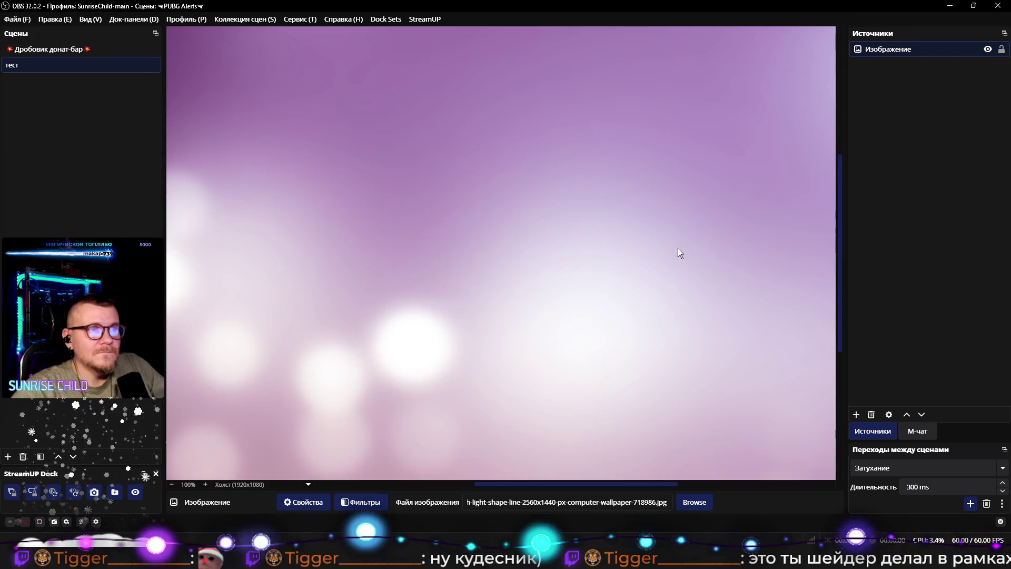
{"action": "scroll", "coordinate": [678, 245], "scroll_direction": "down", "scroll_amount": 4}
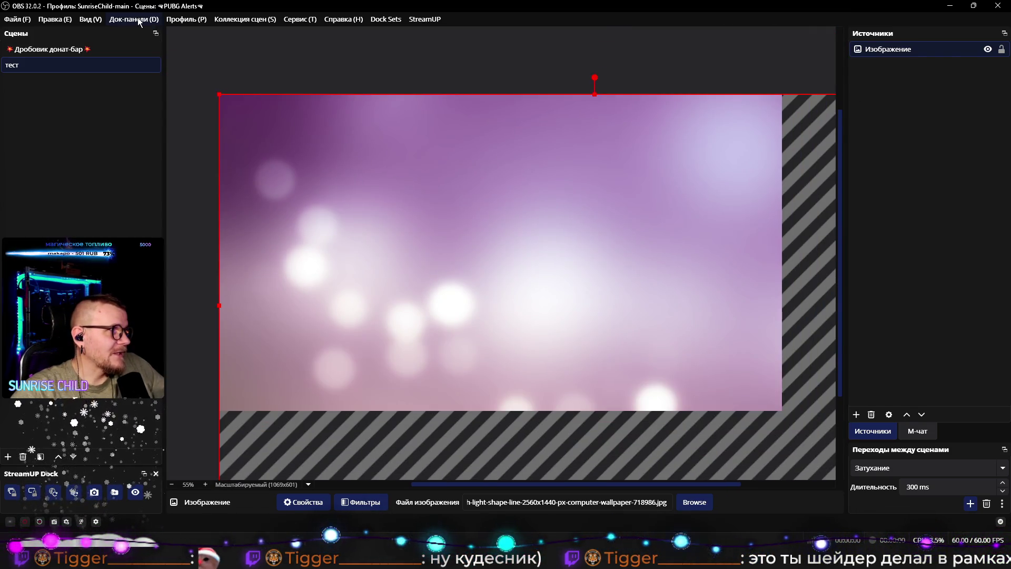
Step: Switch to the 2k profile and open the Дробовик донат-бар scene
{"action": "left_click", "coordinate": [187, 21]}
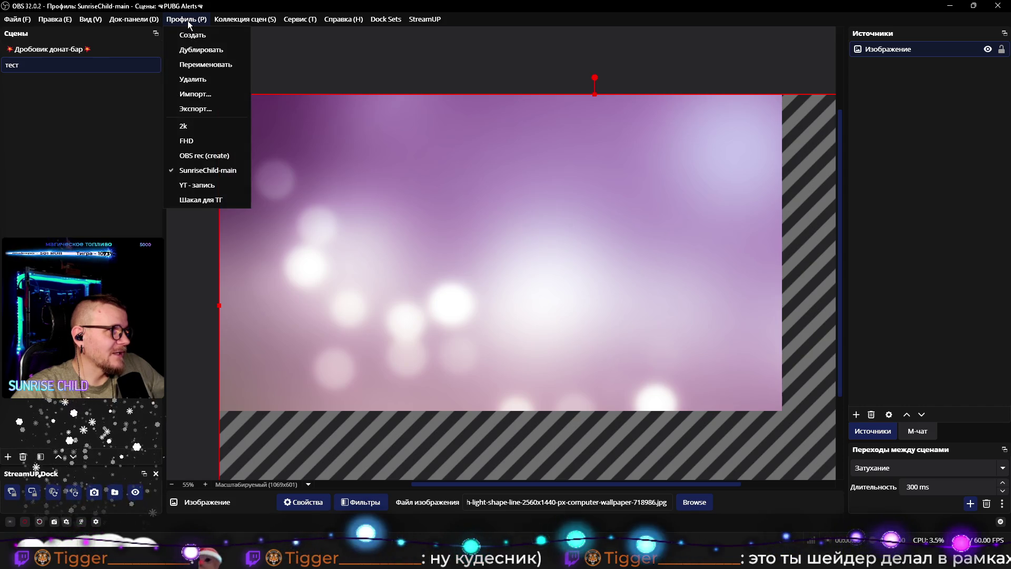
{"action": "left_click", "coordinate": [199, 126]}
{"action": "scroll", "coordinate": [409, 274], "scroll_direction": "down", "scroll_amount": 3}
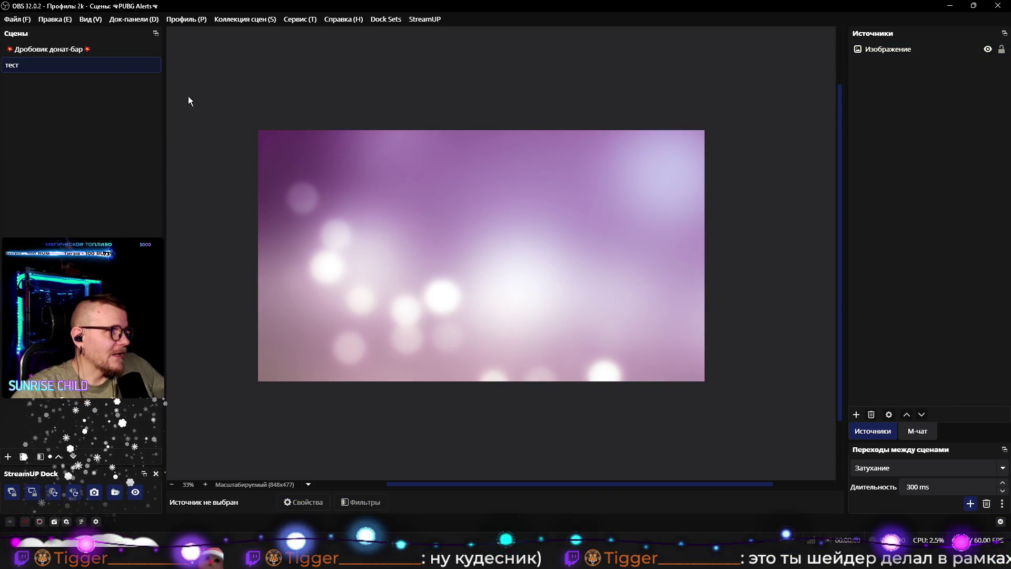
{"action": "left_click", "coordinate": [61, 51]}
{"action": "left_click", "coordinate": [750, 146]}
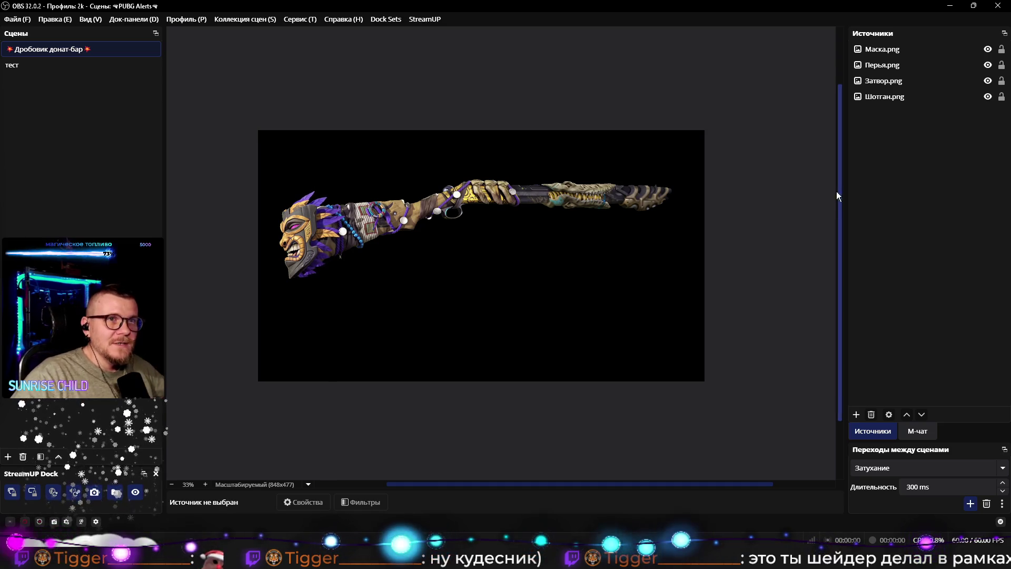
Step: Rename the Шотган.png layer to Шотган with a red star prefix
{"action": "left_click", "coordinate": [895, 97]}
{"action": "left_click", "coordinate": [908, 157]}
{"action": "left_click", "coordinate": [80, 50]}
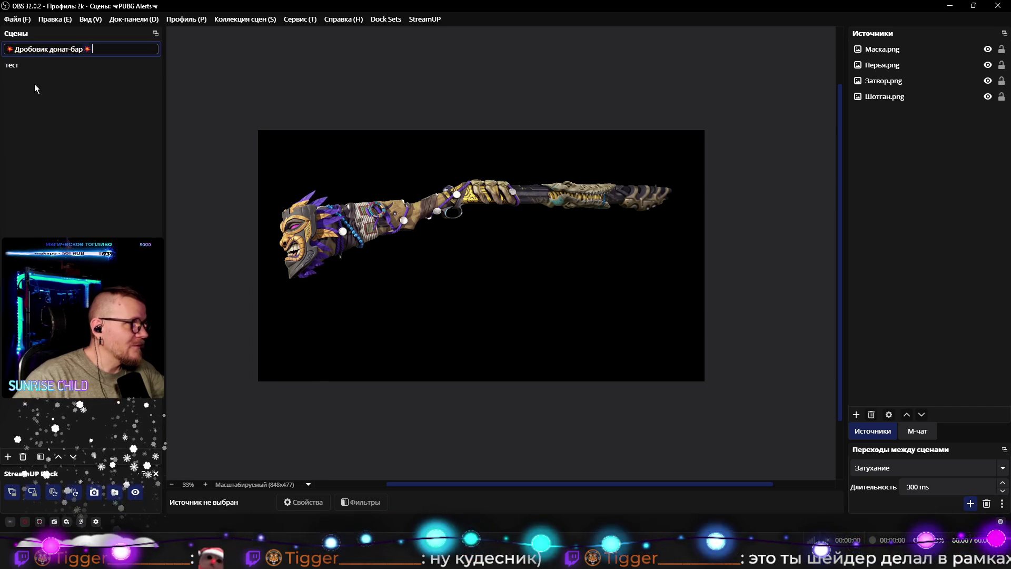
{"action": "left_click", "coordinate": [874, 97]}
{"action": "left_click", "coordinate": [874, 97]}
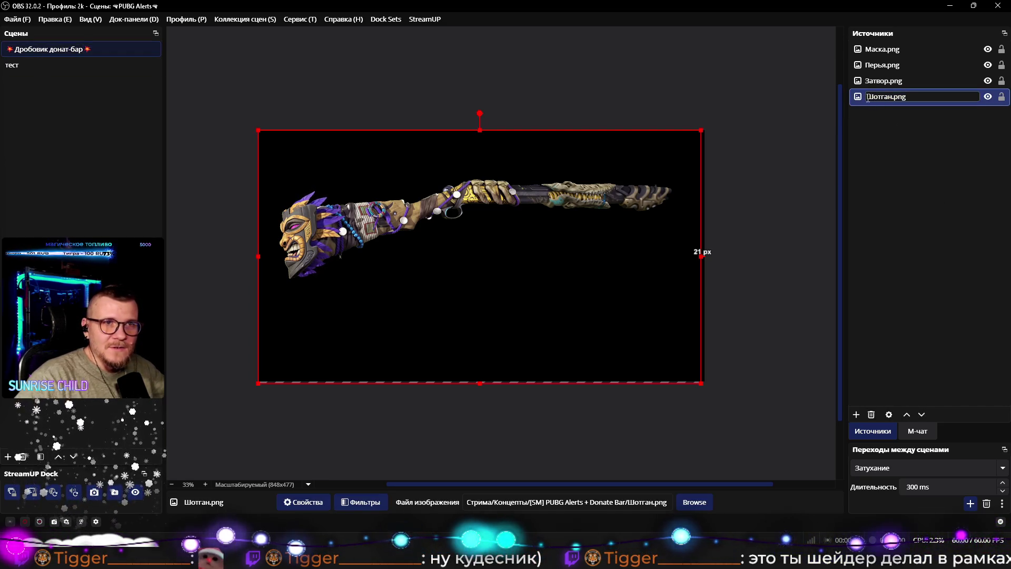
{"action": "key", "text": "ctrl+v"}
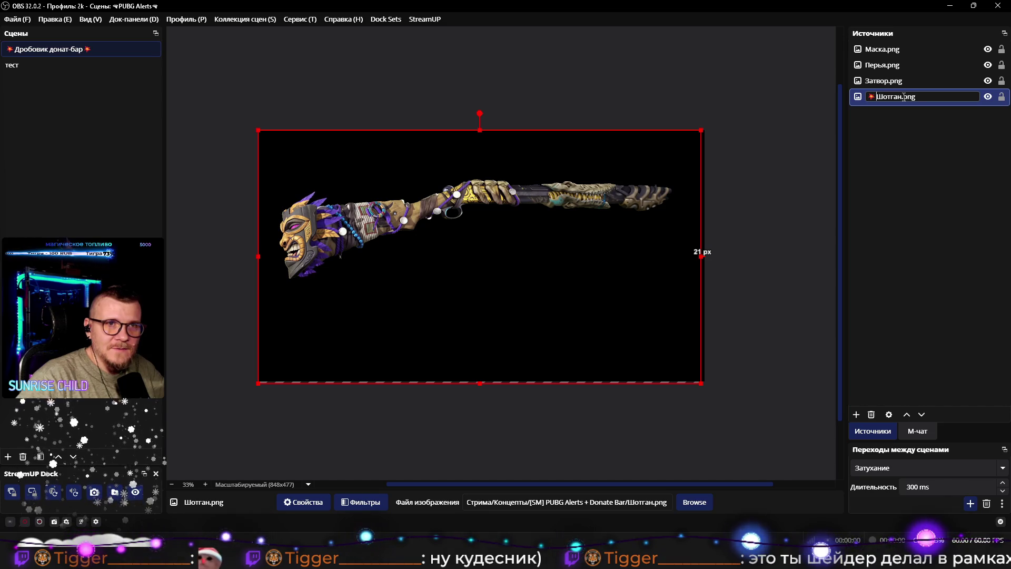
{"action": "key", "text": "BackSpace"}
{"action": "key", "text": "BackSpace"}
{"action": "key", "text": "BackSpace"}
{"action": "left_click", "coordinate": [915, 130]}
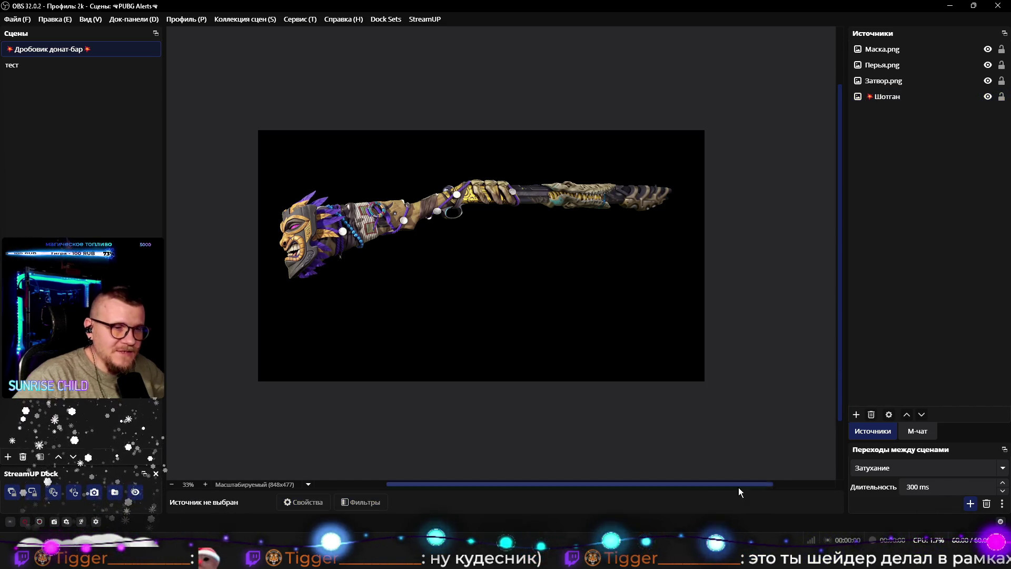
{"action": "left_click", "coordinate": [887, 96]}
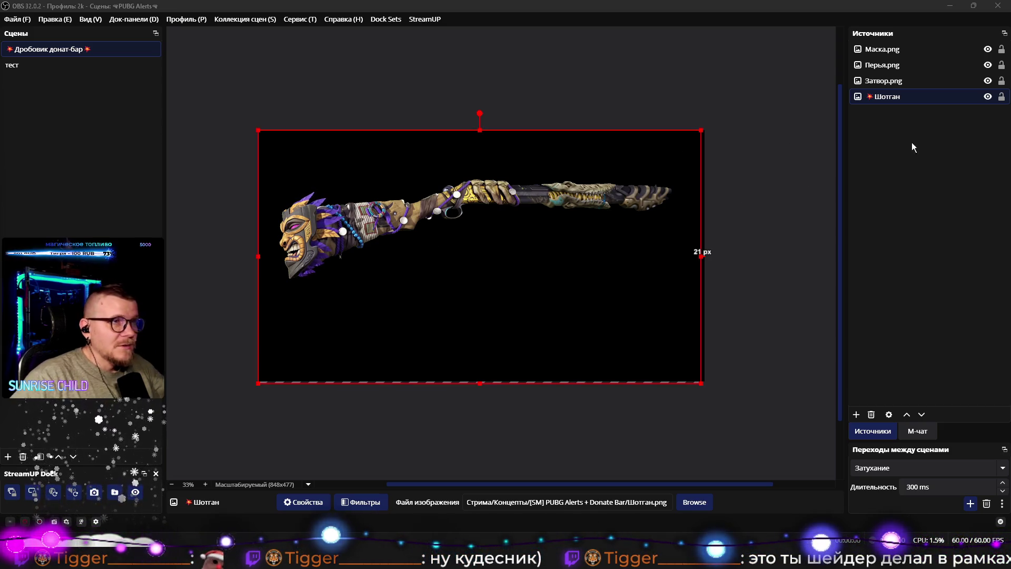
Step: Remove the red star from the Шотган layer name
{"action": "left_click", "coordinate": [881, 99]}
{"action": "key", "text": "F2"}
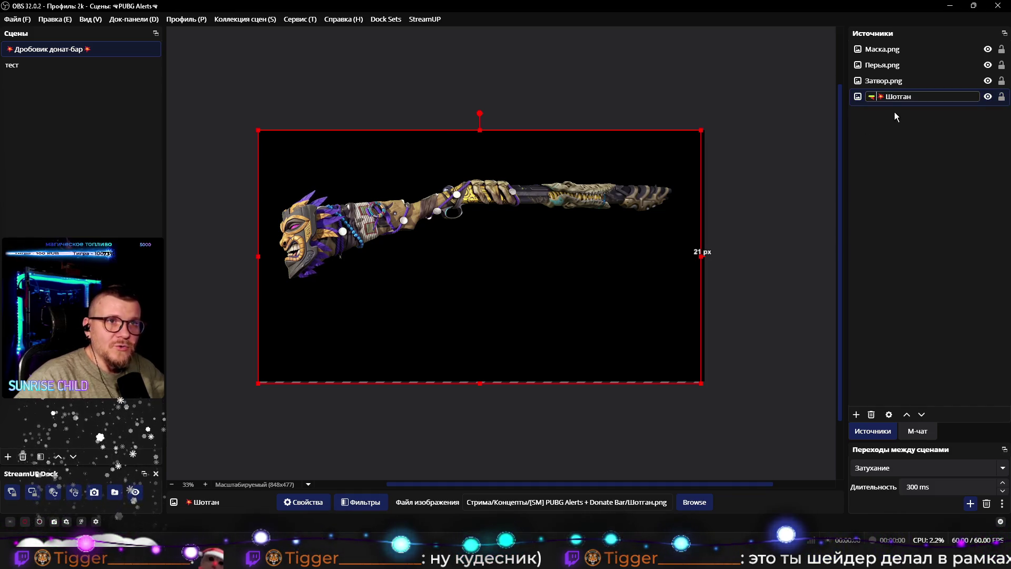
{"action": "key", "text": "BackSpace"}
{"action": "left_click", "coordinate": [906, 211]}
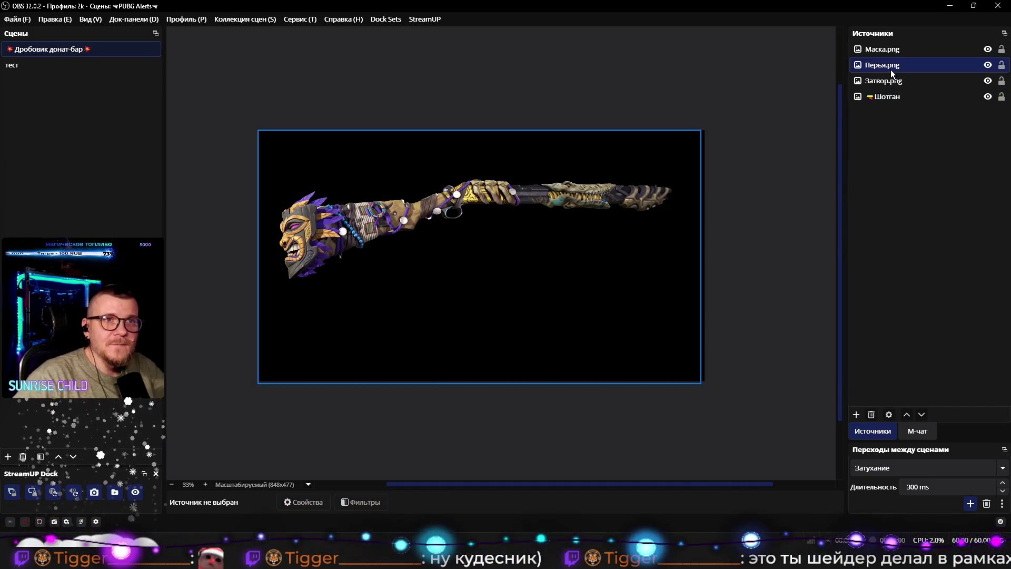
Step: Rename Затвор.png to Затвор with a flag emoji prefix
{"action": "left_click", "coordinate": [874, 82]}
{"action": "key", "text": "F2"}
{"action": "key", "text": "ctrl+v"}
{"action": "key", "text": "End"}
{"action": "key", "text": "BackSpace"}
{"action": "key", "text": "BackSpace"}
{"action": "key", "text": "BackSpace"}
{"action": "left_click", "coordinate": [910, 169]}
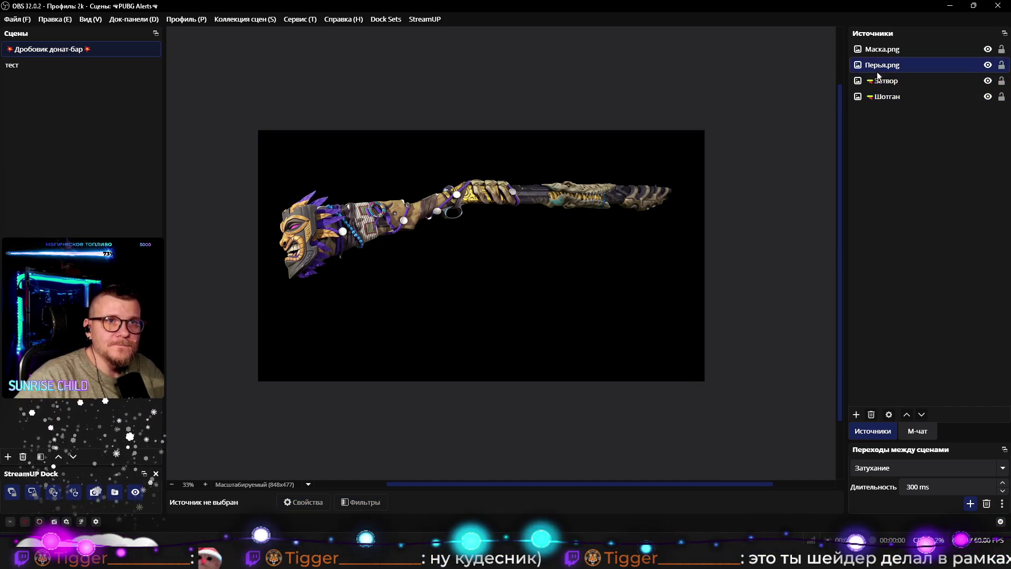
Step: Rename Перья.png to Перья with a flag emoji prefix
{"action": "left_click", "coordinate": [889, 65]}
{"action": "key", "text": "F2"}
{"action": "key", "text": "Home"}
{"action": "key", "text": "ctrl+v"}
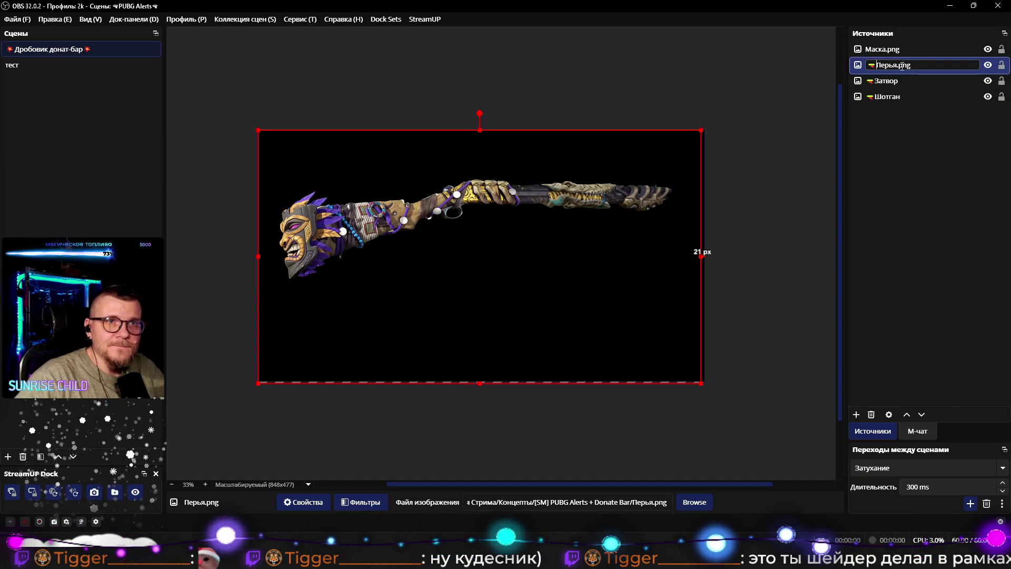
{"action": "key", "text": "End"}
{"action": "key", "text": "BackSpace"}
{"action": "key", "text": "BackSpace"}
{"action": "key", "text": "BackSpace"}
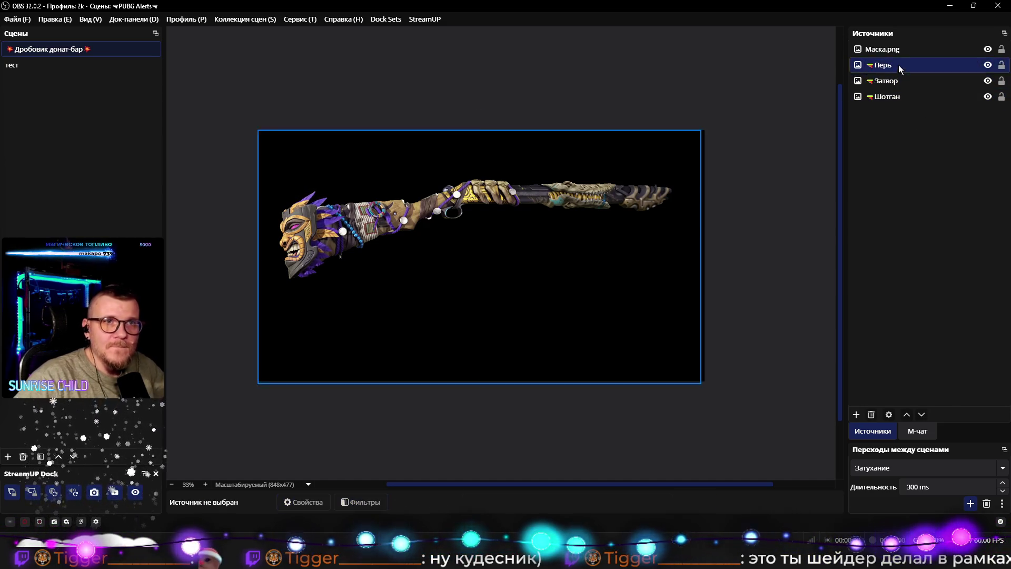
{"action": "type", "text": "я"}
{"action": "left_click", "coordinate": [915, 165]}
Step: Rename Маска.png to Маска, dropping the .png extension
{"action": "left_click", "coordinate": [908, 46]}
{"action": "key", "text": "F2"}
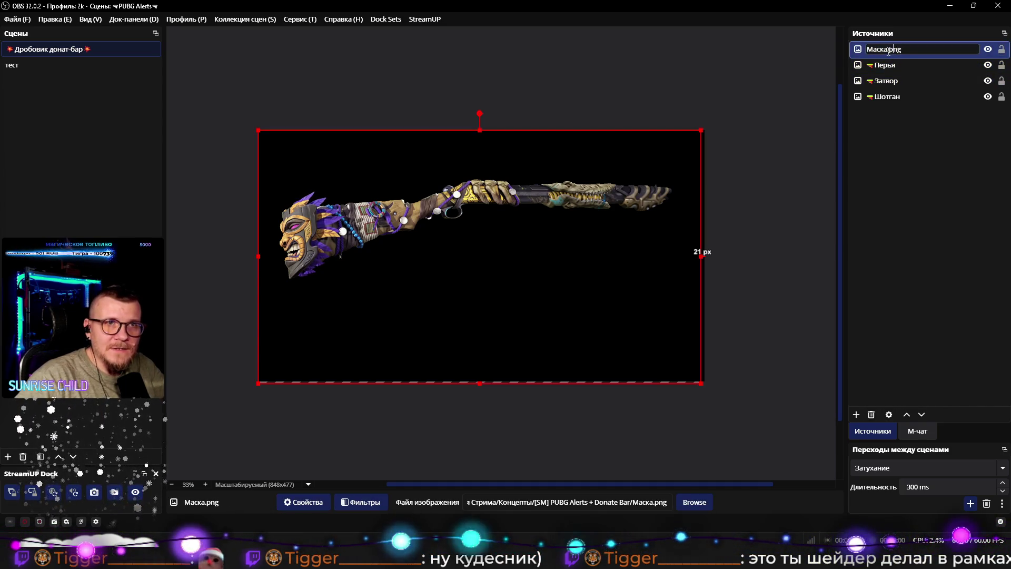
{"action": "left_click", "coordinate": [884, 197]}
{"action": "left_click", "coordinate": [870, 48]}
{"action": "key", "text": "F2"}
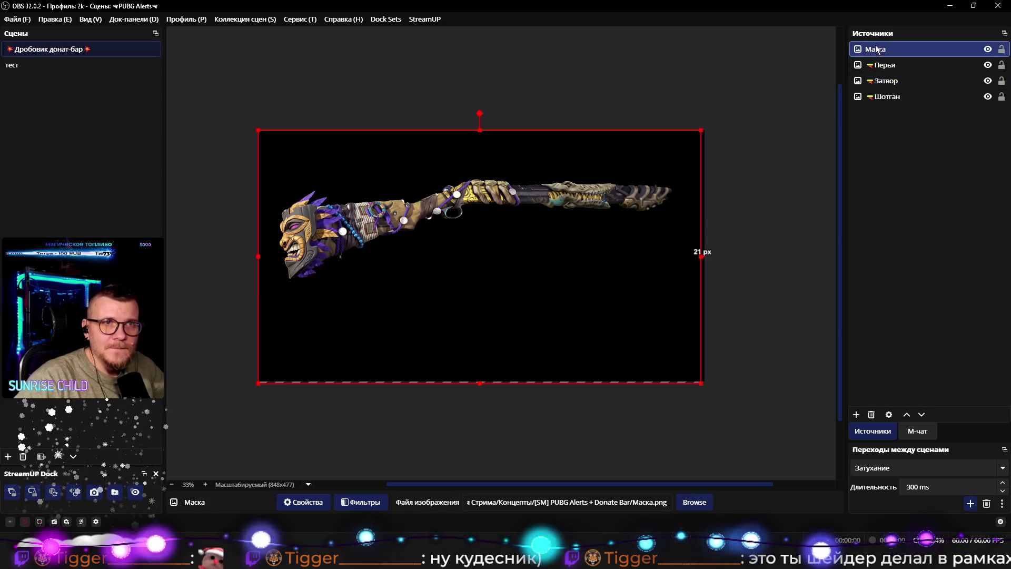
{"action": "key", "text": "End"}
{"action": "key", "text": "BackSpace"}
{"action": "key", "text": "BackSpace"}
{"action": "key", "text": "BackSpace"}
{"action": "key", "text": "Return"}
{"action": "left_click", "coordinate": [902, 148]}
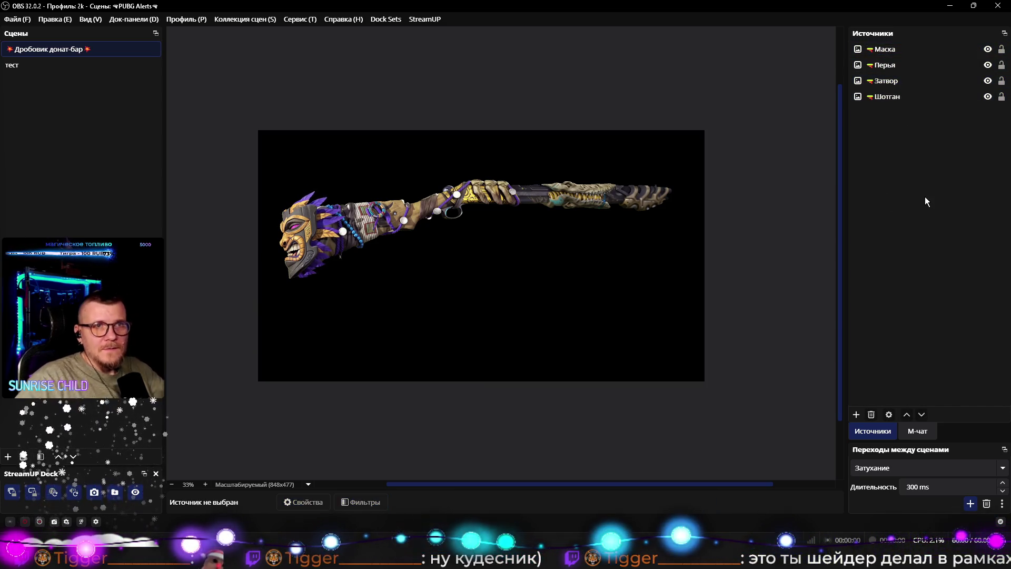
Step: Select the wallpaper image in the тест scene, then switch away from OBS to the browser
{"action": "left_click_drag", "start_coordinate": [192, 78], "coordinate": [701, 383]}
{"action": "left_click", "coordinate": [544, 430]}
{"action": "left_click", "coordinate": [23, 67]}
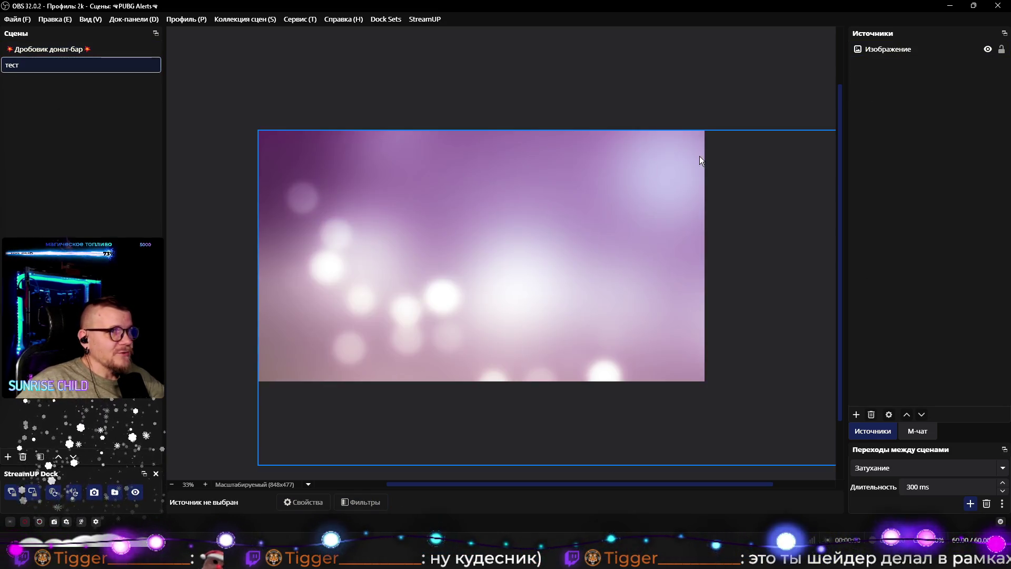
{"action": "left_click", "coordinate": [413, 258]}
{"action": "scroll", "coordinate": [413, 257], "scroll_direction": "up", "scroll_amount": 3}
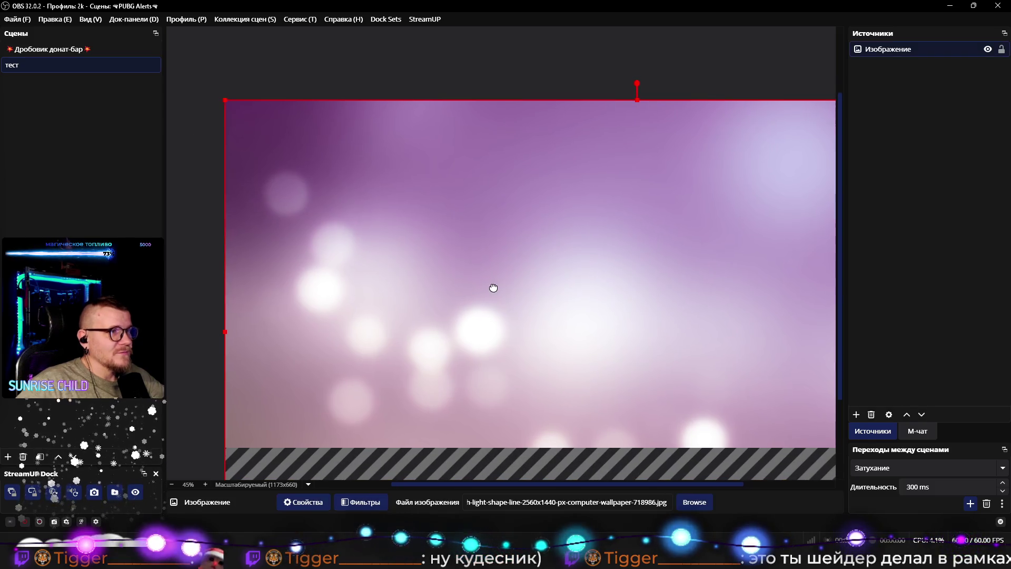
{"action": "scroll", "coordinate": [494, 286], "scroll_direction": "up", "scroll_amount": 1}
{"action": "scroll", "coordinate": [487, 289], "scroll_direction": "down", "scroll_amount": 2}
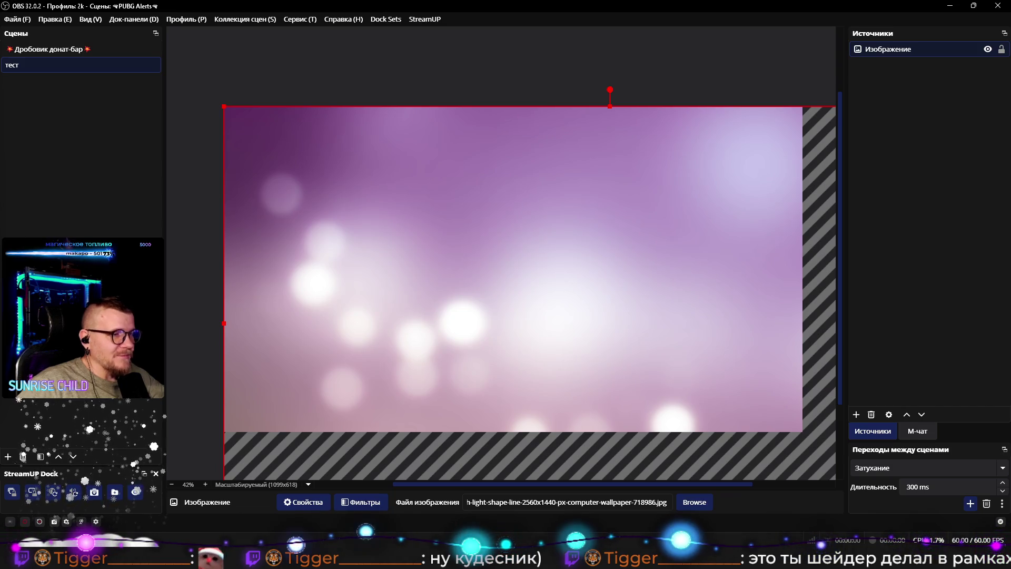
{"action": "key", "text": "alt+Tab"}
{"action": "key", "text": "alt+Tab"}
{"action": "key", "text": "alt+Tab"}
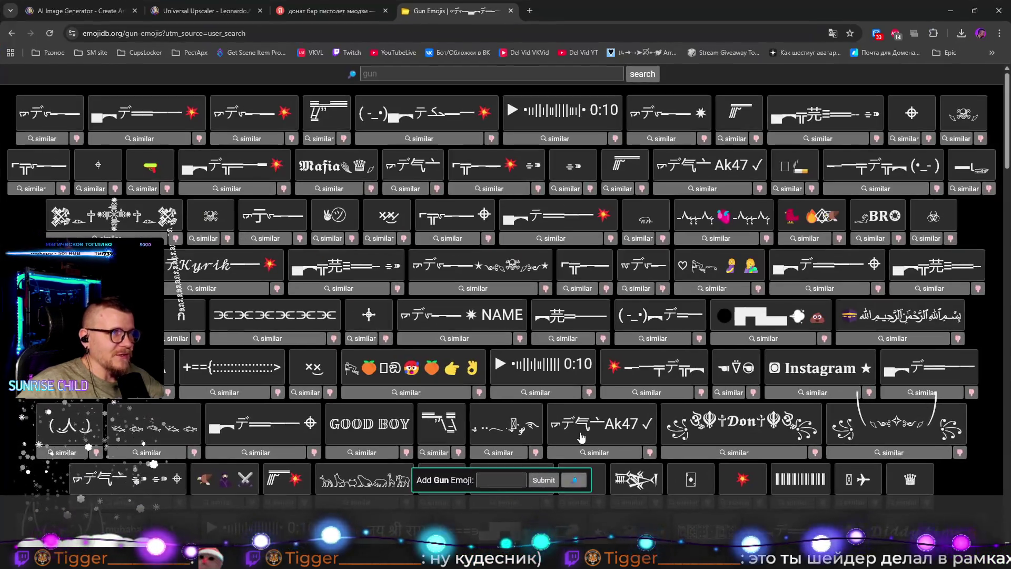
Step: Search Yandex for 'PUBG геймплей скриншот' in a new tab and show image results
{"action": "left_click", "coordinate": [529, 11]}
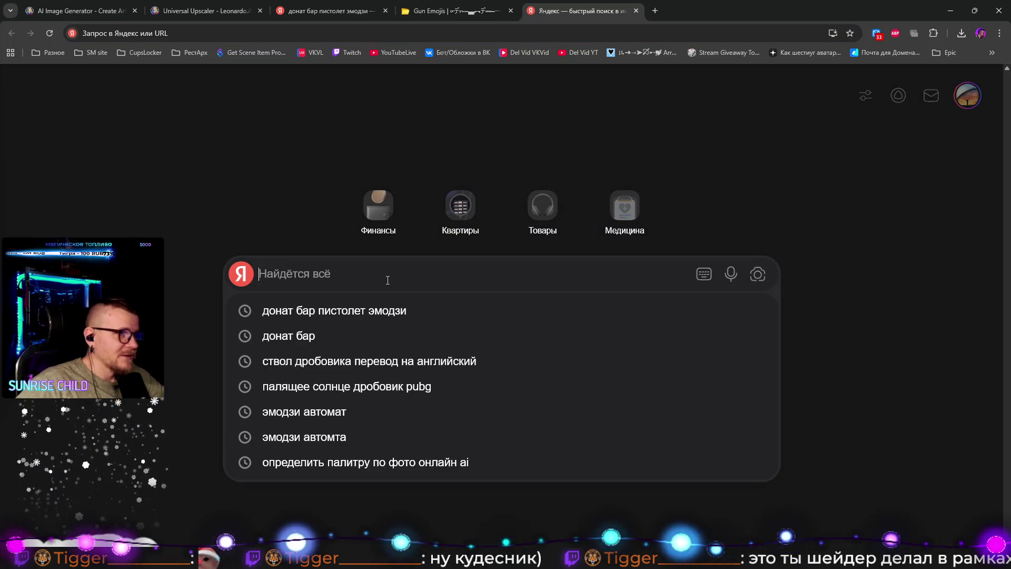
{"action": "type", "text": "PU"}
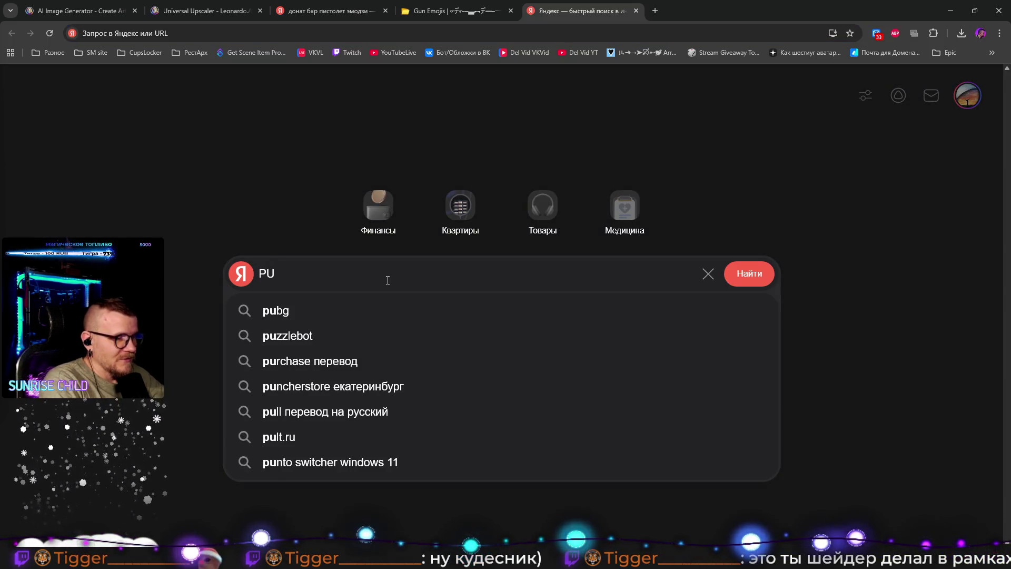
{"action": "type", "text": "BG"}
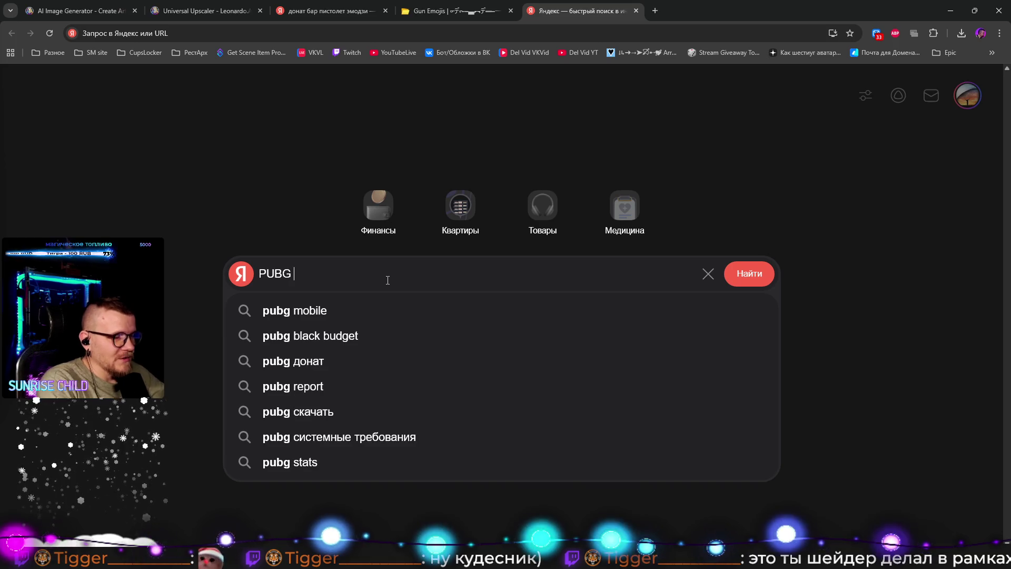
{"action": "type", "text": " utqv"}
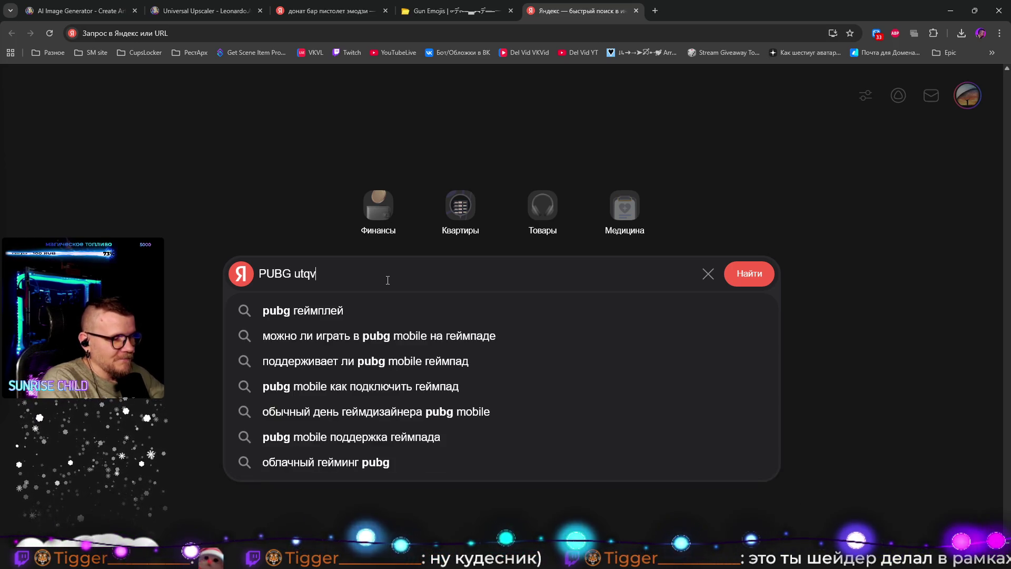
{"action": "type", "text": "gktq cn"}
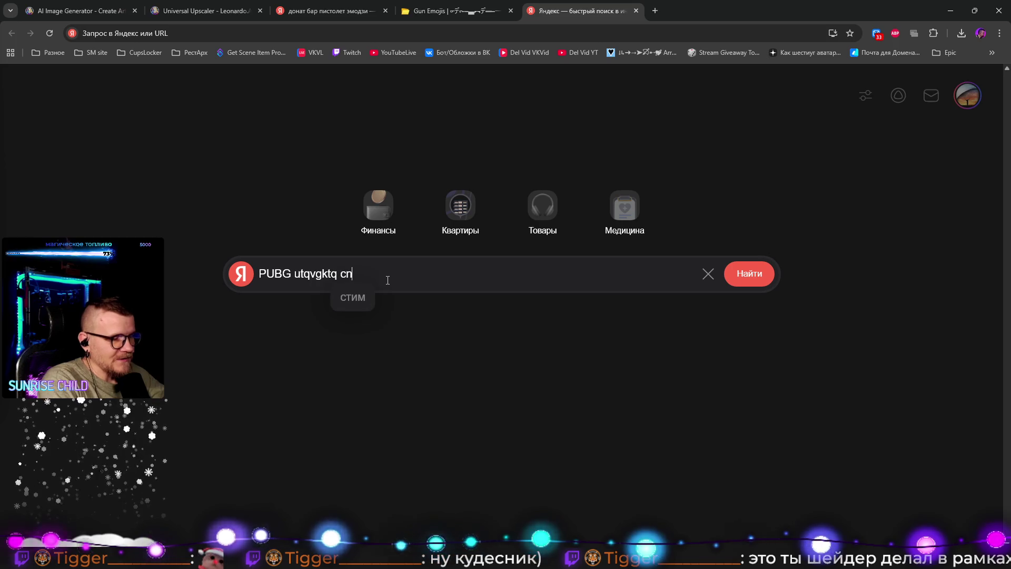
{"action": "key", "text": "BackSpace"}
{"action": "type", "text": "ryb"}
{"action": "type", "text": "jn"}
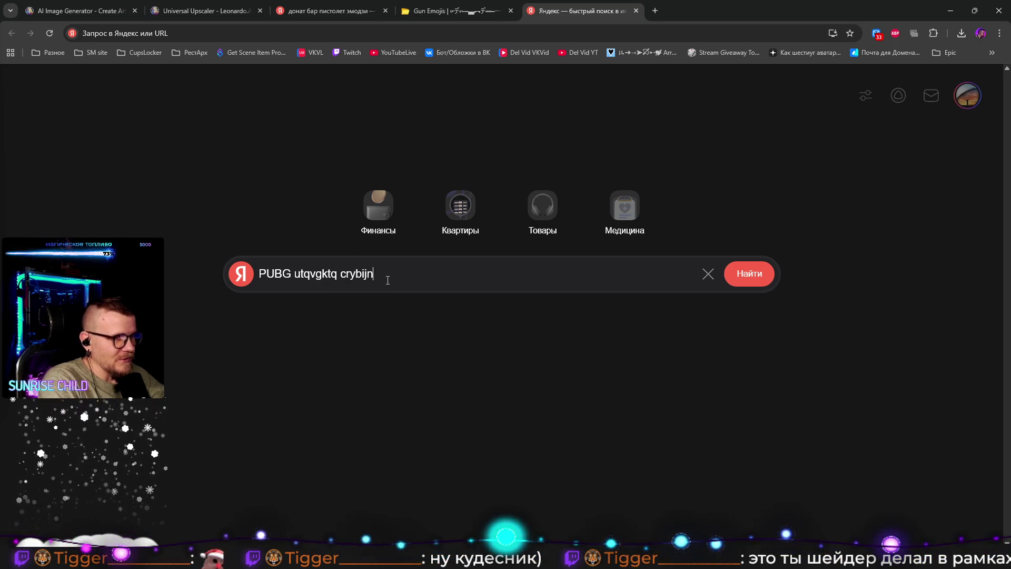
{"action": "key", "text": "Return"}
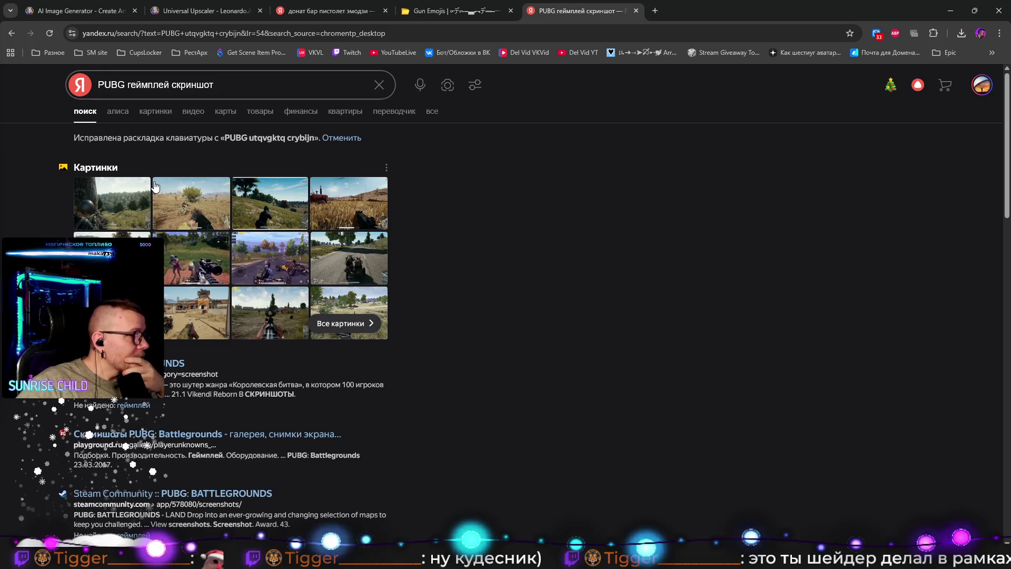
{"action": "left_click", "coordinate": [282, 268]}
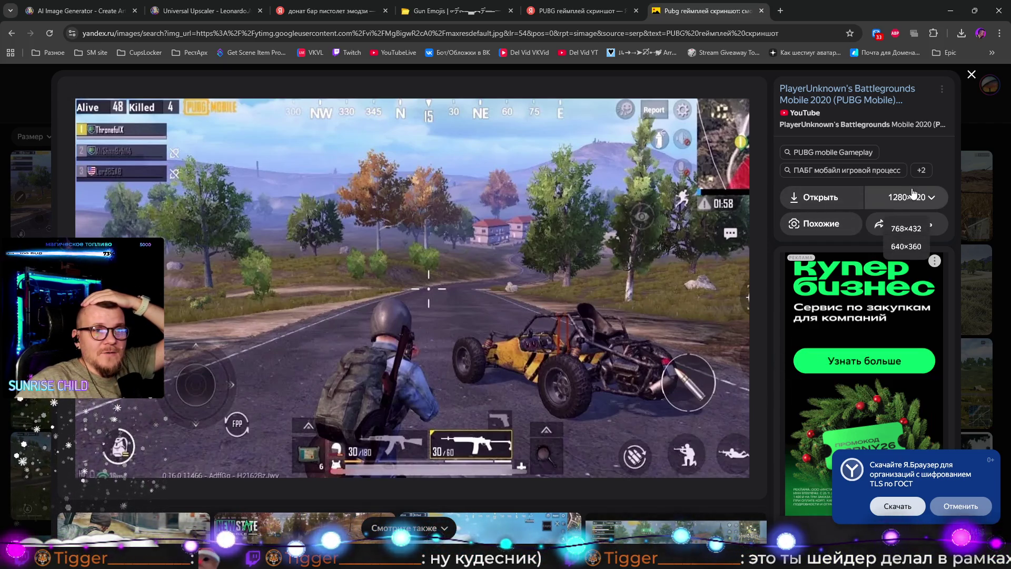
Step: Open the motorcycle screenshot and load its 1920×1080 version
{"action": "left_click", "coordinate": [970, 71]}
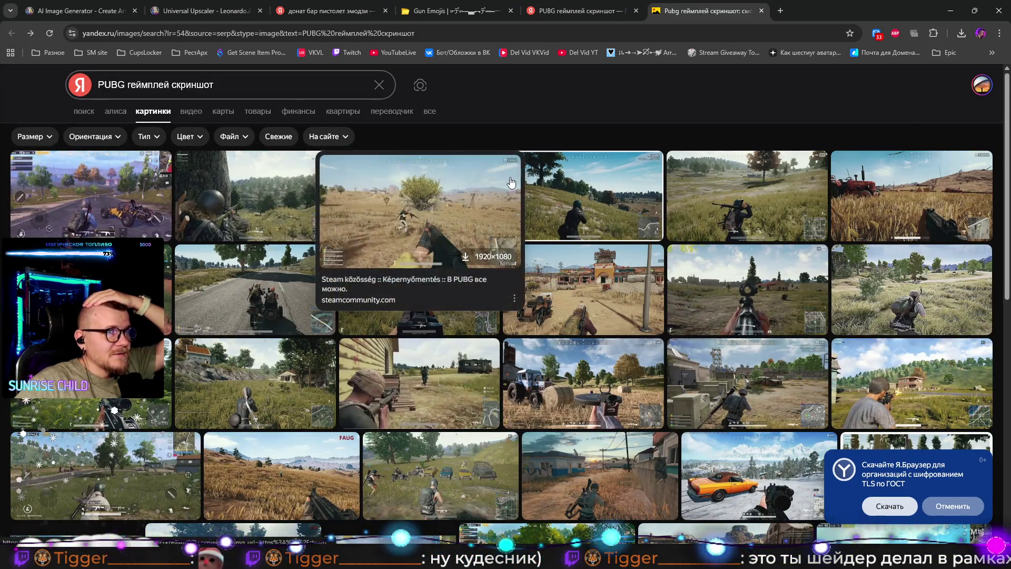
{"action": "scroll", "coordinate": [534, 173], "scroll_direction": "down", "scroll_amount": 1}
{"action": "scroll", "coordinate": [534, 173], "scroll_direction": "down", "scroll_amount": 3}
{"action": "scroll", "coordinate": [429, 289], "scroll_direction": "down", "scroll_amount": 2}
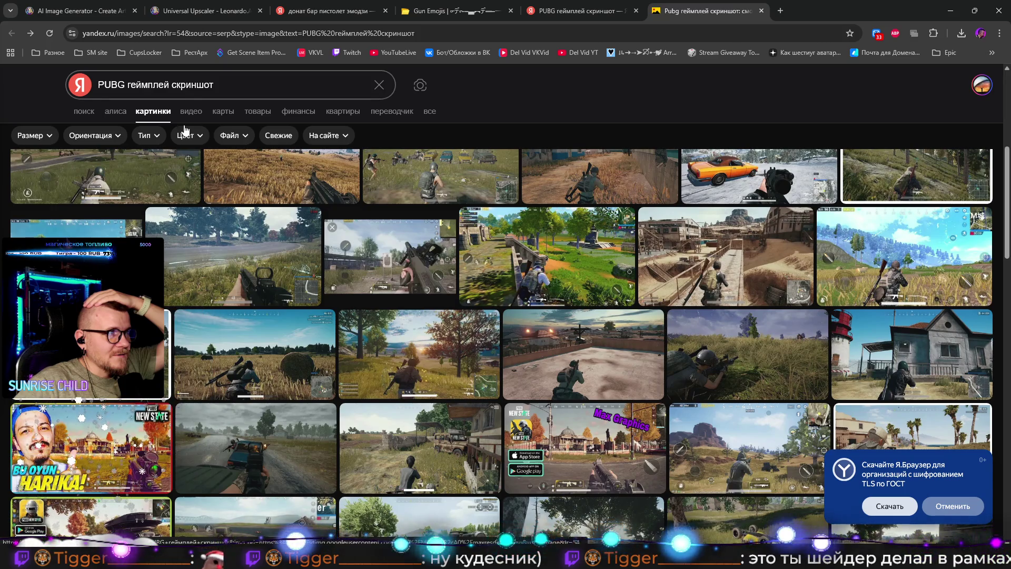
{"action": "scroll", "coordinate": [323, 388], "scroll_direction": "up", "scroll_amount": 5}
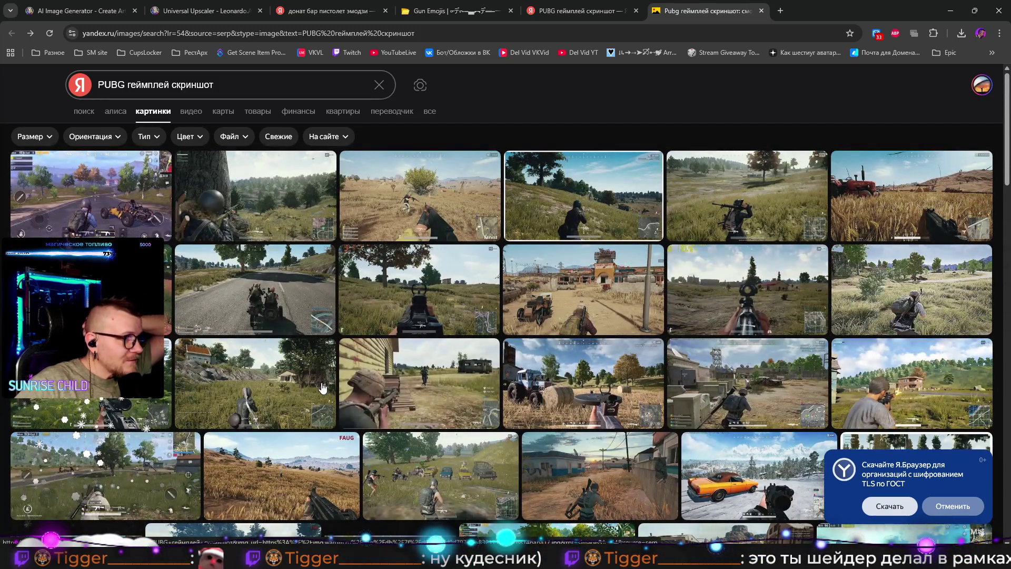
{"action": "mouse_move", "coordinate": [277, 311]}
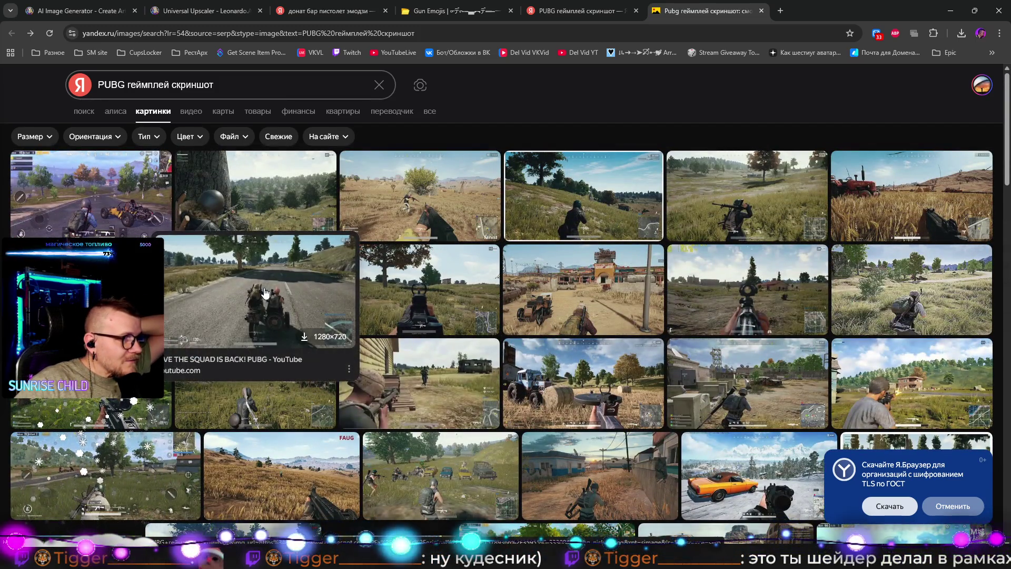
{"action": "left_click", "coordinate": [265, 292]}
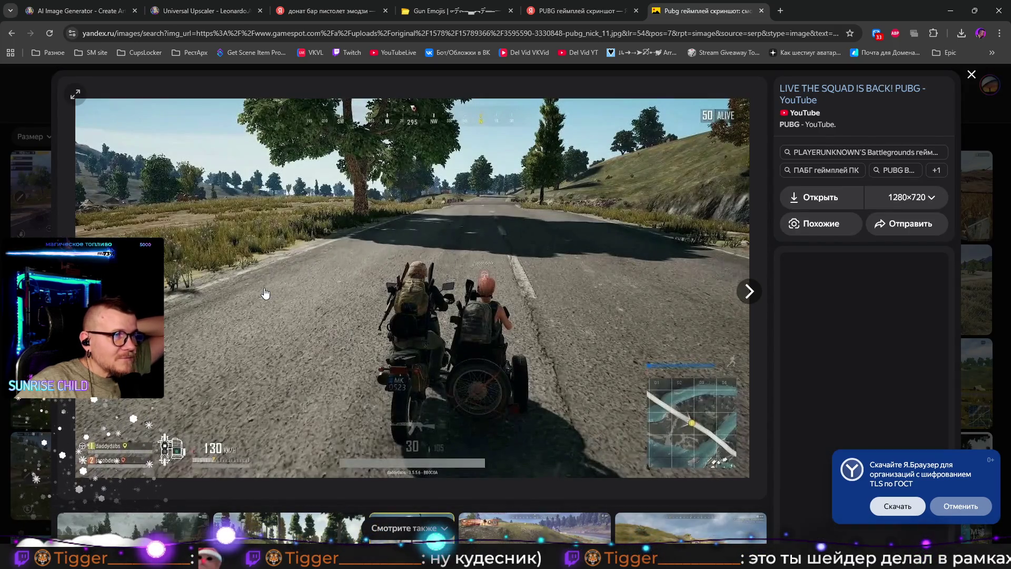
{"action": "left_click", "coordinate": [909, 198]}
{"action": "left_click", "coordinate": [905, 228]}
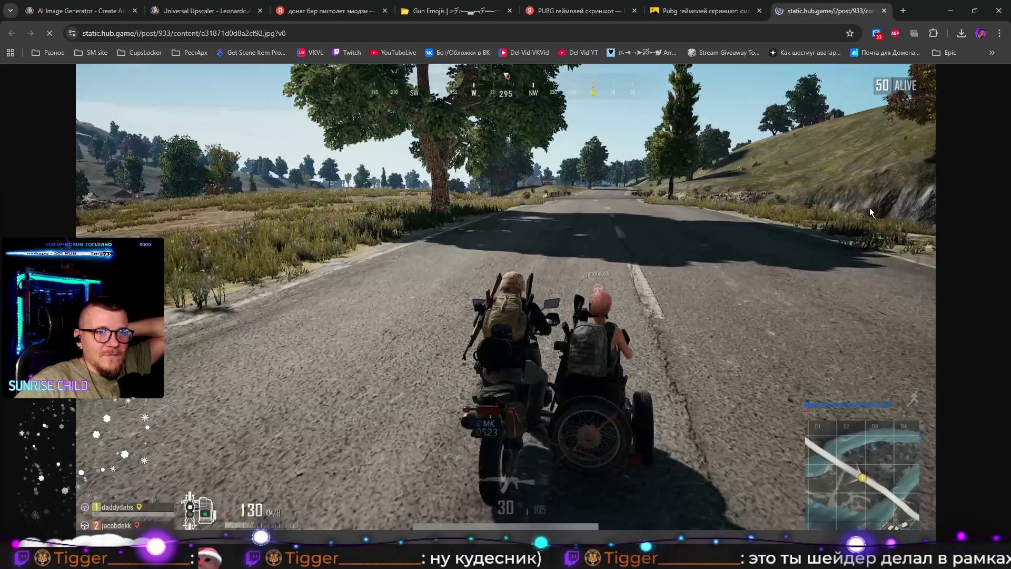
Step: Save the screenshot to Downloads as a31871d0d8a2cf92.jpg and drag it into OBS's Sources
{"action": "left_click", "coordinate": [642, 233]}
{"action": "right_click", "coordinate": [642, 233]}
{"action": "left_click", "coordinate": [665, 262]}
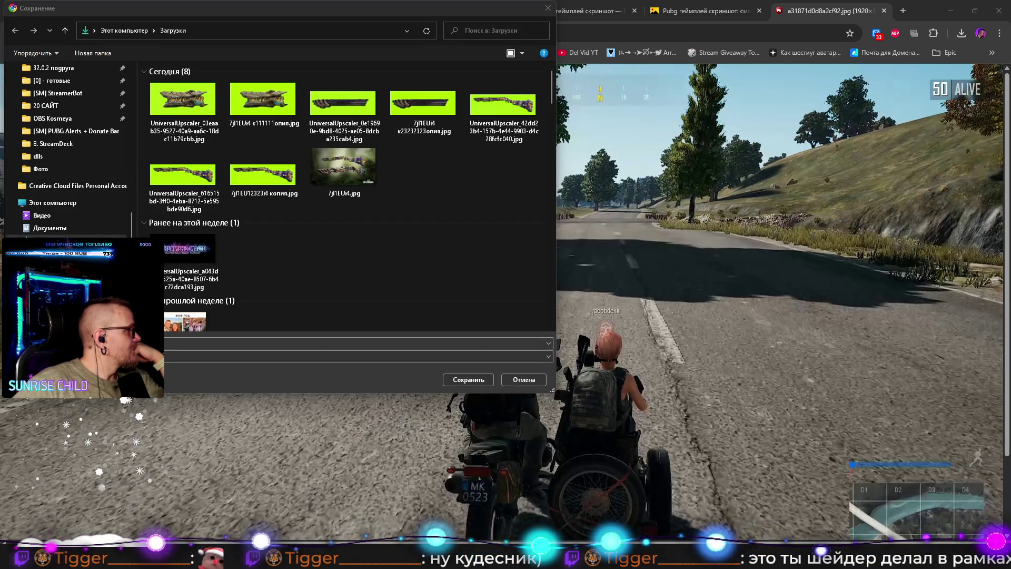
{"action": "left_click", "coordinate": [365, 219]}
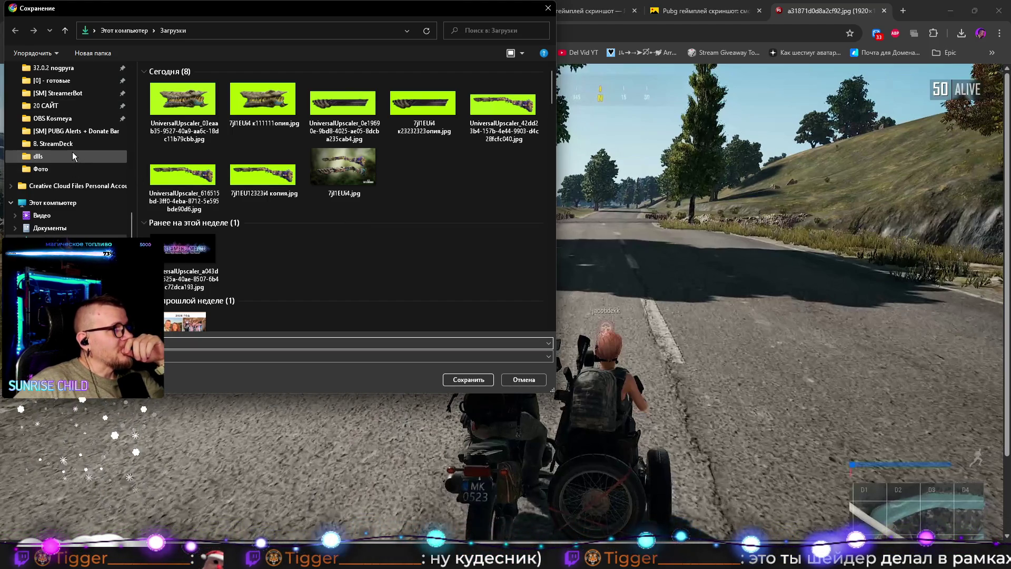
{"action": "left_click", "coordinate": [480, 381]}
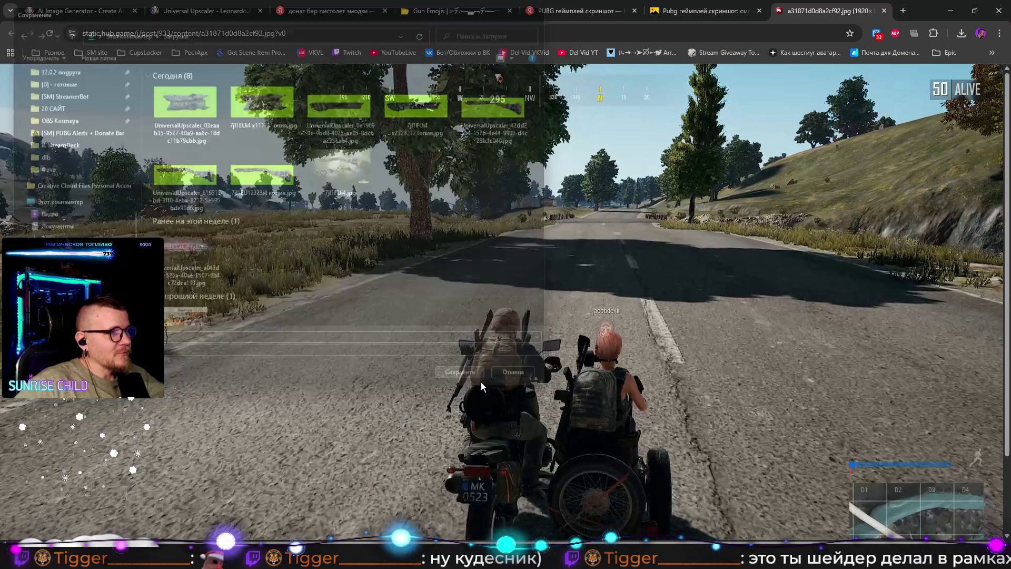
{"action": "left_click", "coordinate": [951, 11]}
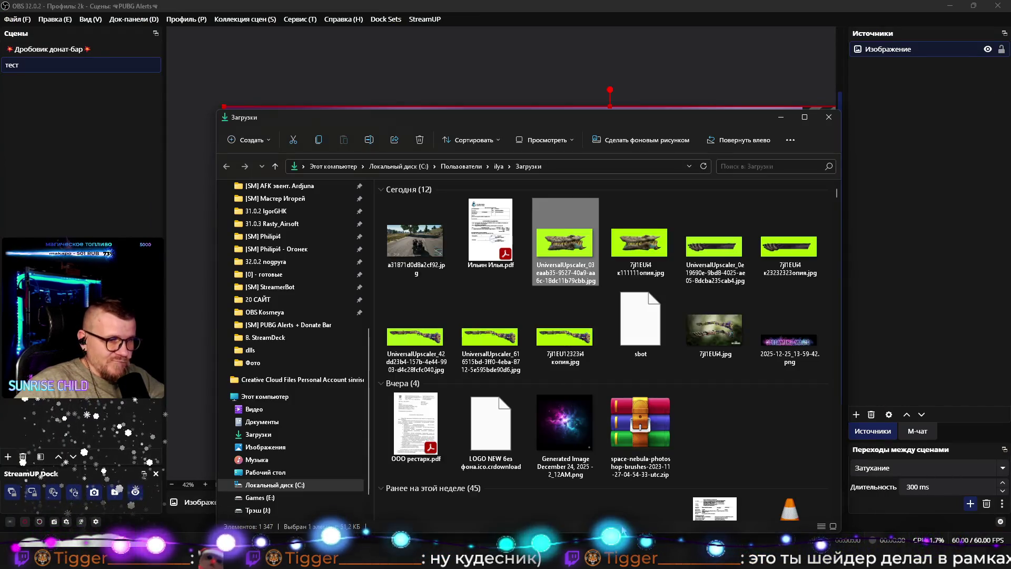
{"action": "left_click_drag", "start_coordinate": [416, 237], "coordinate": [914, 173]}
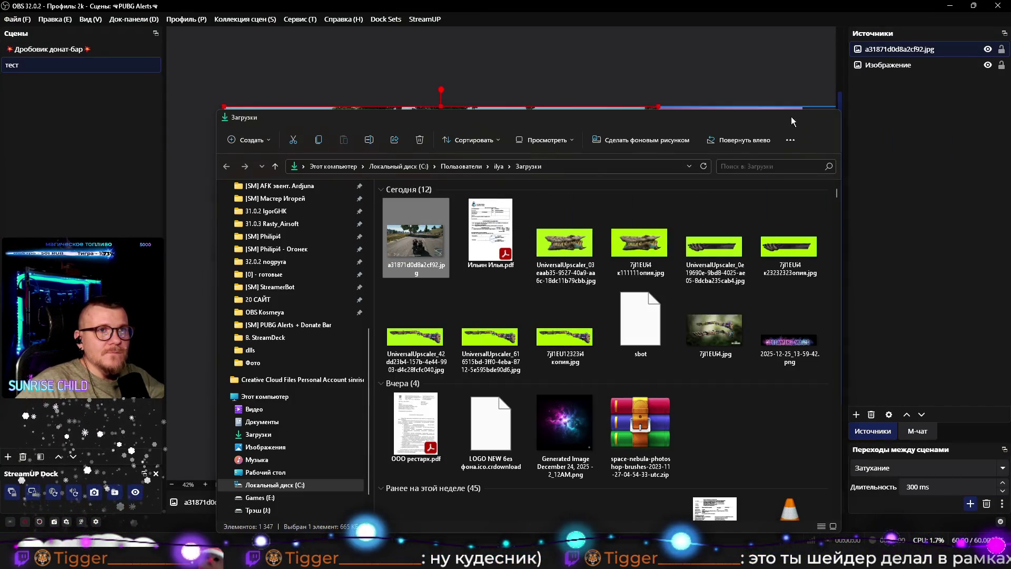
Step: Delete the Изображение wallpaper source from the тест scene
{"action": "left_click", "coordinate": [787, 116]}
{"action": "left_click", "coordinate": [889, 66]}
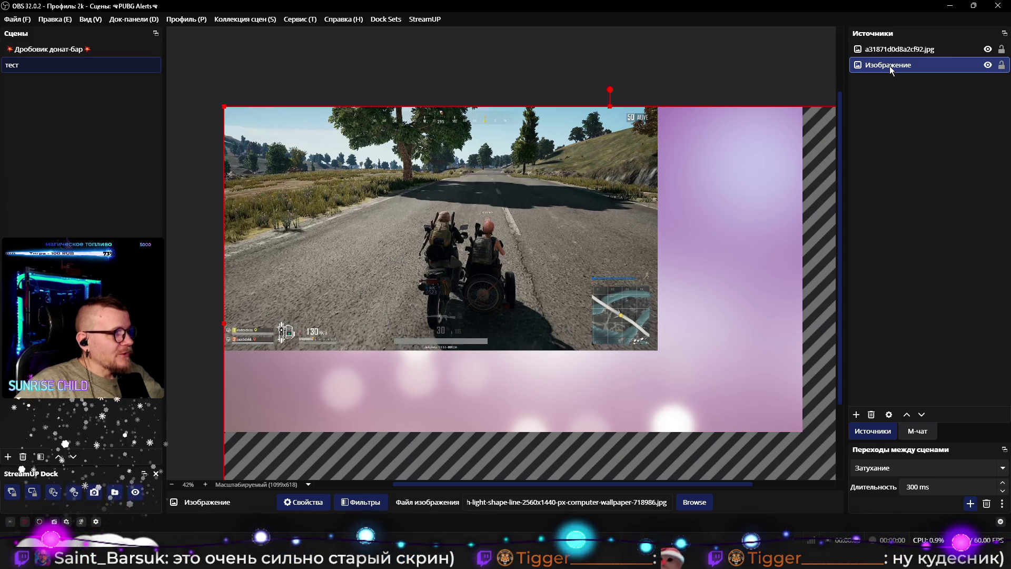
{"action": "left_click", "coordinate": [987, 65]}
{"action": "left_click", "coordinate": [988, 65]}
{"action": "key", "text": "Delete"}
{"action": "key", "text": "Return"}
Step: Stretch the PUBG screenshot source to fill the canvas with Ctrl+F
{"action": "left_click", "coordinate": [933, 54]}
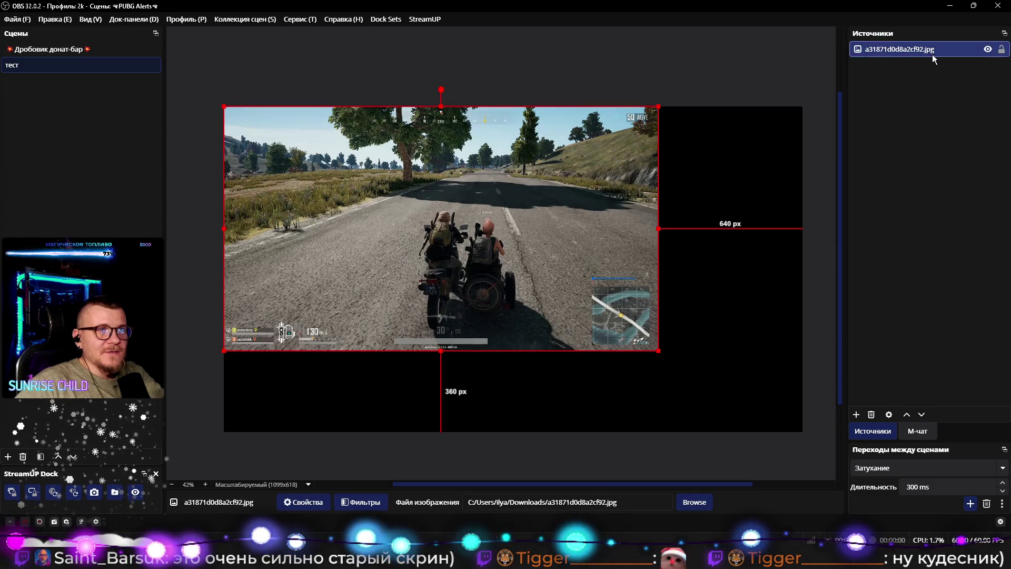
{"action": "key", "text": "ctrl+f"}
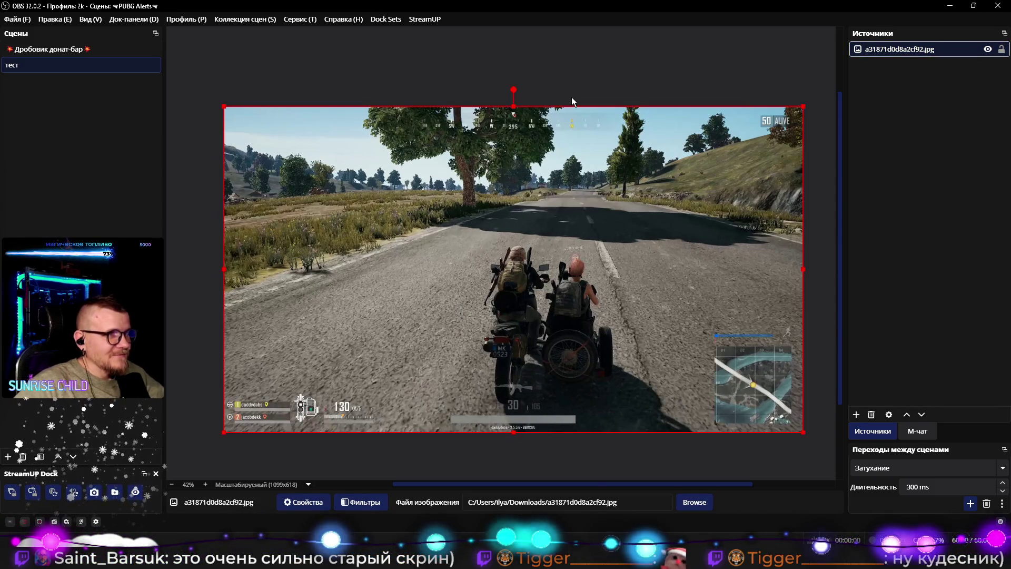
{"action": "left_click", "coordinate": [530, 65]}
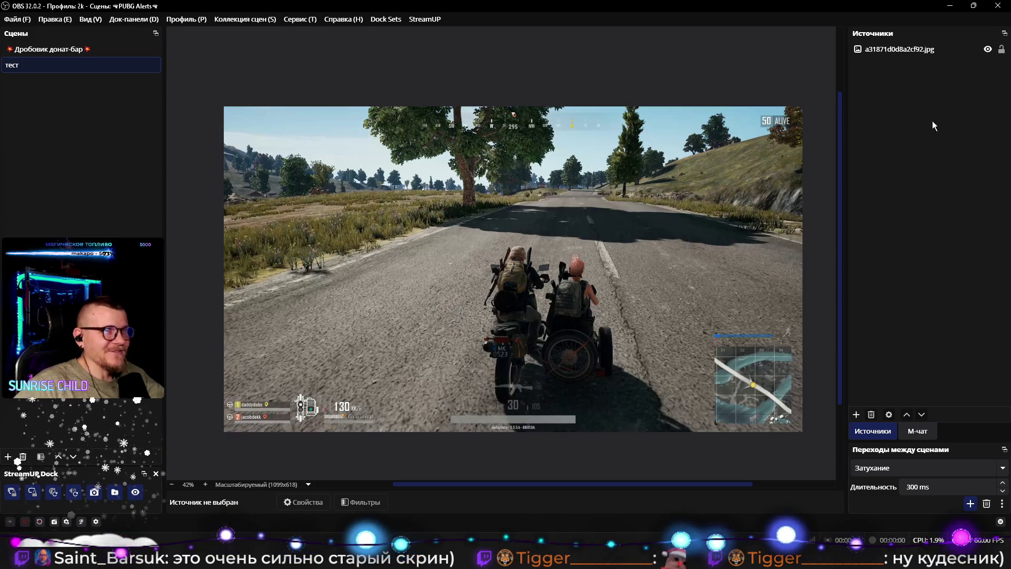
{"action": "left_click", "coordinate": [914, 78]}
Step: Add a Video Capture Device source using the Camo camera
{"action": "right_click", "coordinate": [909, 80]}
{"action": "mouse_move", "coordinate": [937, 86]}
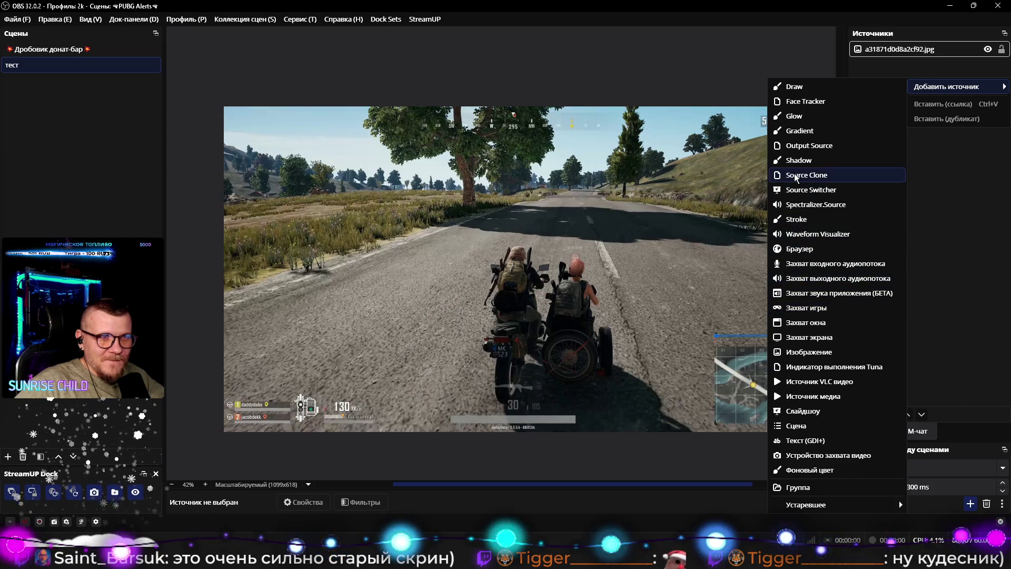
{"action": "left_click", "coordinate": [814, 455]}
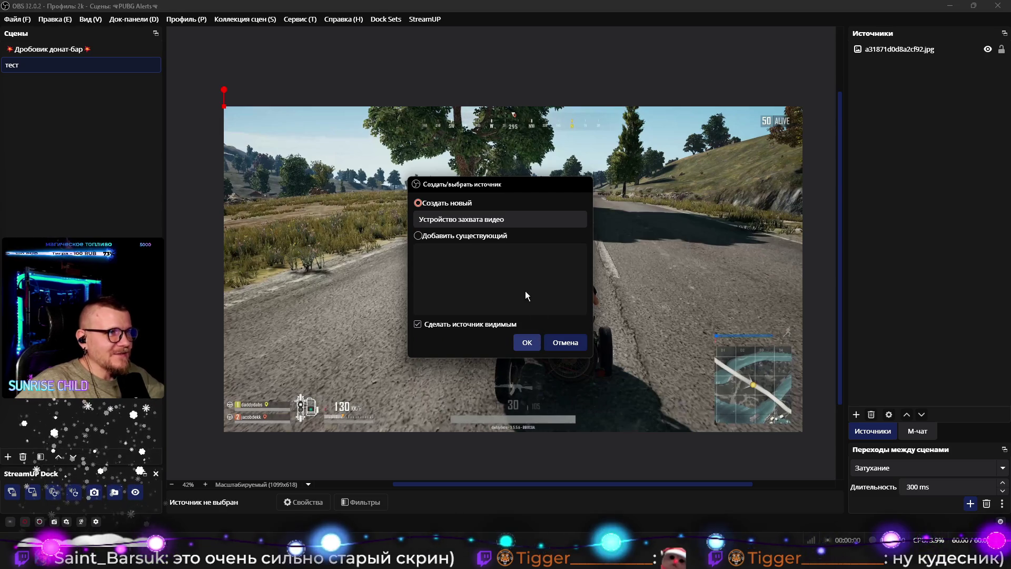
{"action": "key", "text": "Return"}
{"action": "left_click", "coordinate": [493, 284]}
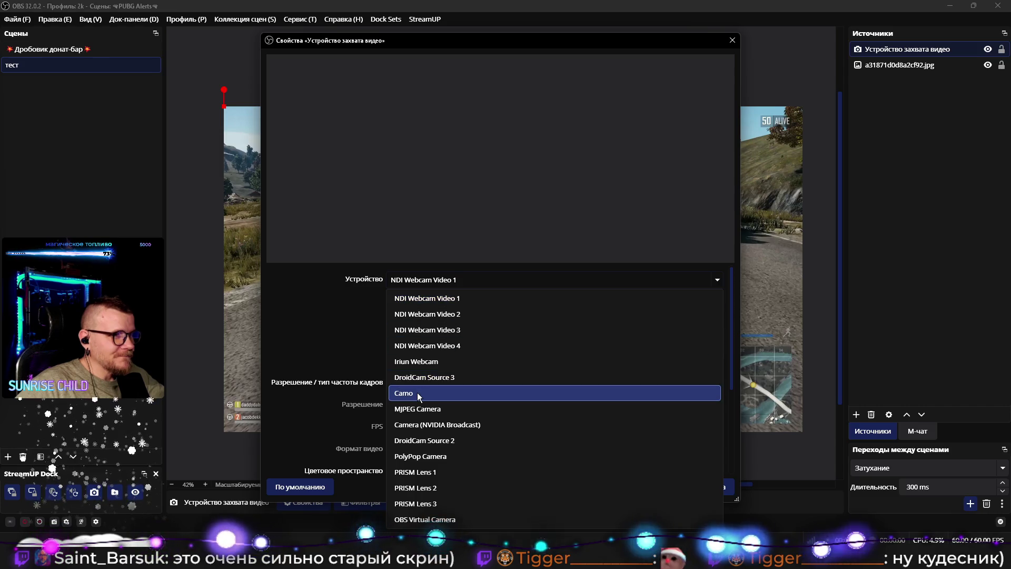
{"action": "left_click", "coordinate": [419, 394]}
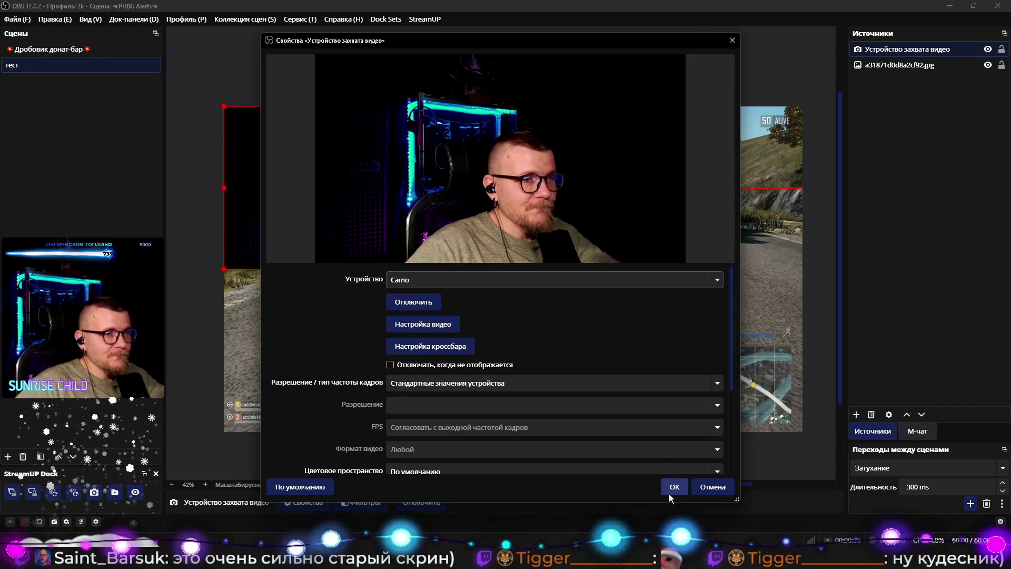
{"action": "left_click", "coordinate": [674, 490]}
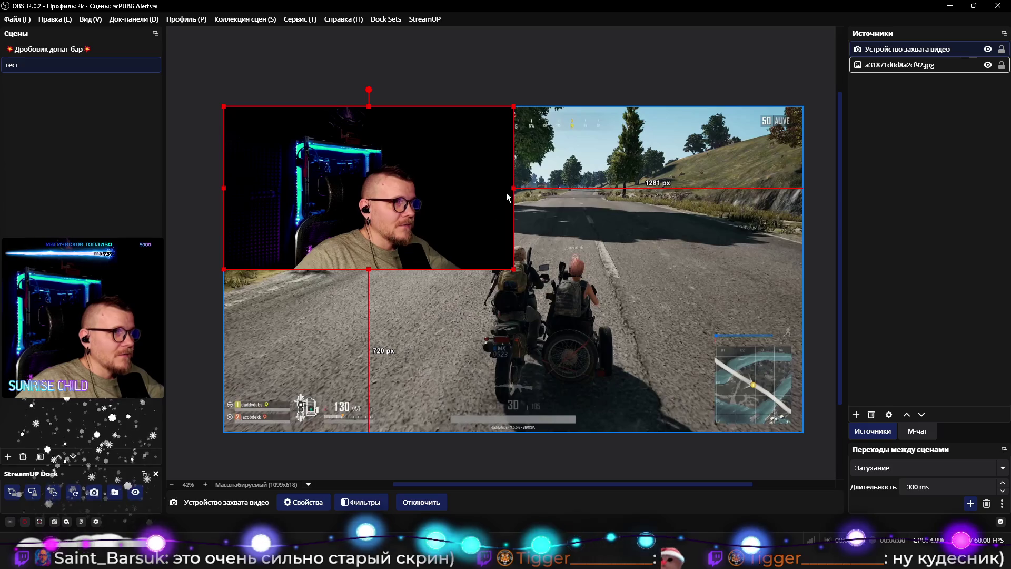
Step: Crop the webcam's left and right edges and shrink it into the top-left corner
{"action": "left_click_drag", "start_coordinate": [513, 189], "coordinate": [466, 189]}
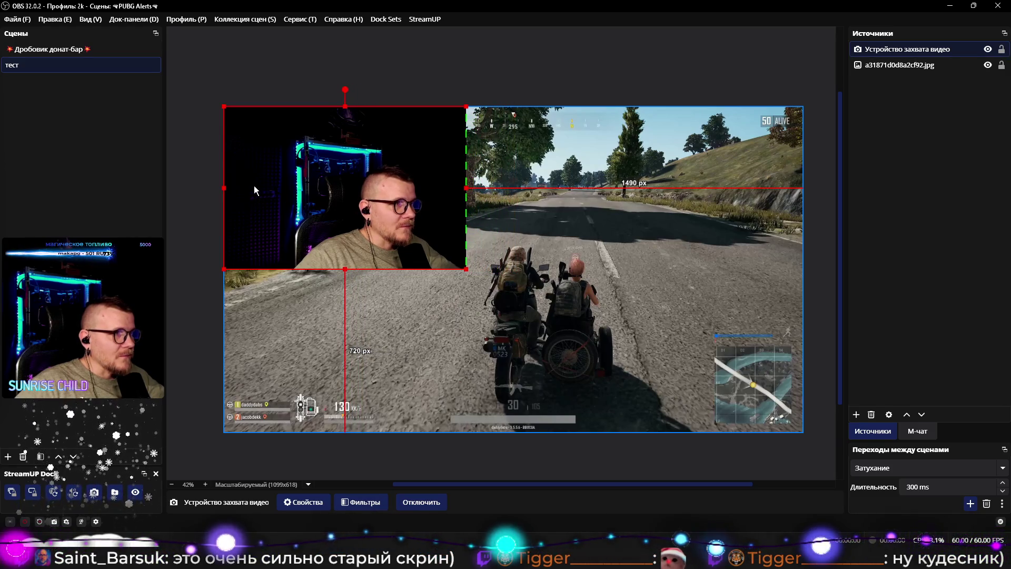
{"action": "left_click_drag", "start_coordinate": [224, 185], "coordinate": [285, 185]}
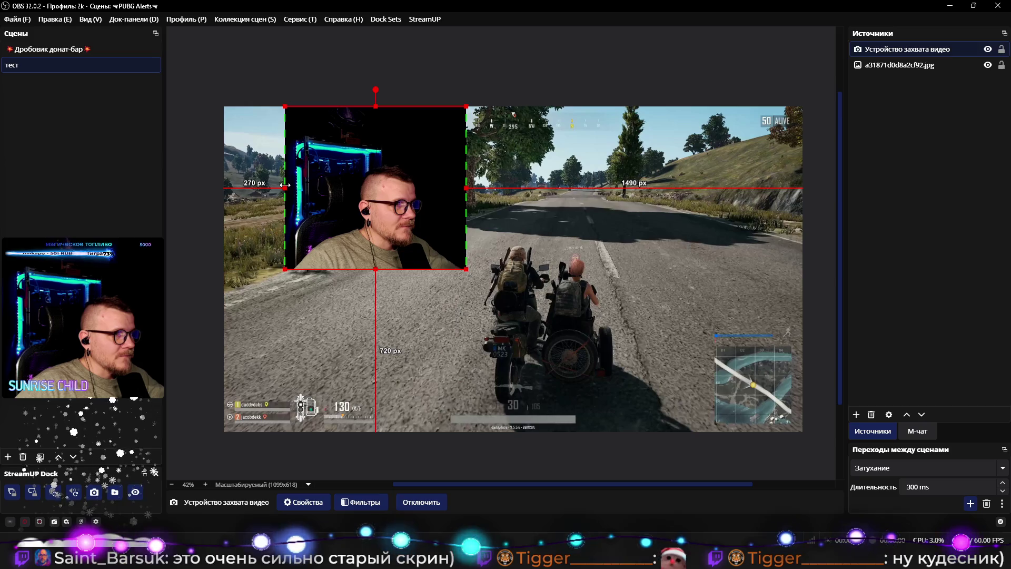
{"action": "mouse_move", "coordinate": [466, 269]}
{"action": "left_mouse_down"}
{"action": "mouse_move", "coordinate": [384, 203]}
{"action": "mouse_move", "coordinate": [308, 182]}
{"action": "left_mouse_up"}
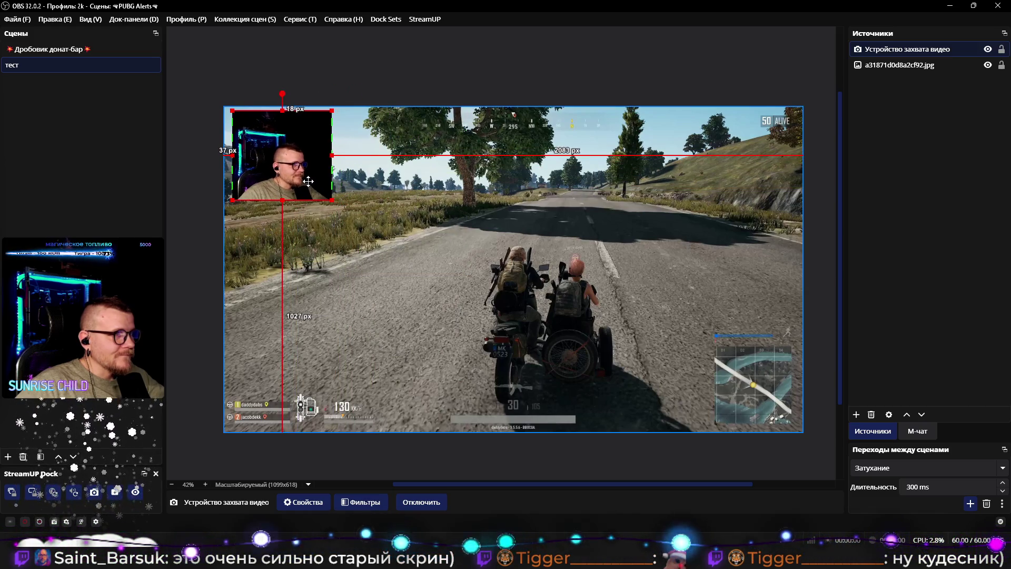
{"action": "left_click", "coordinate": [355, 243]}
{"action": "scroll", "coordinate": [447, 242], "scroll_direction": "up", "scroll_amount": 3}
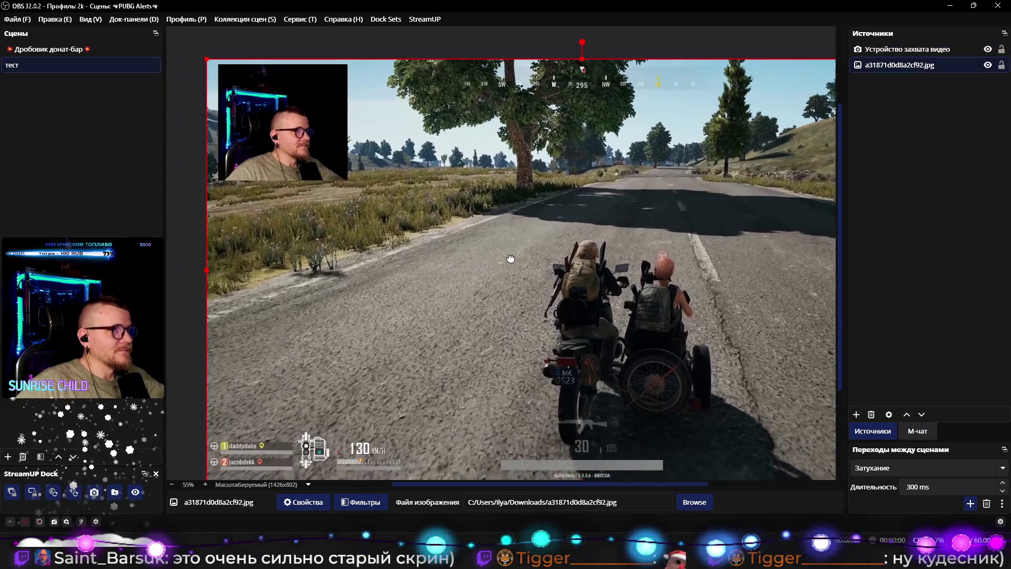
{"action": "left_click", "coordinate": [904, 102]}
{"action": "right_click", "coordinate": [886, 103]}
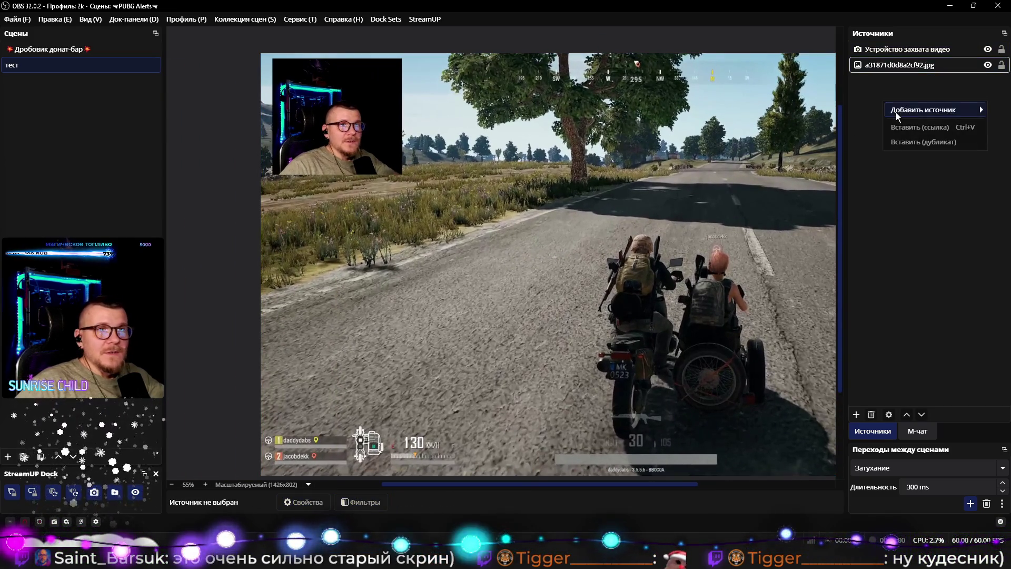
Step: Add the existing Дробовик донат-бар scene as a source in the тест scene
{"action": "mouse_move", "coordinate": [921, 110]}
{"action": "left_click", "coordinate": [765, 448]}
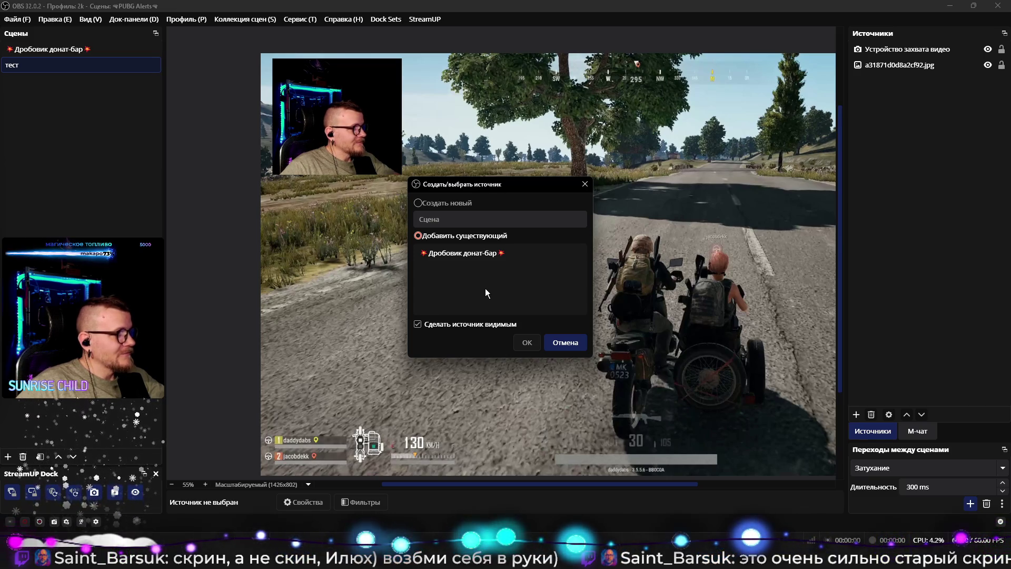
{"action": "left_click", "coordinate": [506, 253]}
{"action": "left_click", "coordinate": [527, 342]}
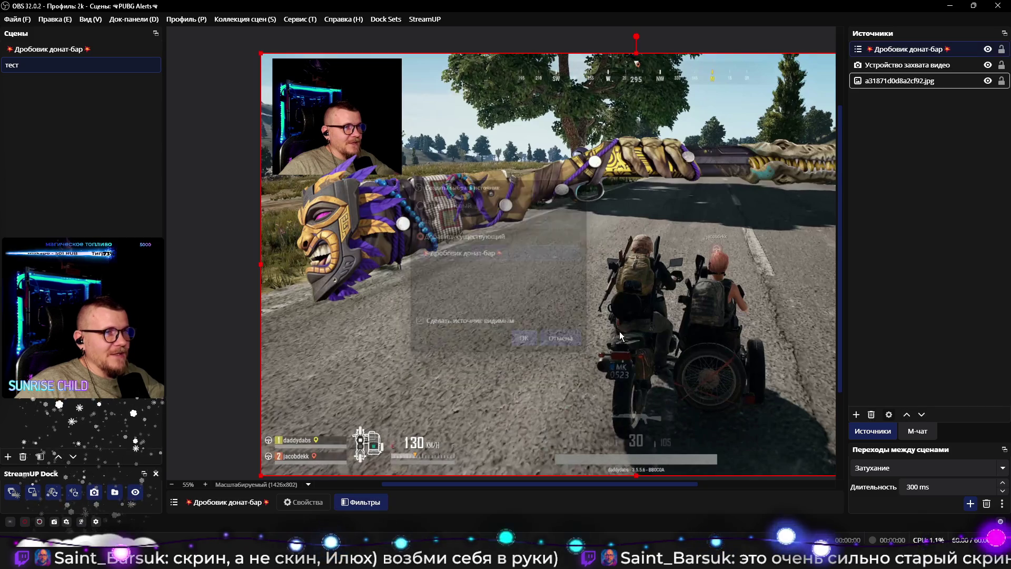
Step: Shrink the Дробовик донат-бар overlay into a small box below the webcam
{"action": "left_click", "coordinate": [661, 232]}
{"action": "scroll", "coordinate": [664, 229], "scroll_direction": "down", "scroll_amount": 3}
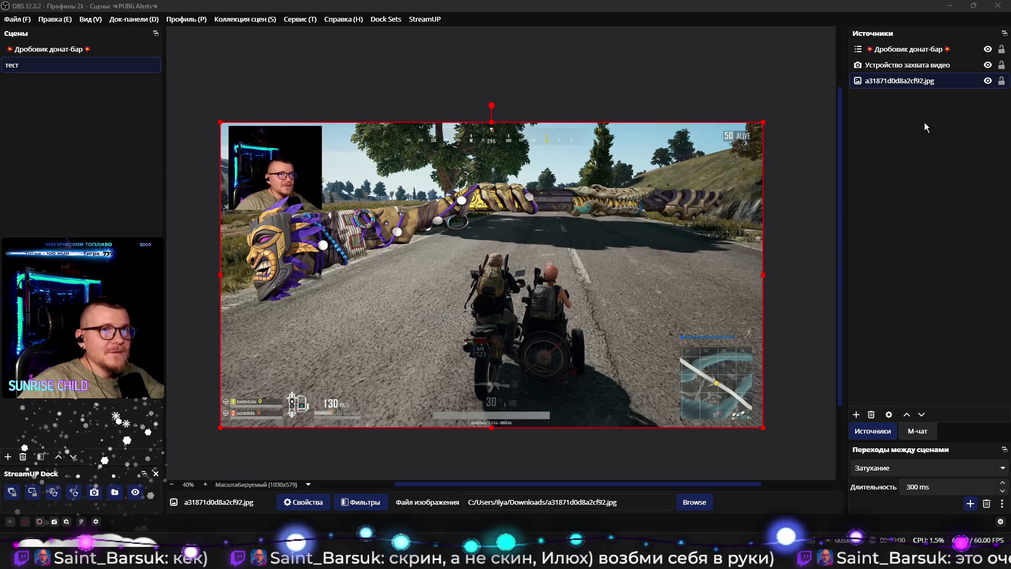
{"action": "left_click", "coordinate": [937, 53]}
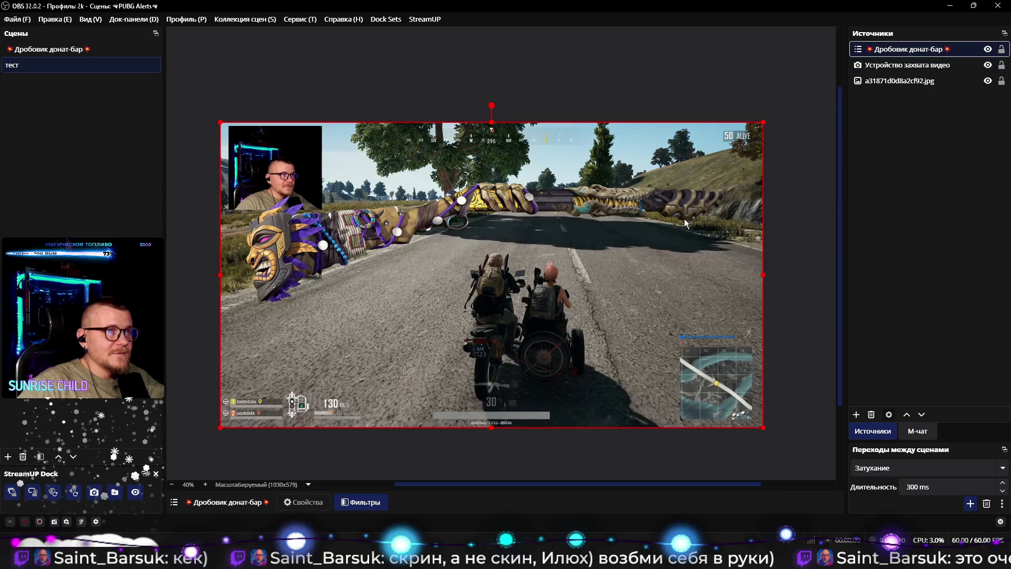
{"action": "mouse_move", "coordinate": [765, 122]}
{"action": "left_mouse_down"}
{"action": "mouse_move", "coordinate": [654, 181]}
{"action": "mouse_move", "coordinate": [343, 259]}
{"action": "mouse_move", "coordinate": [336, 333]}
{"action": "mouse_move", "coordinate": [294, 389]}
{"action": "mouse_move", "coordinate": [302, 227]}
{"action": "left_mouse_up"}
{"action": "left_click", "coordinate": [340, 319]}
{"action": "scroll", "coordinate": [346, 297], "scroll_direction": "up", "scroll_amount": 4}
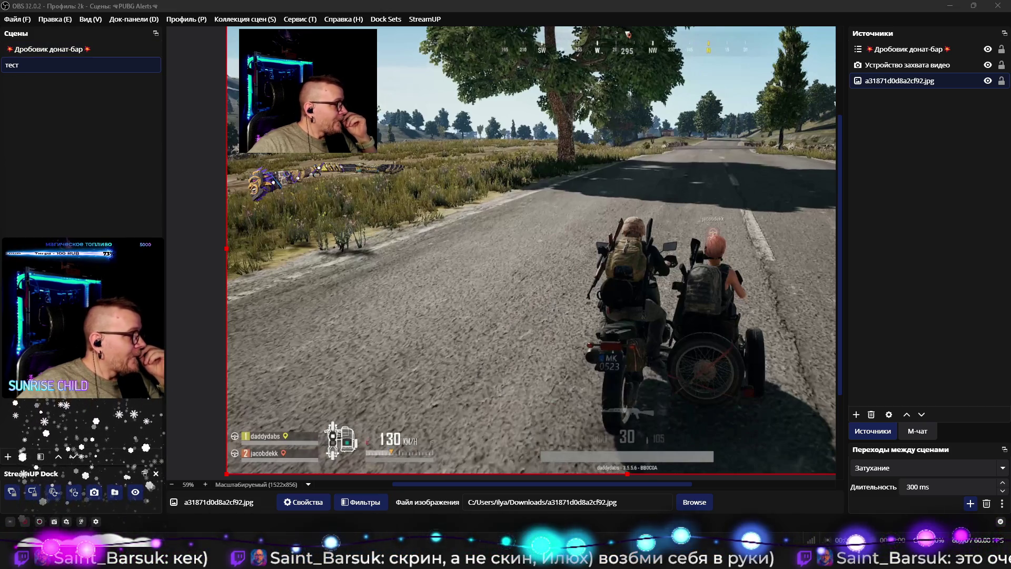
{"action": "key", "text": "alt+Tab"}
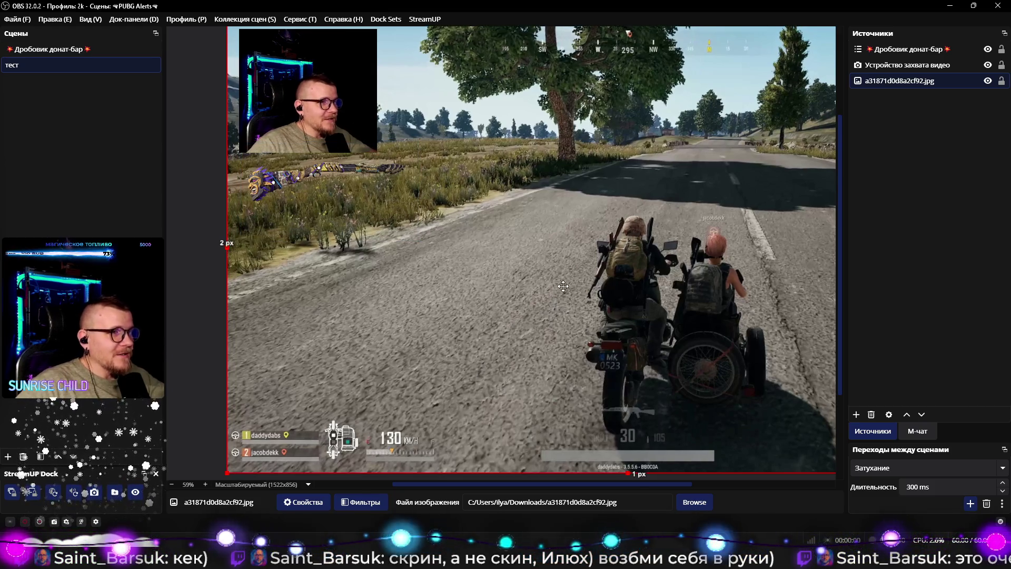
{"action": "scroll", "coordinate": [483, 295], "scroll_direction": "down", "scroll_amount": 5}
{"action": "left_click_drag", "start_coordinate": [482, 294], "coordinate": [420, 295]}
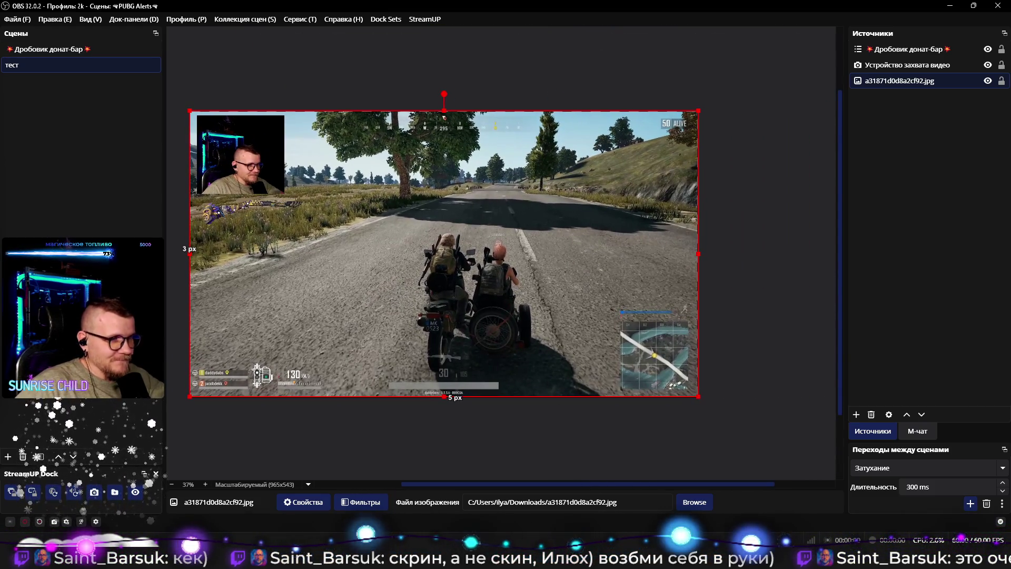
{"action": "key", "text": "alt+Tab"}
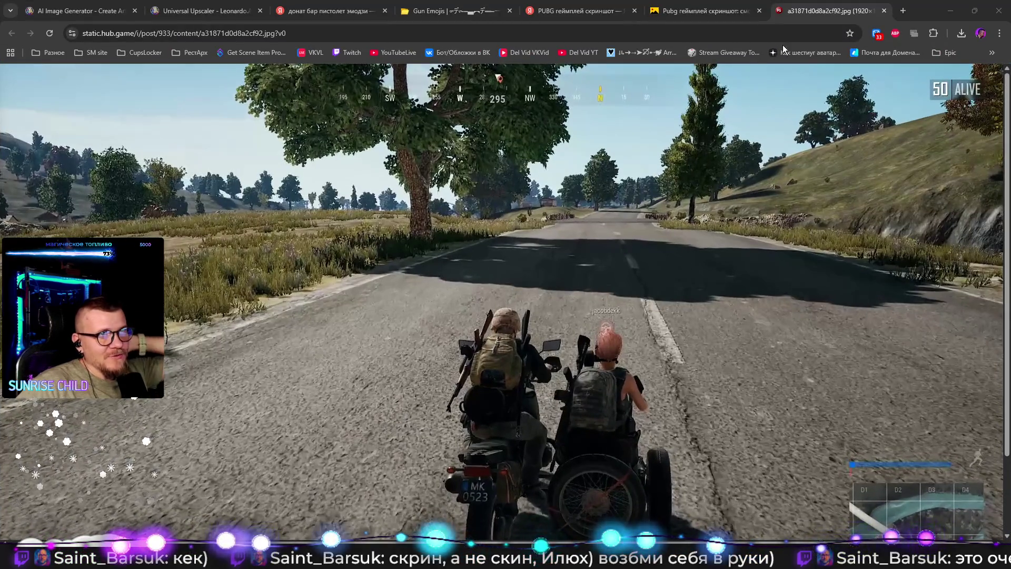
Step: Close the full-size screenshot tab, search 'геймплей PUBG', then close that results tab
{"action": "left_click", "coordinate": [884, 11]}
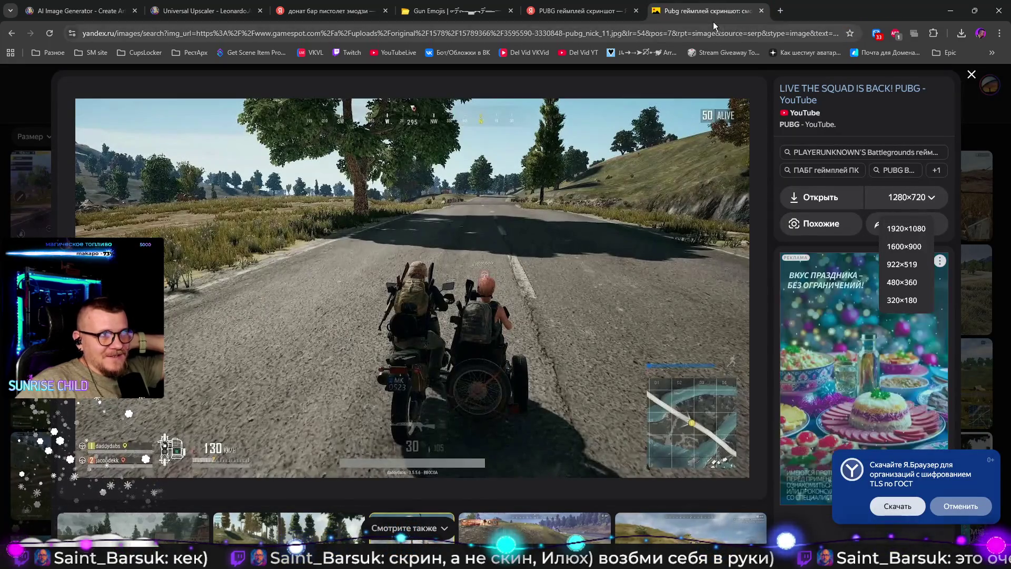
{"action": "left_click", "coordinate": [592, 12]}
{"action": "left_click", "coordinate": [242, 92]}
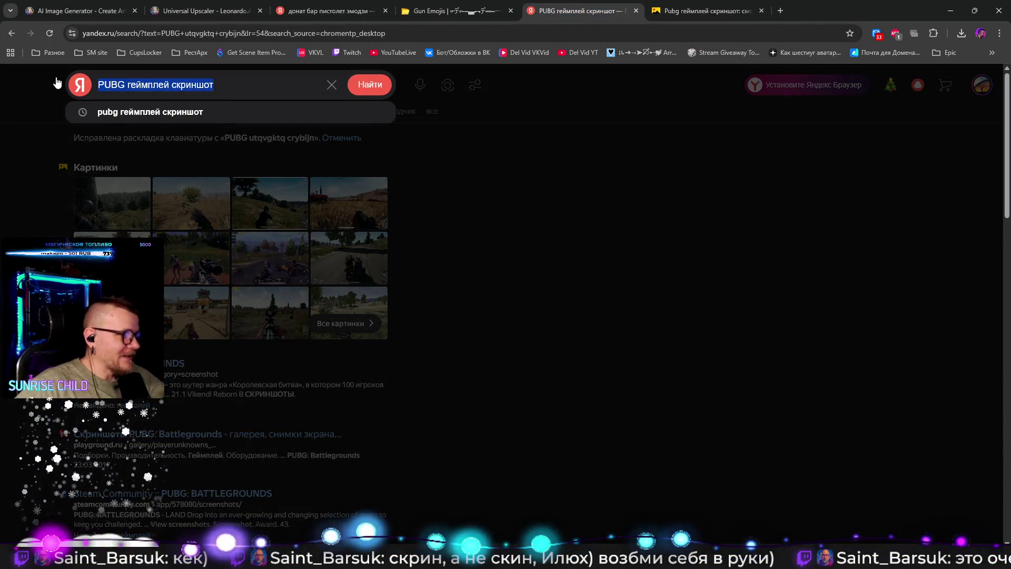
{"action": "type", "text": "ге"}
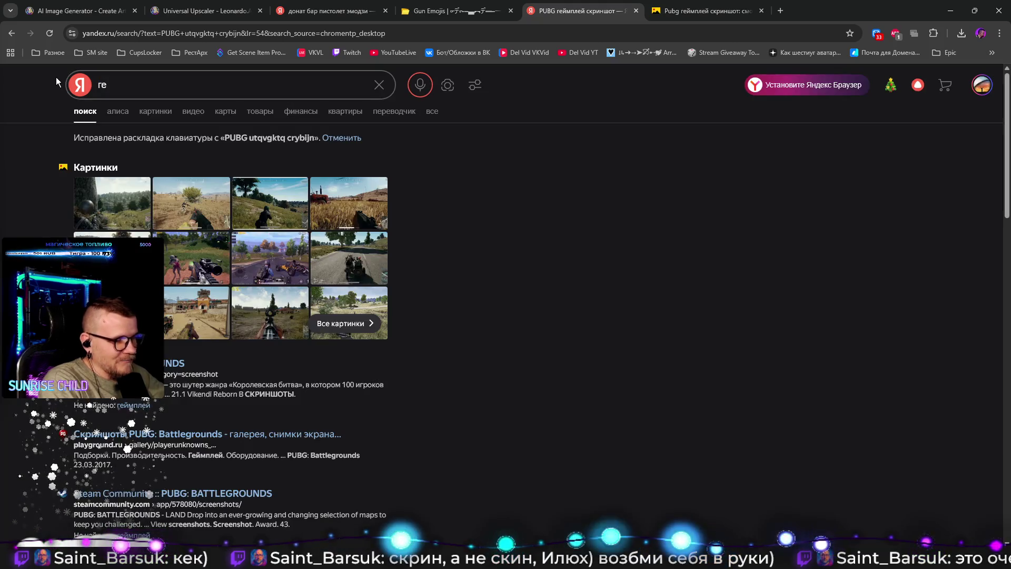
{"action": "type", "text": "ймплей "}
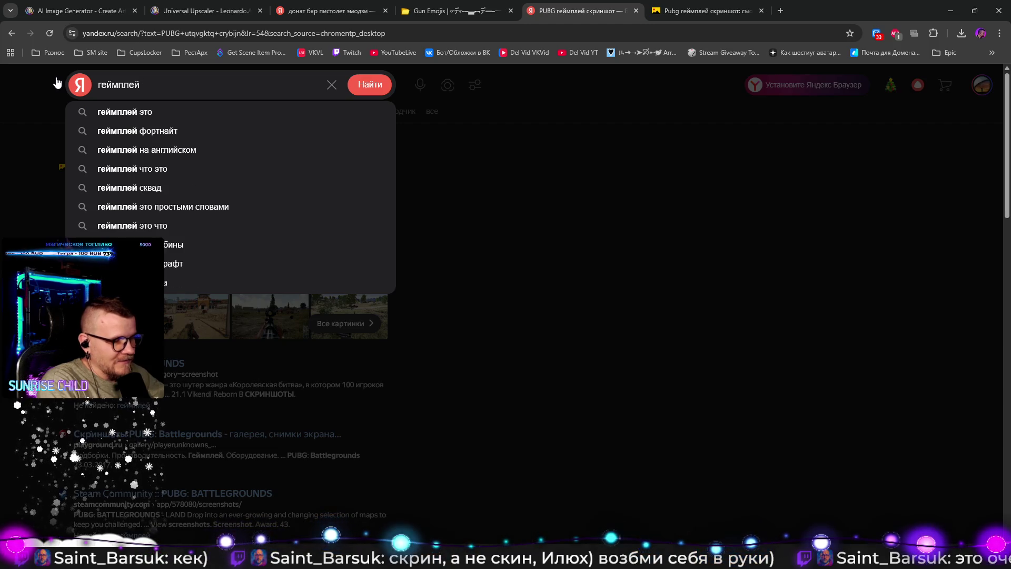
{"action": "type", "text": "PU"}
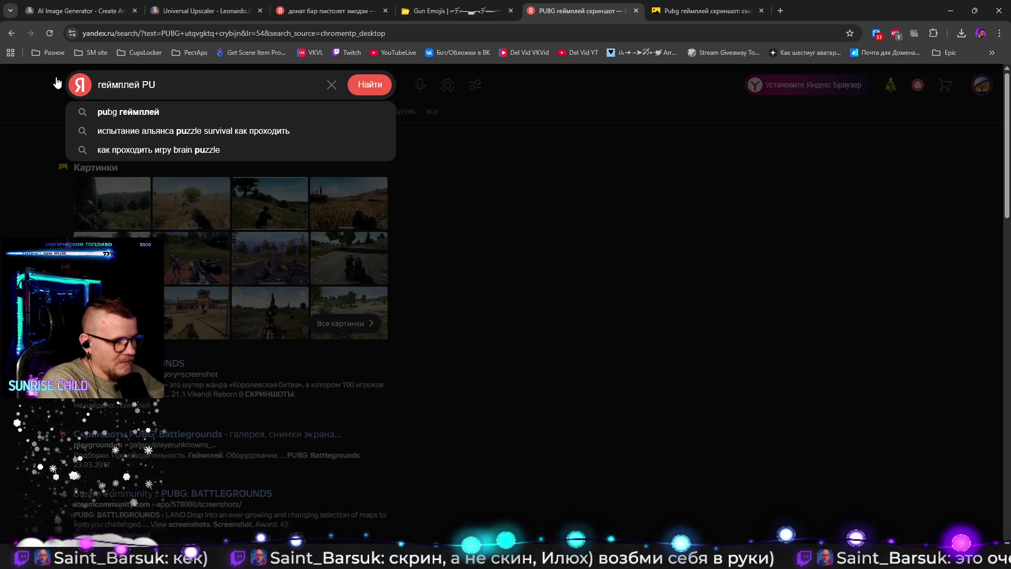
{"action": "type", "text": "BG"}
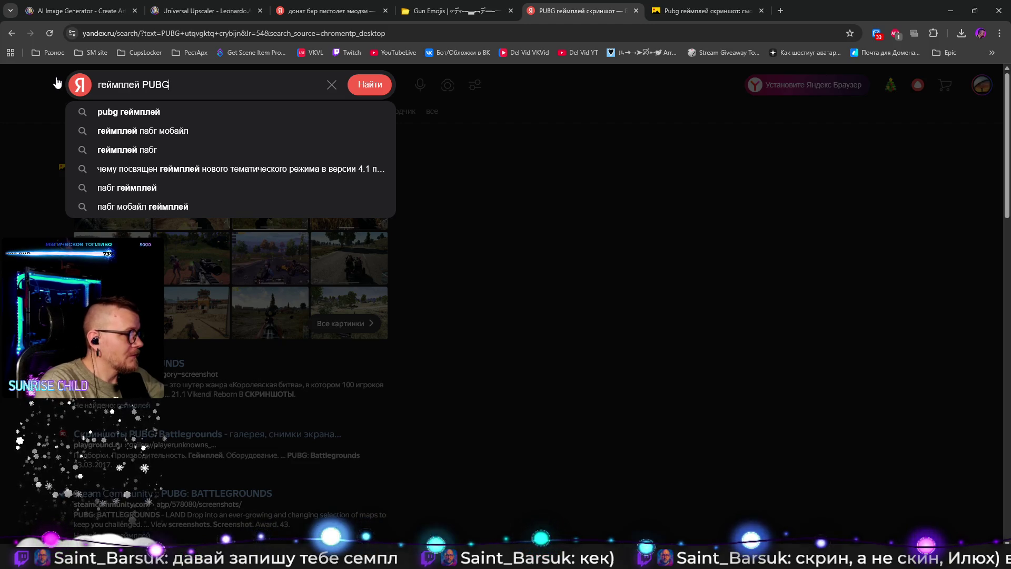
{"action": "key", "text": "Return"}
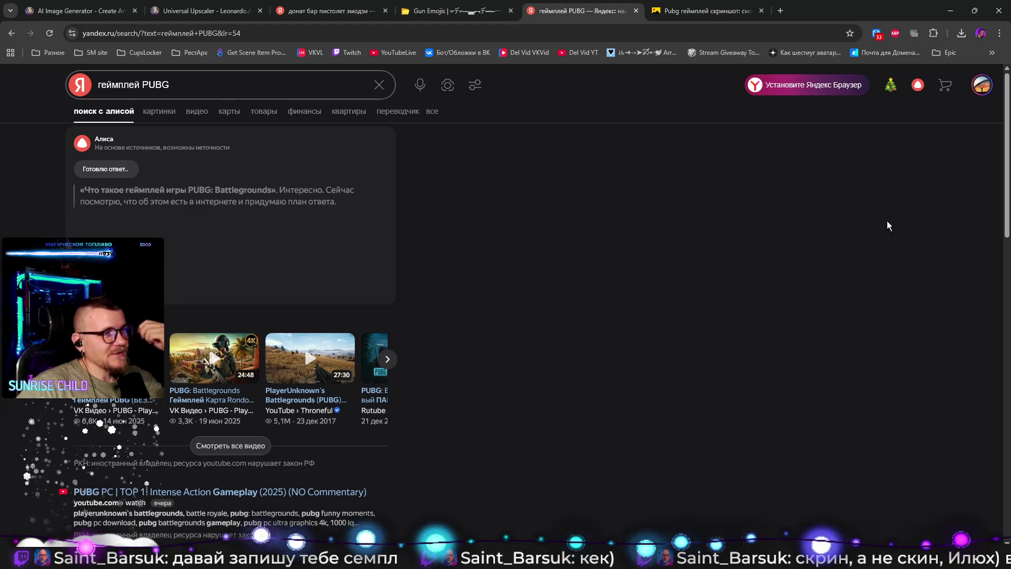
{"action": "key", "text": "ctrl+w"}
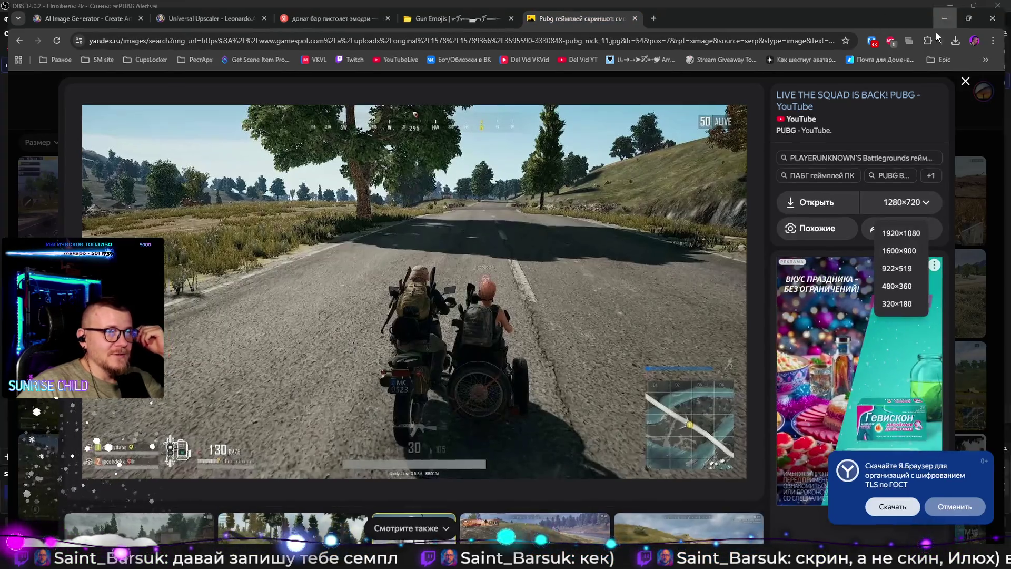
Step: Return to OBS and zoom the тест preview in on the shotgun overlay and road
{"action": "left_click", "coordinate": [941, 21]}
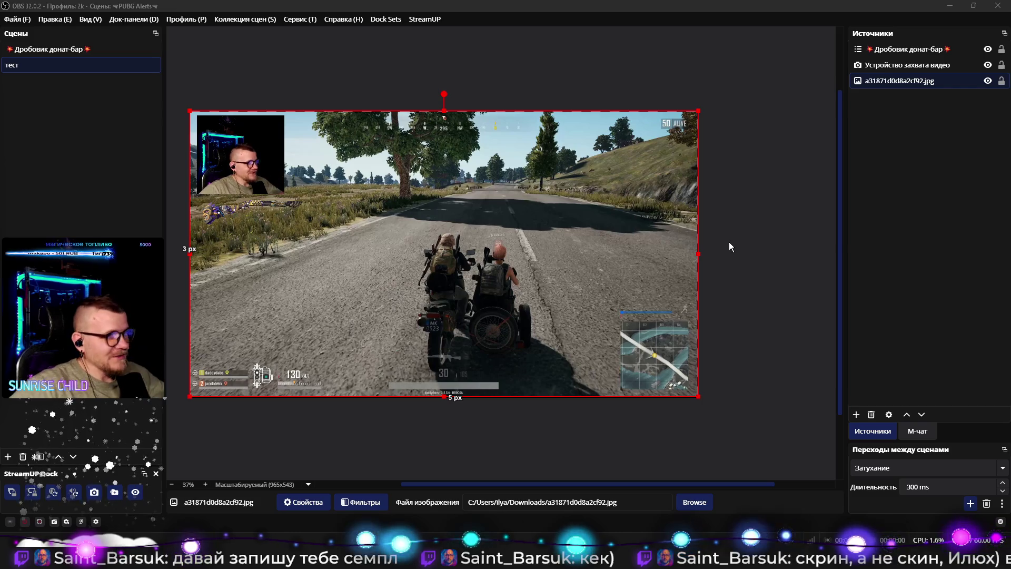
{"action": "left_click", "coordinate": [732, 358]}
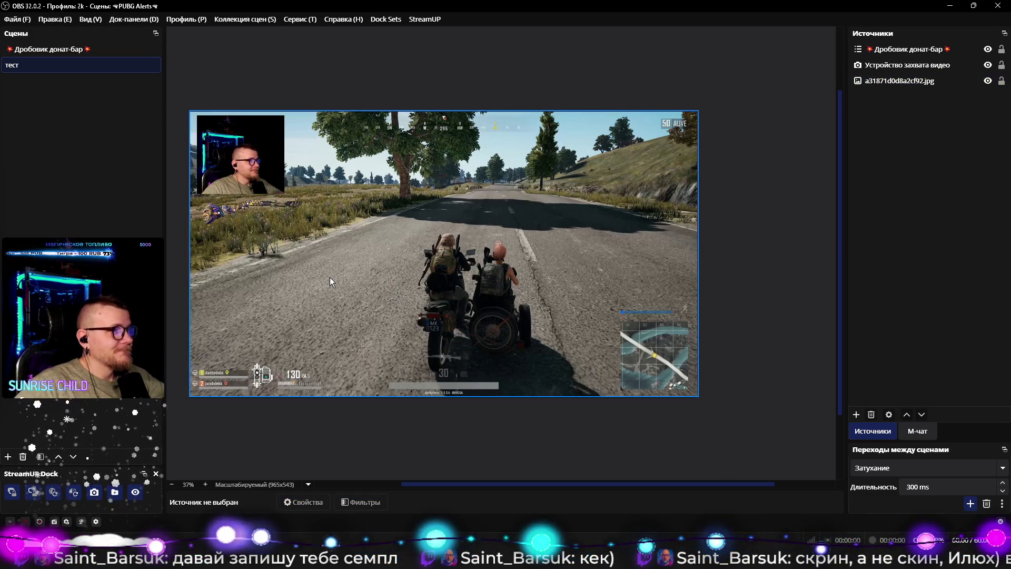
{"action": "scroll", "coordinate": [330, 277], "scroll_direction": "up", "scroll_amount": 6}
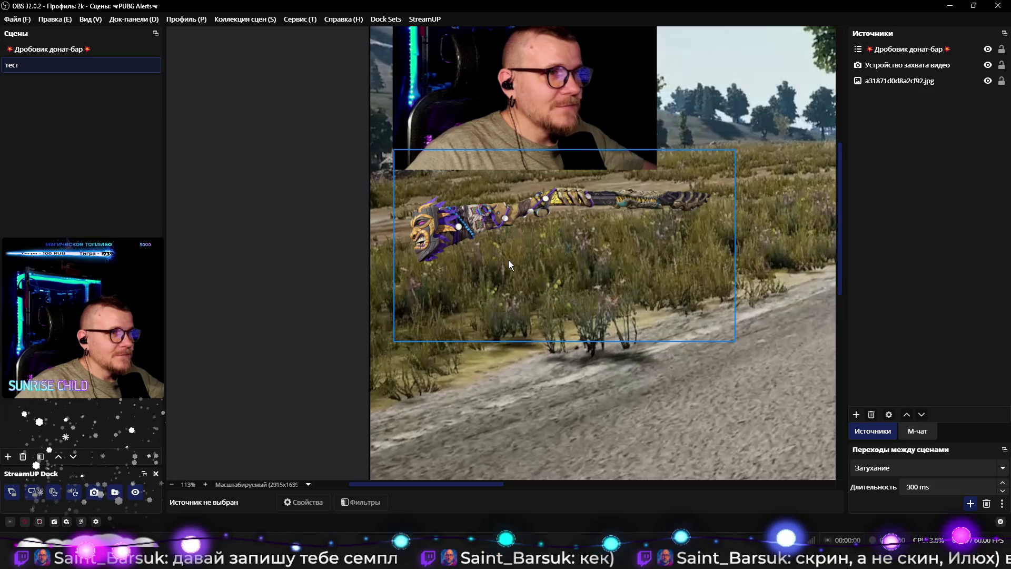
{"action": "scroll", "coordinate": [545, 245], "scroll_direction": "down", "scroll_amount": 3}
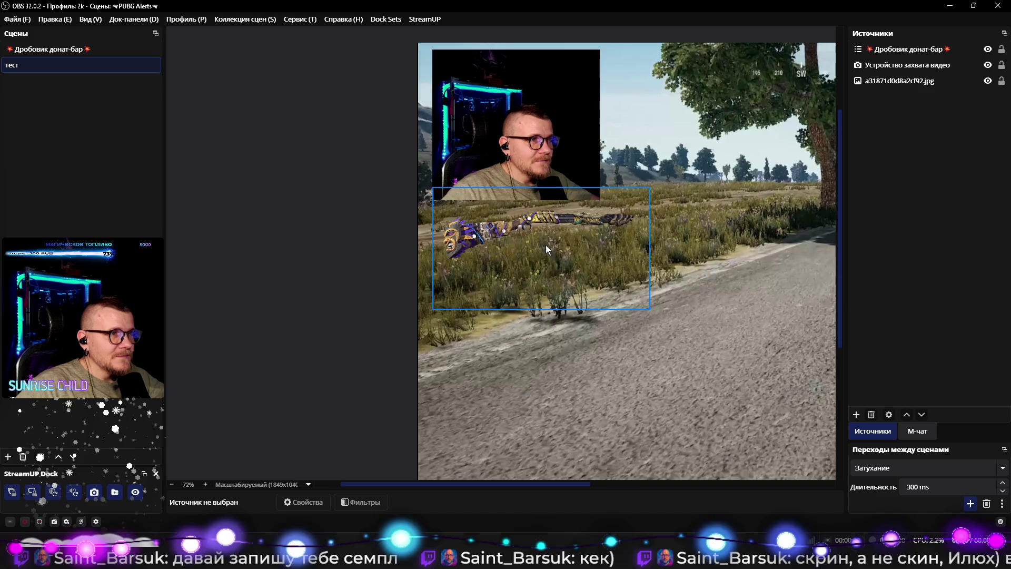
{"action": "scroll", "coordinate": [545, 245], "scroll_direction": "down", "scroll_amount": 1}
{"action": "left_click_drag", "start_coordinate": [646, 273], "coordinate": [483, 244]}
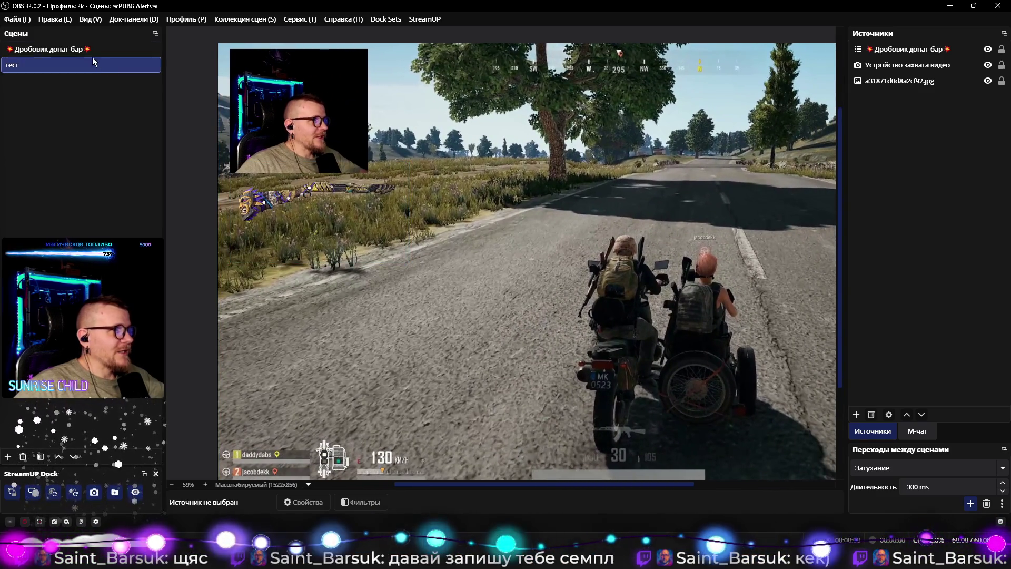
Step: Inspect the Дробовик донат-бар scene's Маска layer, then go back to тест and select the screenshot background
{"action": "left_click", "coordinate": [87, 51]}
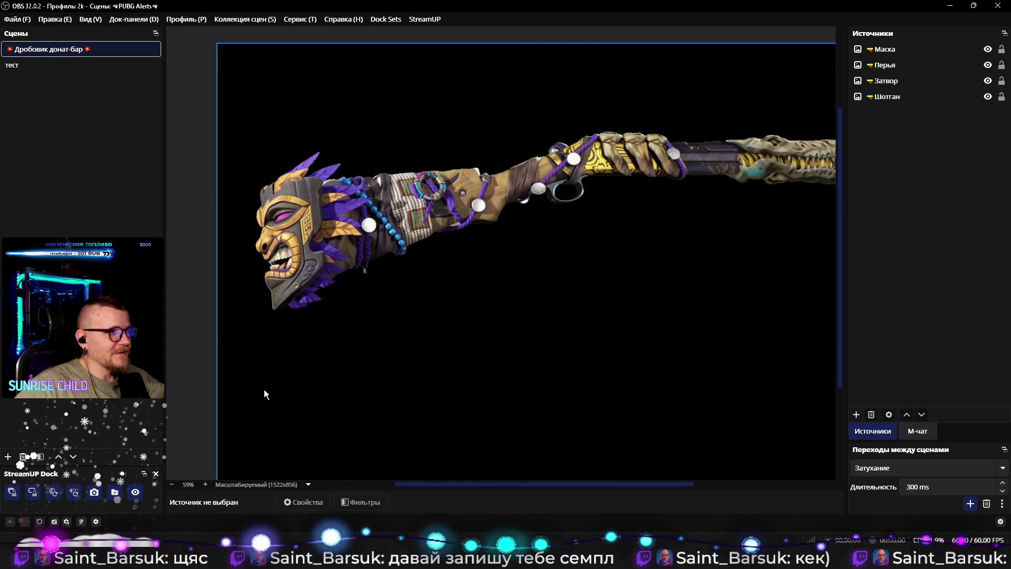
{"action": "left_click", "coordinate": [481, 373]}
{"action": "scroll", "coordinate": [521, 345], "scroll_direction": "down", "scroll_amount": 5}
{"action": "left_click", "coordinate": [33, 68]}
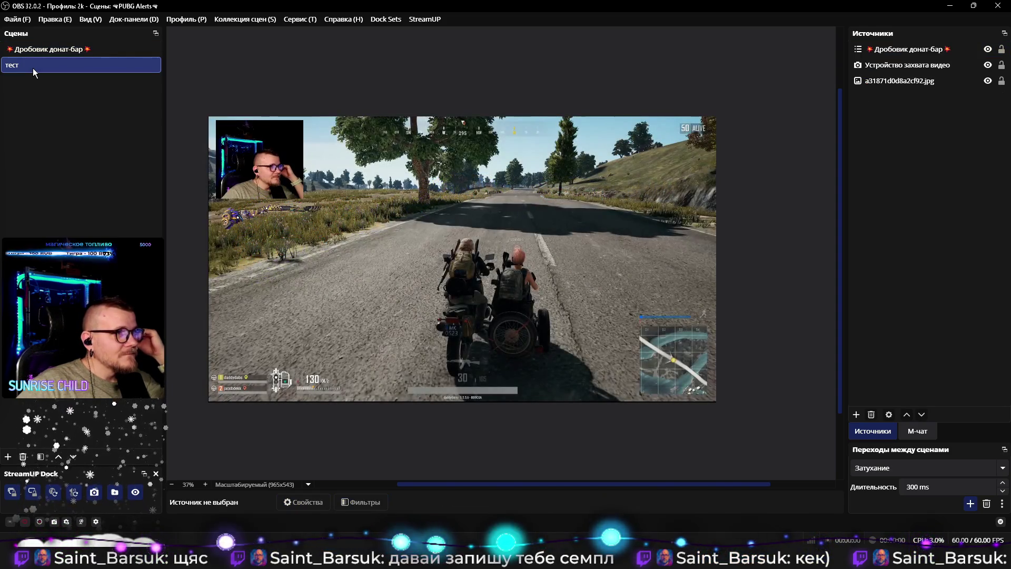
{"action": "left_click", "coordinate": [300, 263]}
{"action": "scroll", "coordinate": [332, 256], "scroll_direction": "up", "scroll_amount": 1}
Step: Add a Gaussian Composite Blur filter with about 4.10px radius to the a31871d0d8a2cf92.jpg background
{"action": "scroll", "coordinate": [608, 281], "scroll_direction": "up", "scroll_amount": 1}
{"action": "scroll", "coordinate": [609, 281], "scroll_direction": "down", "scroll_amount": 2}
{"action": "scroll", "coordinate": [525, 262], "scroll_direction": "up", "scroll_amount": 1}
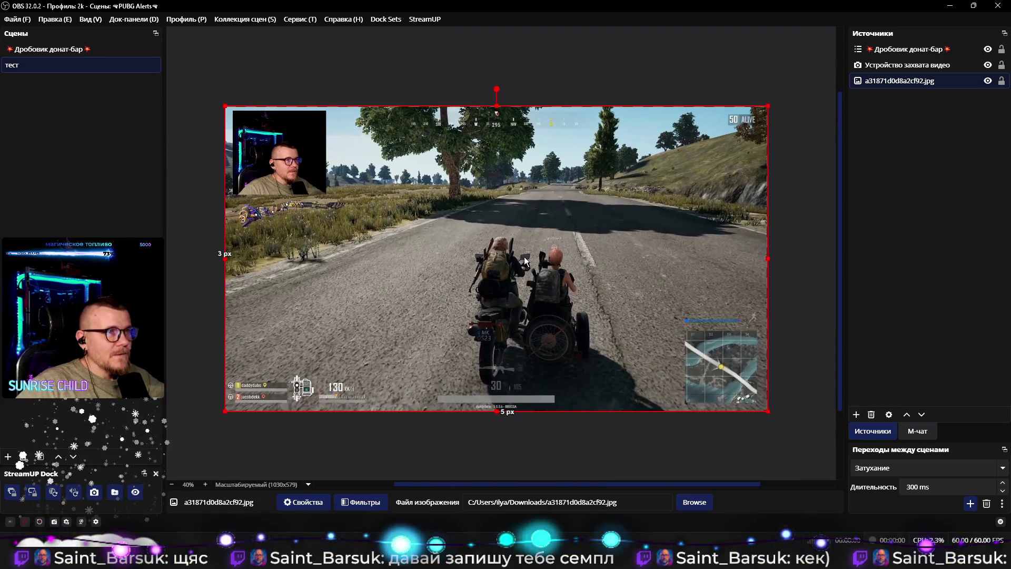
{"action": "scroll", "coordinate": [525, 262], "scroll_direction": "up", "scroll_amount": 1}
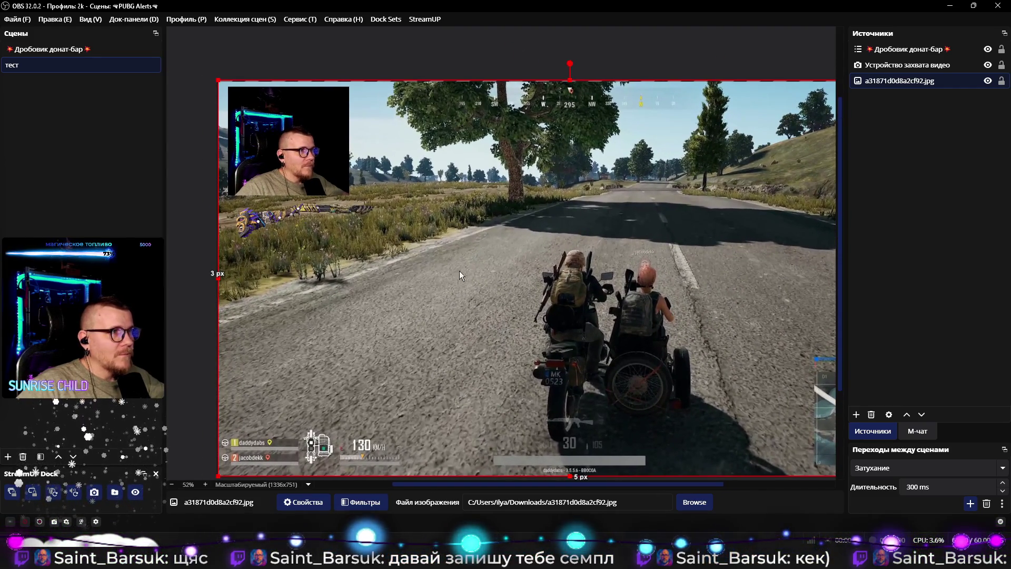
{"action": "right_click", "coordinate": [900, 83]}
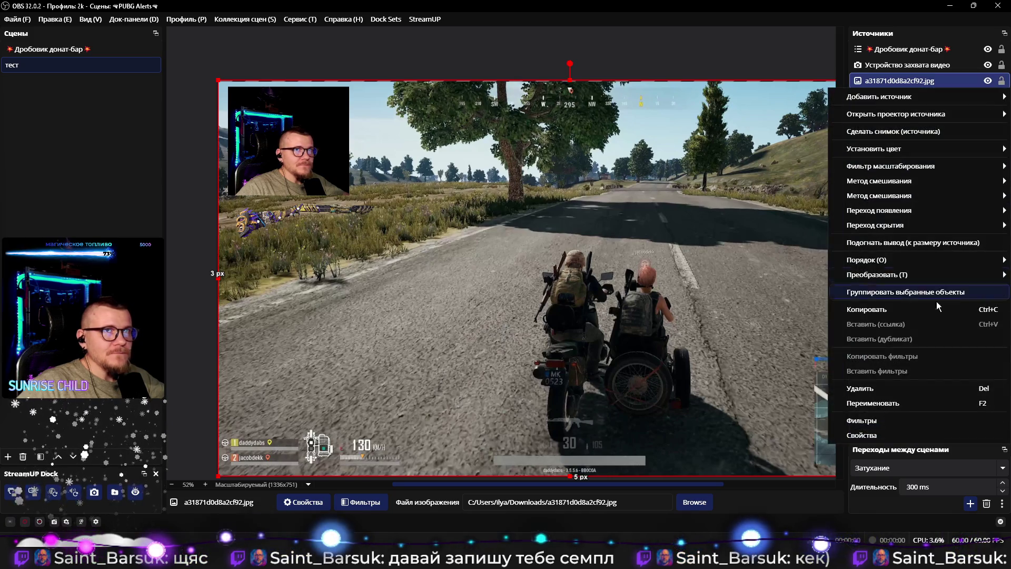
{"action": "left_click", "coordinate": [861, 421]}
{"action": "right_click", "coordinate": [344, 183]}
{"action": "mouse_move", "coordinate": [379, 190]}
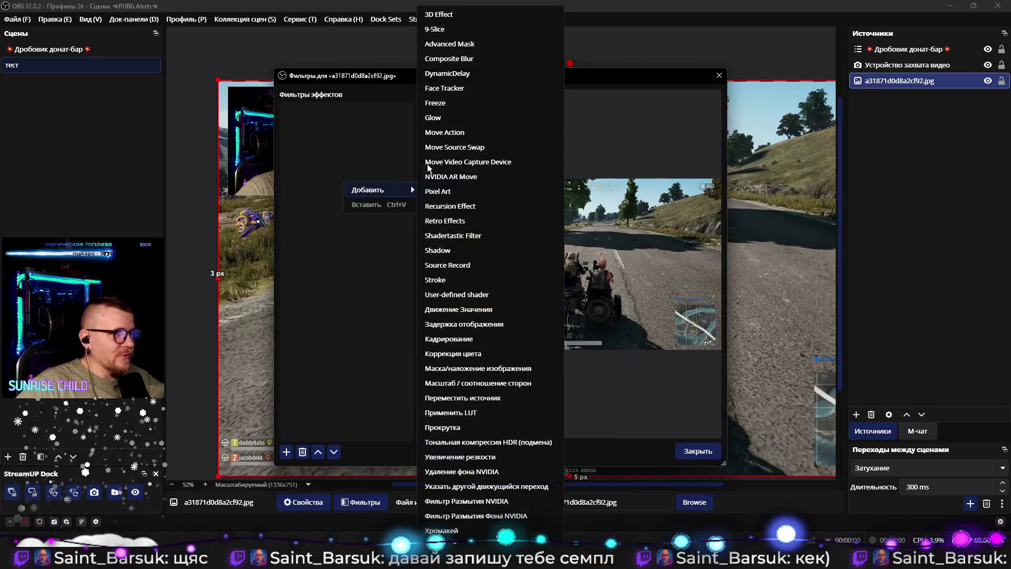
{"action": "left_click", "coordinate": [444, 58]}
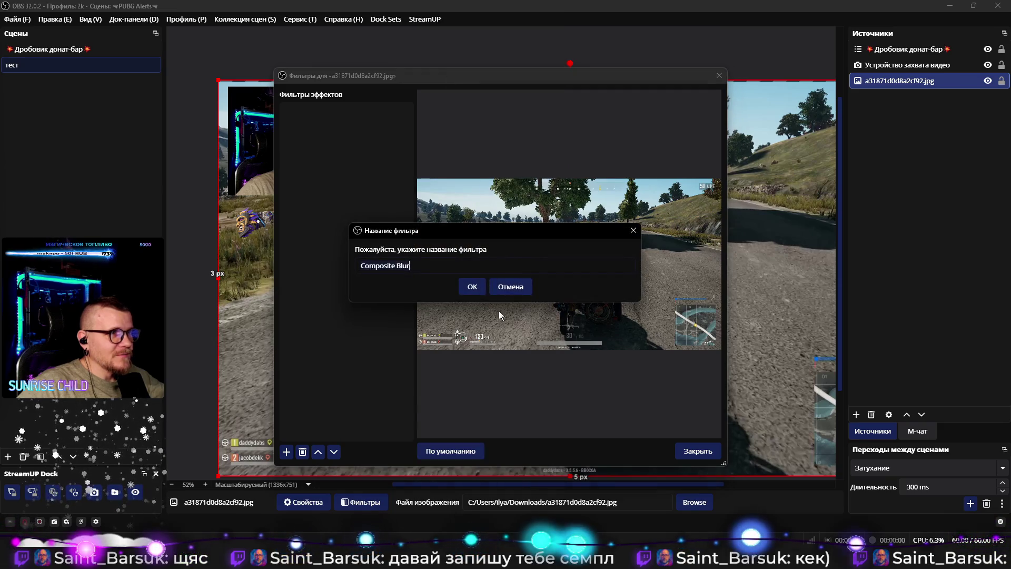
{"action": "left_click", "coordinate": [471, 287]}
{"action": "left_click", "coordinate": [549, 271]}
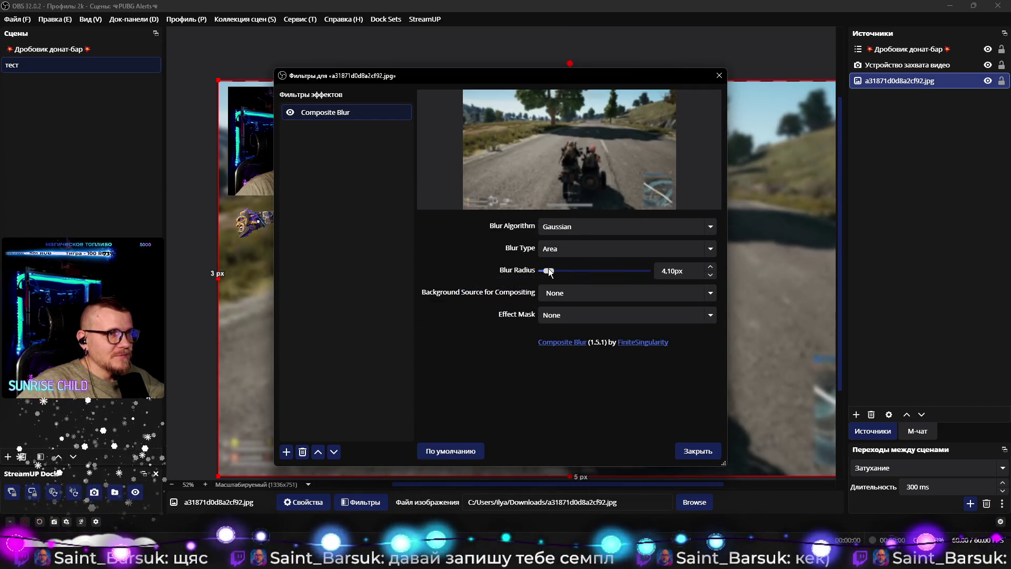
{"action": "left_click", "coordinate": [690, 451]}
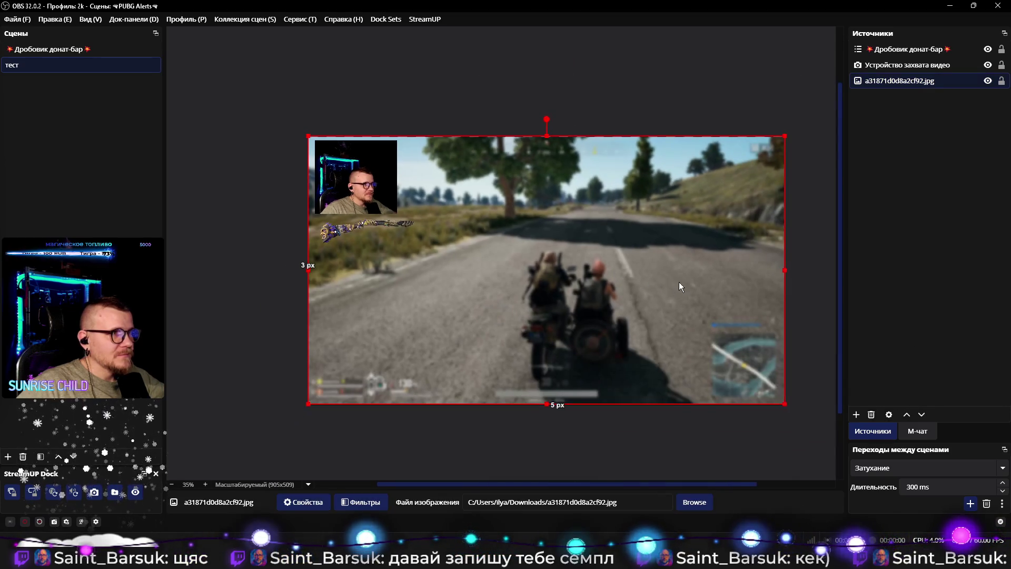
{"action": "scroll", "coordinate": [679, 282], "scroll_direction": "right", "scroll_amount": 3}
Step: Shift the shotgun donate-bar slightly left over the blurred gameplay in the тест scene
{"action": "left_click", "coordinate": [615, 436]}
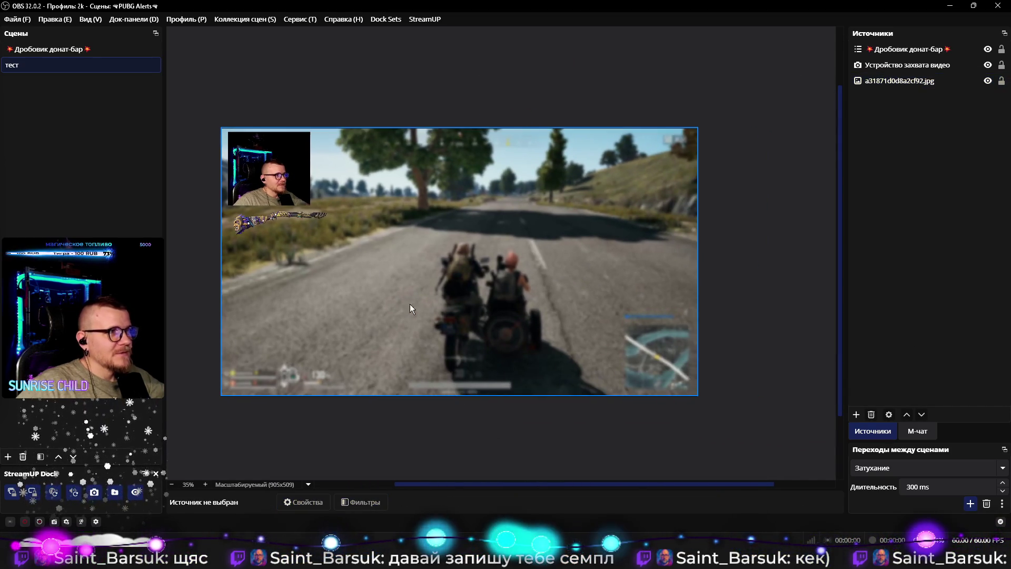
{"action": "scroll", "coordinate": [415, 314], "scroll_direction": "up", "scroll_amount": 4}
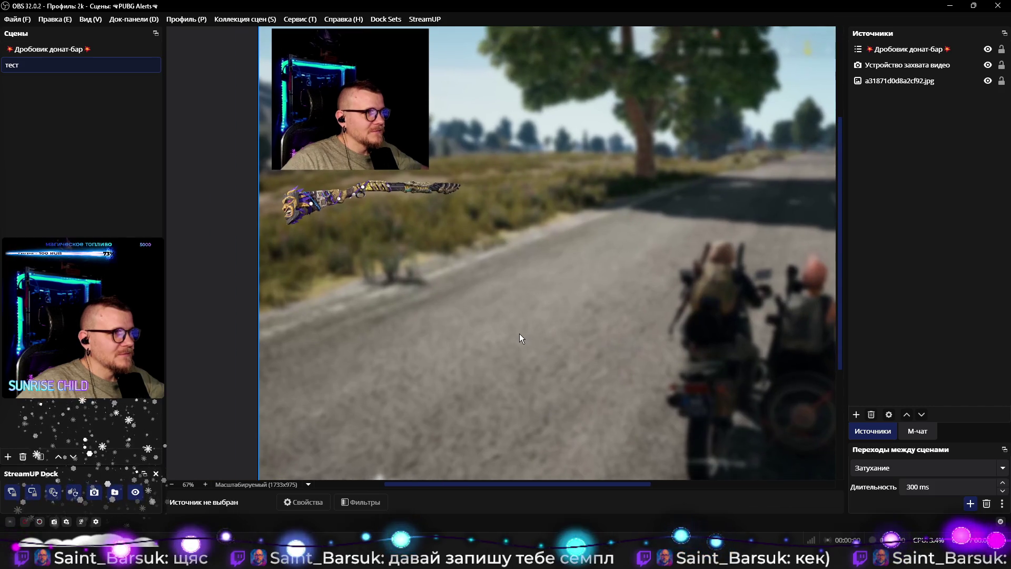
{"action": "left_click", "coordinate": [390, 190]}
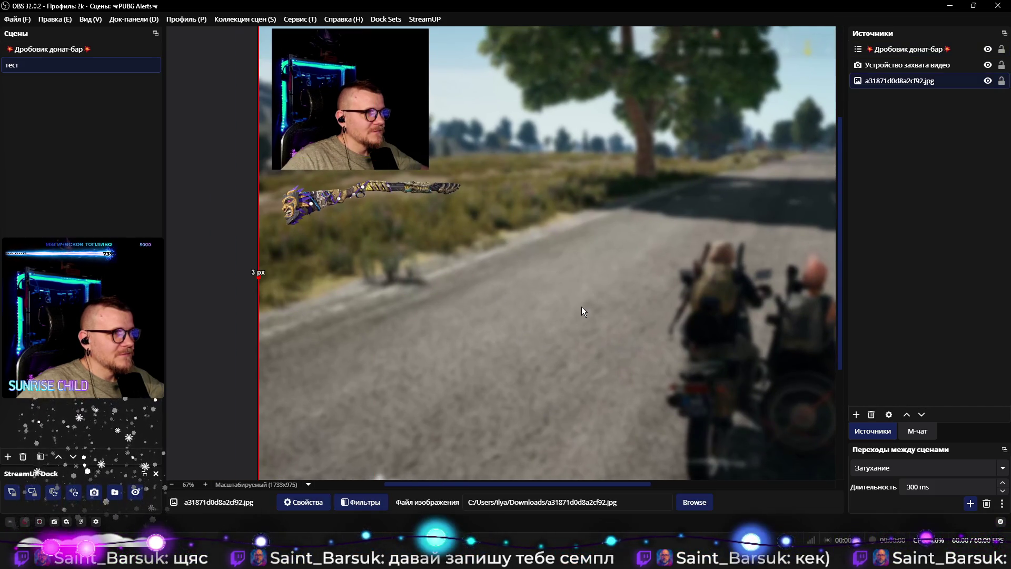
{"action": "left_click_drag", "start_coordinate": [430, 190], "coordinate": [419, 190]}
{"action": "left_click", "coordinate": [195, 257]}
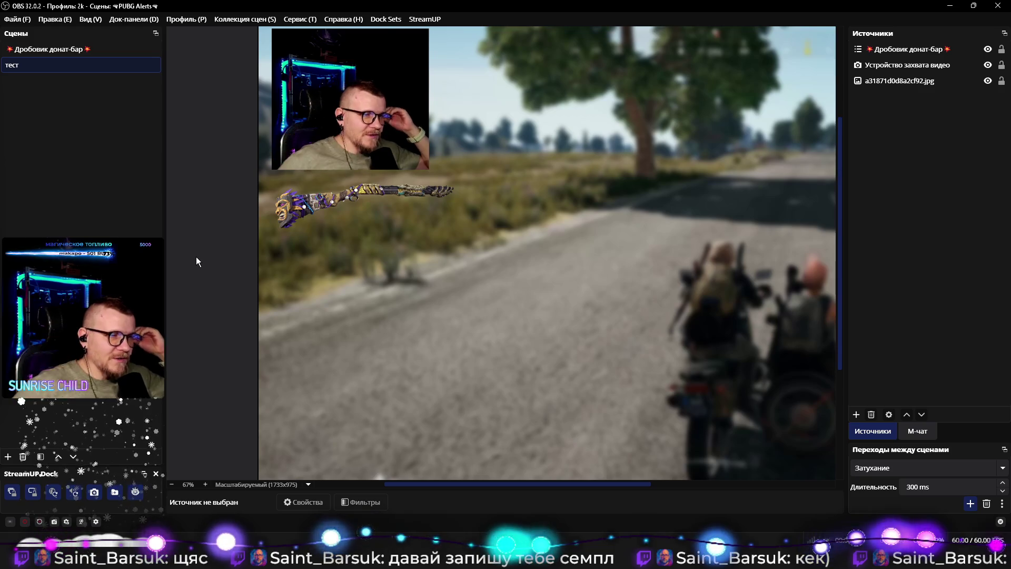
Step: Like the playing track in Yandex Music, minimize it, and switch to the Дробовик донат-бар scene
{"action": "key", "text": "alt+Tab"}
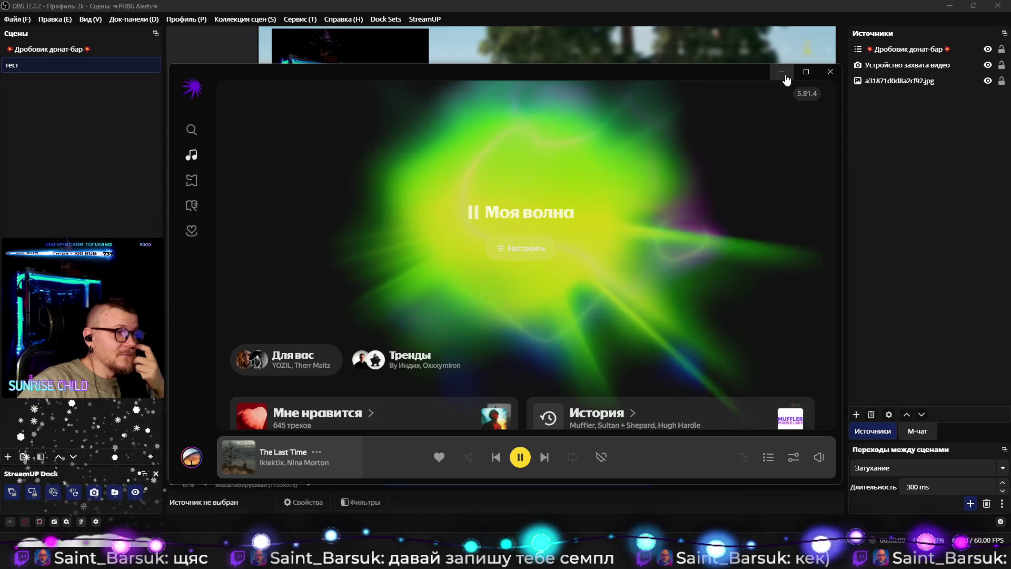
{"action": "left_click", "coordinate": [438, 456]}
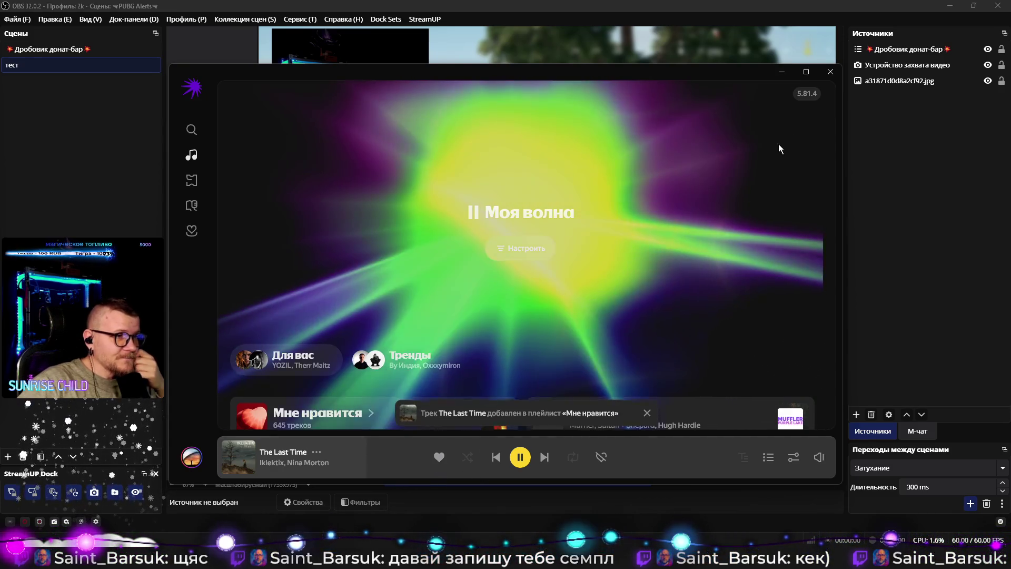
{"action": "left_click", "coordinate": [783, 73]}
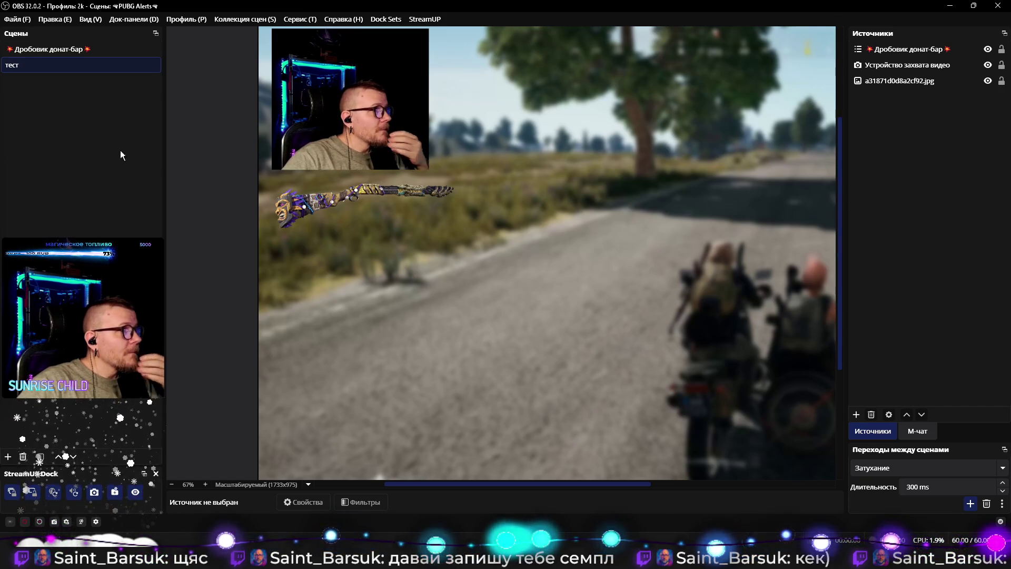
{"action": "left_click", "coordinate": [70, 50]}
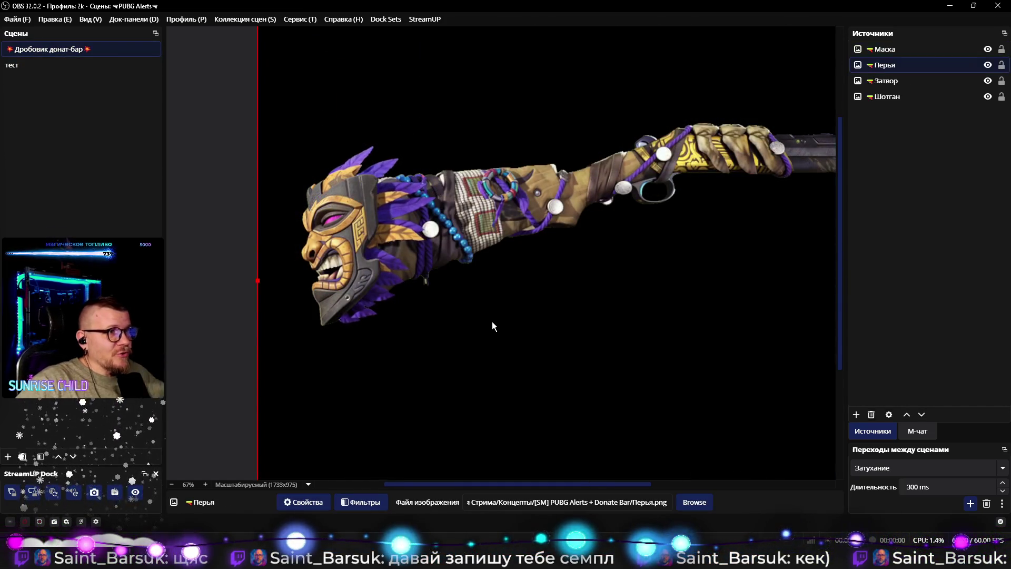
Step: Select all four shotgun layers with Ctrl+A and drag them down about 193 px, undoing an accidental resize
{"action": "left_click", "coordinate": [507, 327]}
{"action": "scroll", "coordinate": [425, 308], "scroll_direction": "down", "scroll_amount": 2}
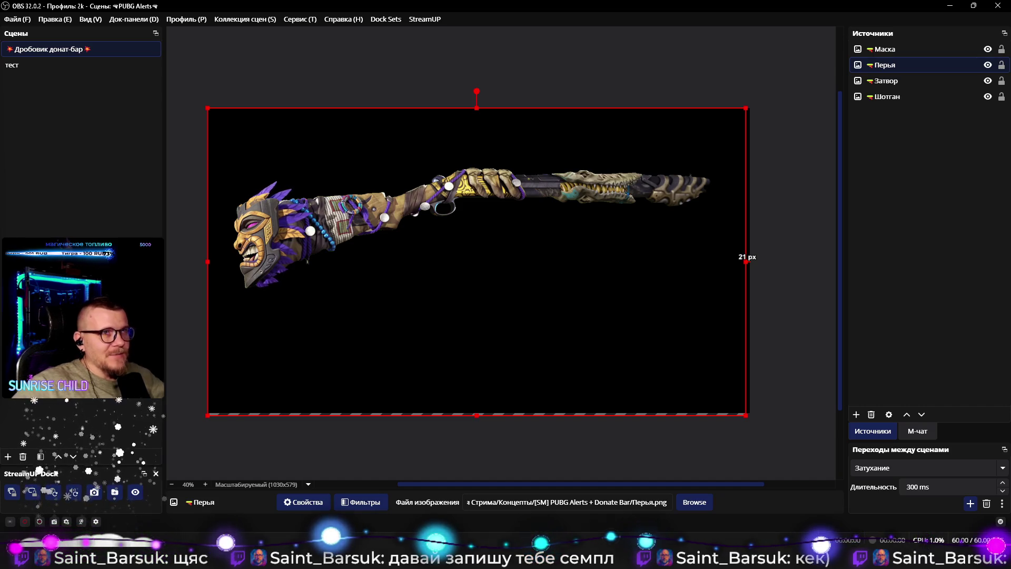
{"action": "left_click", "coordinate": [700, 174]}
{"action": "key", "text": "ctrl+a"}
{"action": "mouse_move", "coordinate": [607, 187]}
{"action": "left_mouse_down"}
{"action": "mouse_move", "coordinate": [607, 288]}
{"action": "mouse_move", "coordinate": [607, 280]}
{"action": "left_mouse_up"}
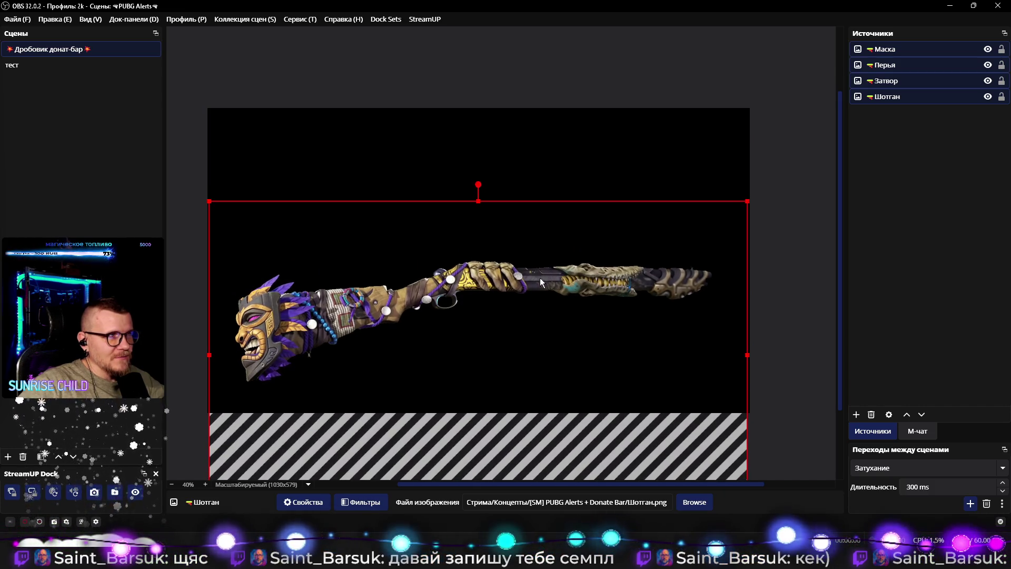
{"action": "left_click_drag", "start_coordinate": [211, 210], "coordinate": [293, 243]}
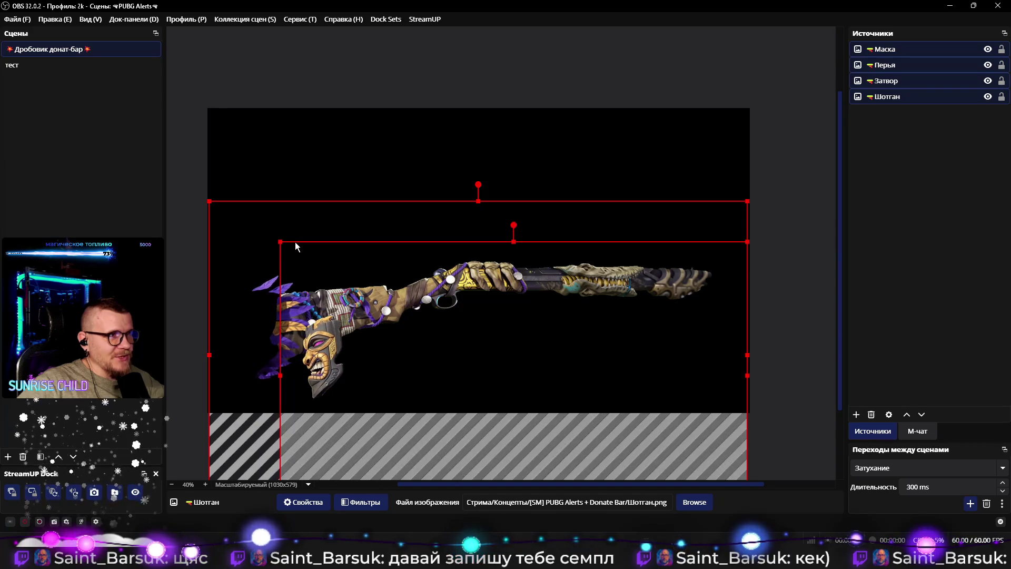
{"action": "key", "text": "ctrl+z"}
Step: Group the four selected shotgun layers, then shrink and reposition the group
{"action": "right_click", "coordinate": [932, 71]}
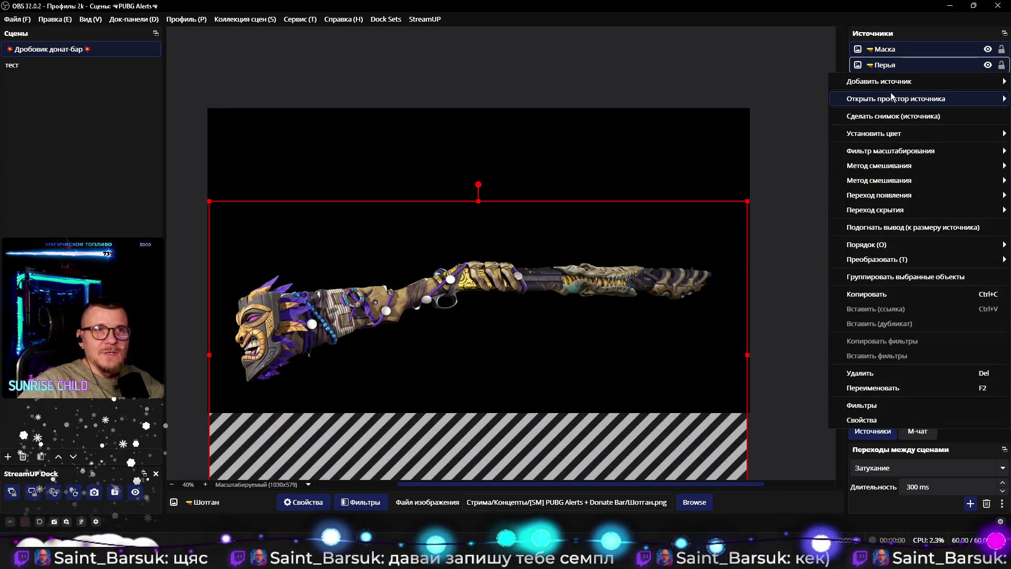
{"action": "mouse_move", "coordinate": [889, 98]}
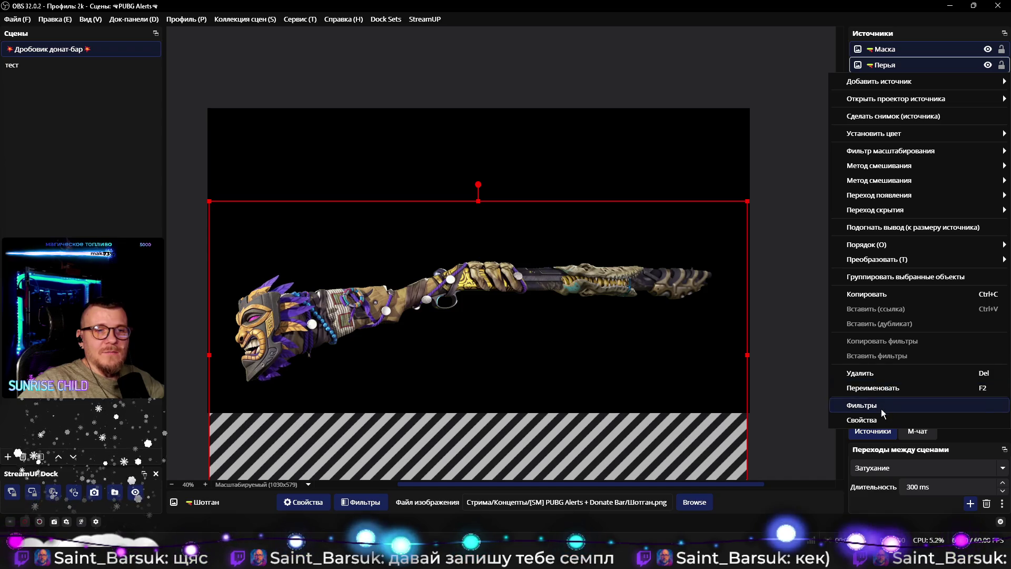
{"action": "left_click", "coordinate": [874, 277]}
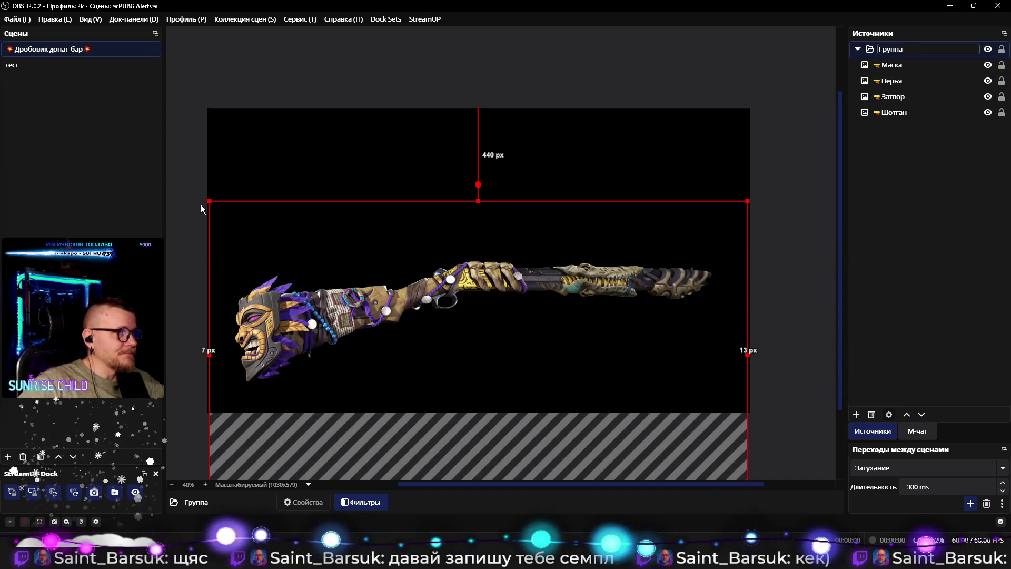
{"action": "left_click_drag", "start_coordinate": [210, 202], "coordinate": [338, 270]}
{"action": "mouse_move", "coordinate": [387, 318]}
{"action": "left_mouse_down"}
{"action": "mouse_move", "coordinate": [311, 273]}
{"action": "mouse_move", "coordinate": [350, 286]}
{"action": "mouse_move", "coordinate": [340, 268]}
{"action": "left_mouse_up"}
Step: Ungroup the layers and shift all four together slightly right and down toward the centre
{"action": "left_click", "coordinate": [912, 138]}
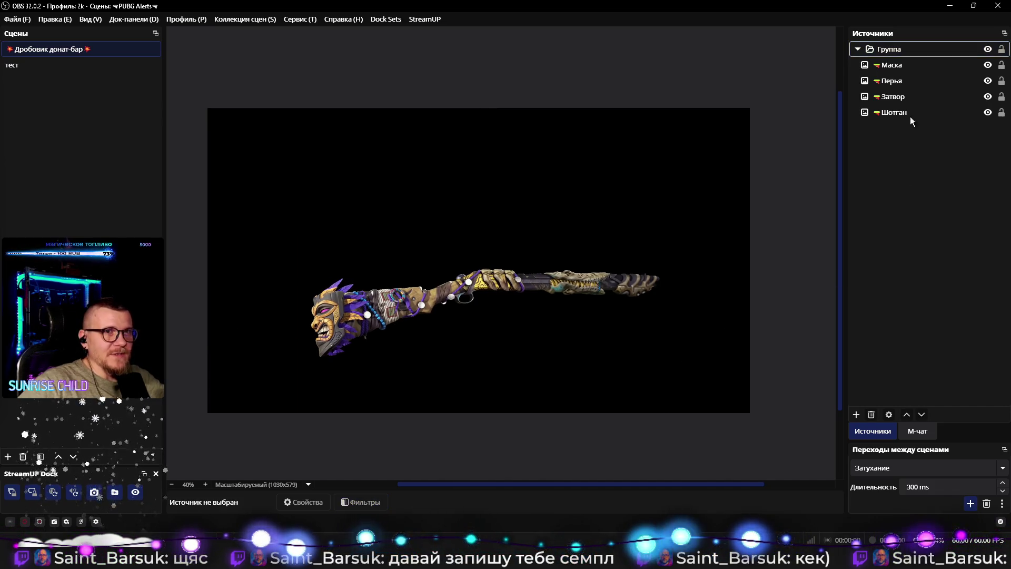
{"action": "right_click", "coordinate": [906, 49]}
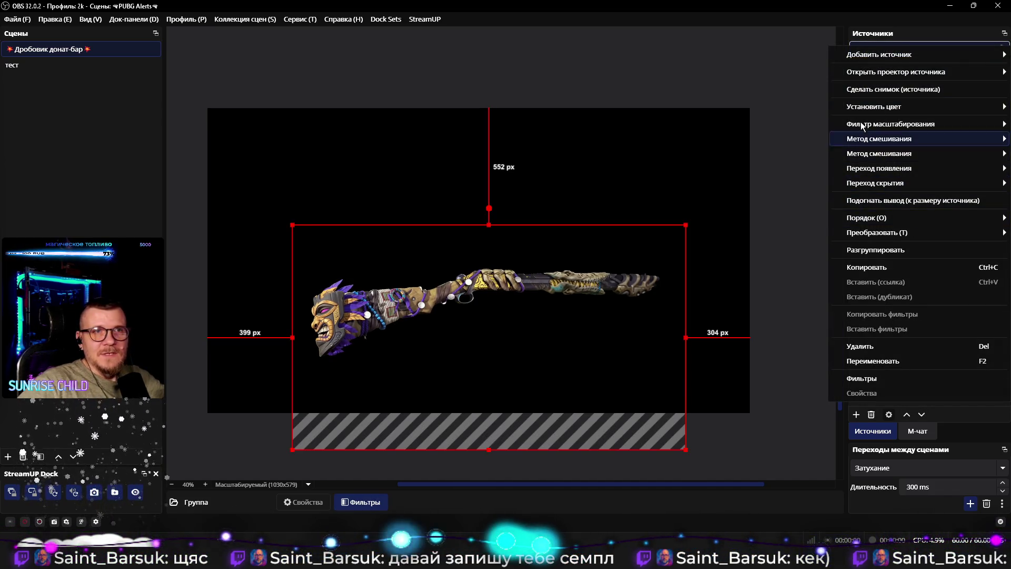
{"action": "left_click", "coordinate": [887, 250]}
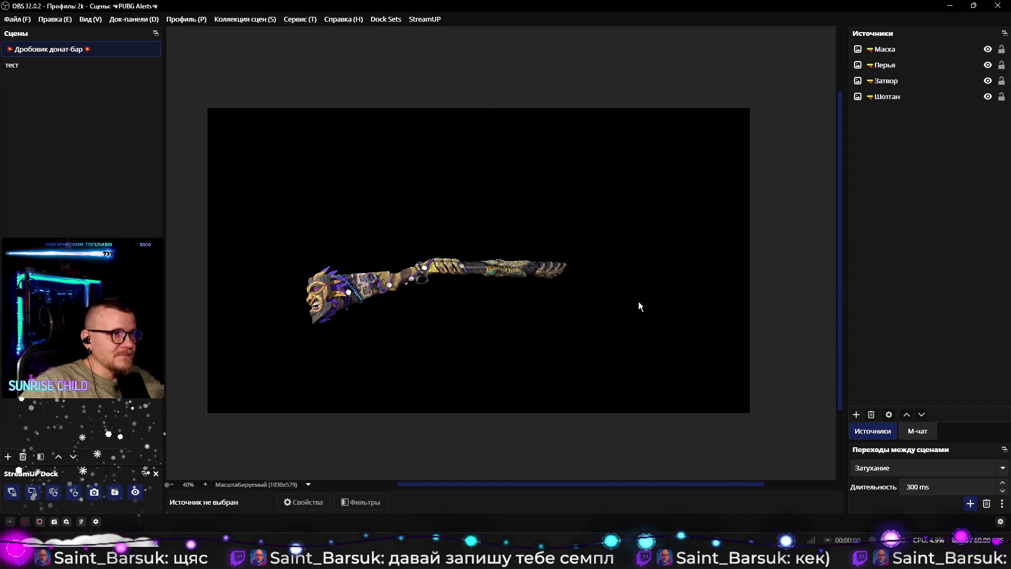
{"action": "left_click_drag", "start_coordinate": [264, 192], "coordinate": [637, 400]}
{"action": "left_click_drag", "start_coordinate": [512, 318], "coordinate": [546, 326]}
{"action": "left_click", "coordinate": [648, 342]}
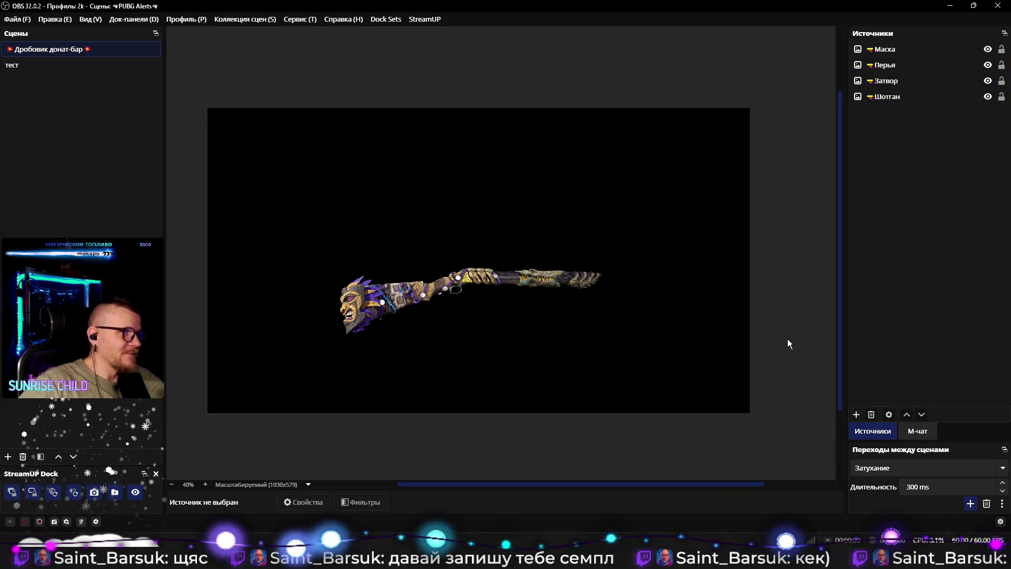
{"action": "left_click", "coordinate": [890, 97]}
{"action": "left_click", "coordinate": [766, 283]}
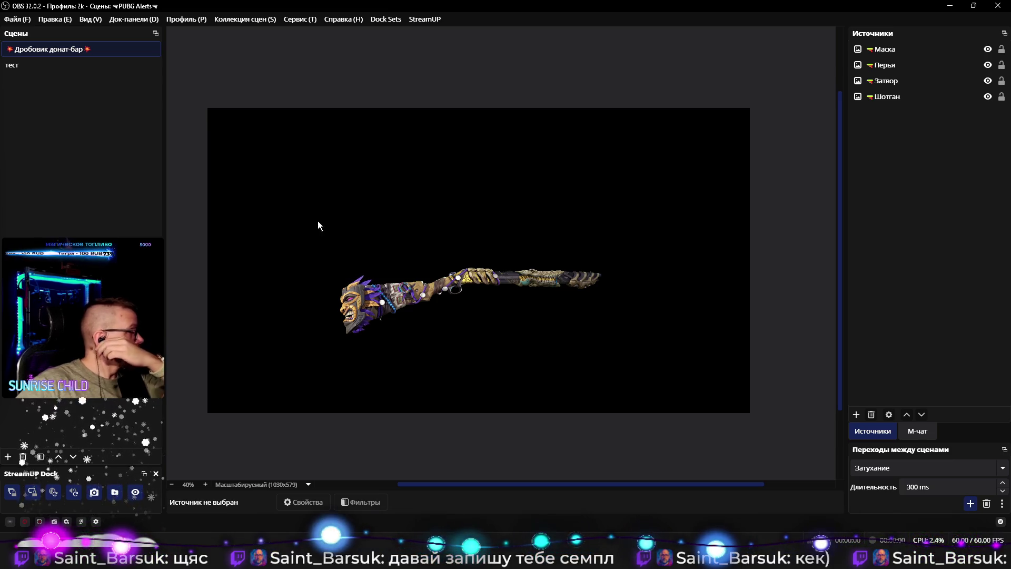
{"action": "mouse_move", "coordinate": [267, 178]}
{"action": "left_mouse_down"}
{"action": "mouse_move", "coordinate": [542, 300]}
{"action": "mouse_move", "coordinate": [735, 408]}
{"action": "left_mouse_up"}
{"action": "left_click_drag", "start_coordinate": [249, 176], "coordinate": [627, 356]}
Step: Switch OBS back to the 2k profile
{"action": "left_click", "coordinate": [361, 174]}
{"action": "left_click", "coordinate": [181, 20]}
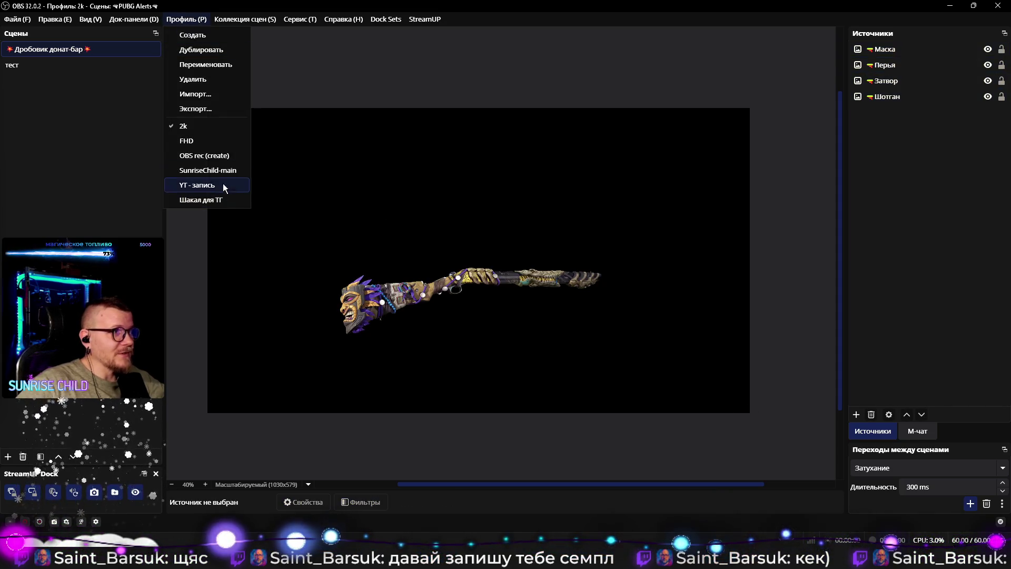
{"action": "key", "text": "Escape"}
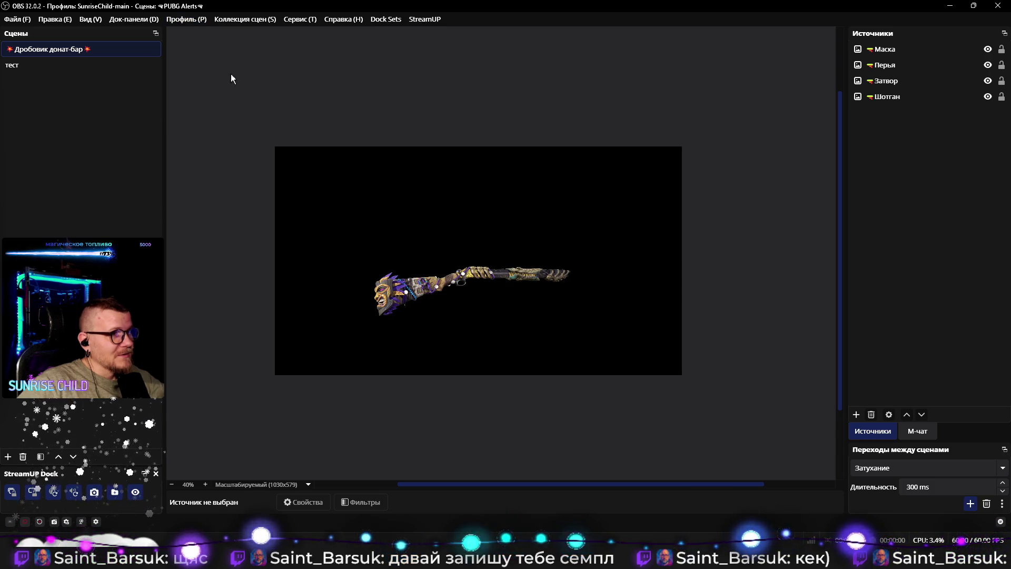
{"action": "left_click", "coordinate": [182, 20]}
{"action": "left_click", "coordinate": [191, 129]}
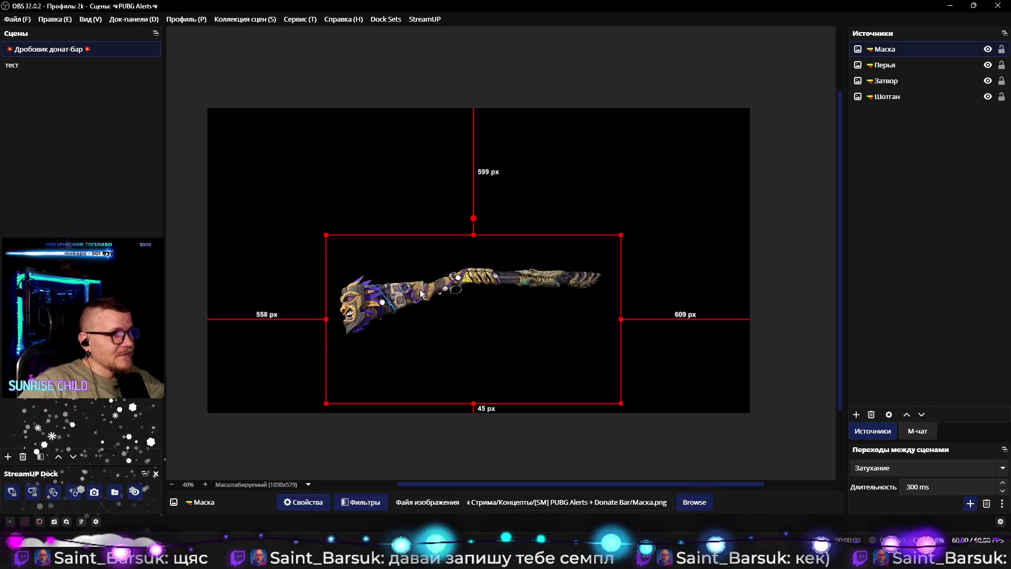
Step: Lock the Маска, Перья, Затвор and Шотган layers in place
{"action": "left_click", "coordinate": [545, 321]}
{"action": "left_click", "coordinate": [1002, 81]}
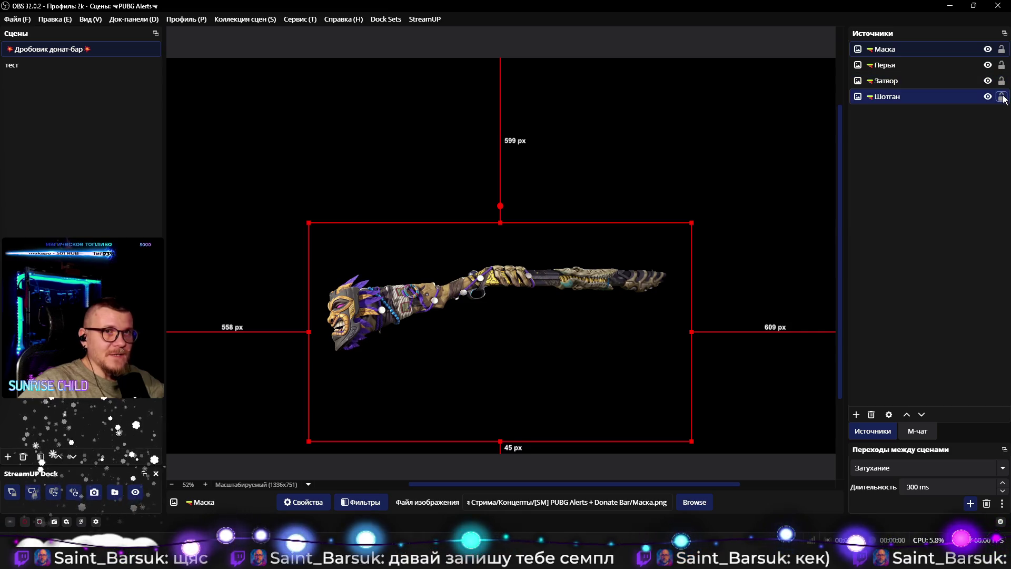
{"action": "left_click", "coordinate": [1002, 96]}
{"action": "left_click", "coordinate": [1001, 65]}
{"action": "left_click", "coordinate": [1001, 49]}
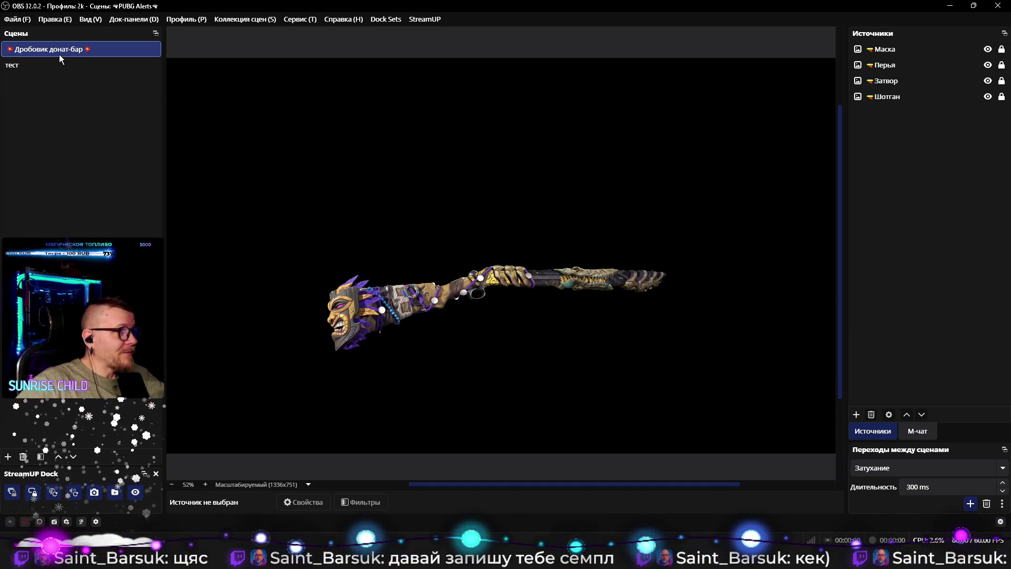
Step: Rename the Дробовик донат-бар scene to 'Дробовик', removing 'донат-бар' and the emoji
{"action": "double_click", "coordinate": [54, 49]}
{"action": "key", "text": "BackSpace"}
{"action": "key", "text": "BackSpace"}
{"action": "key", "text": "BackSpace"}
{"action": "key", "text": "Delete"}
{"action": "key", "text": "Return"}
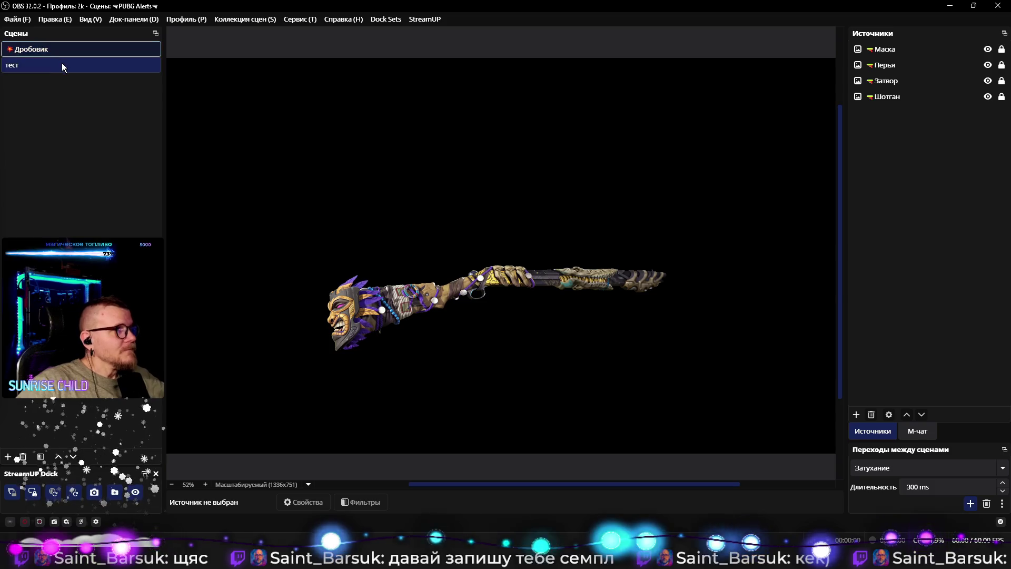
{"action": "right_click", "coordinate": [65, 51]}
Step: Try adding a Переместить источник filter named 'Перезарядка - 1' to the Дробовик scene, cancelled with Escape
{"action": "left_click", "coordinate": [97, 208]}
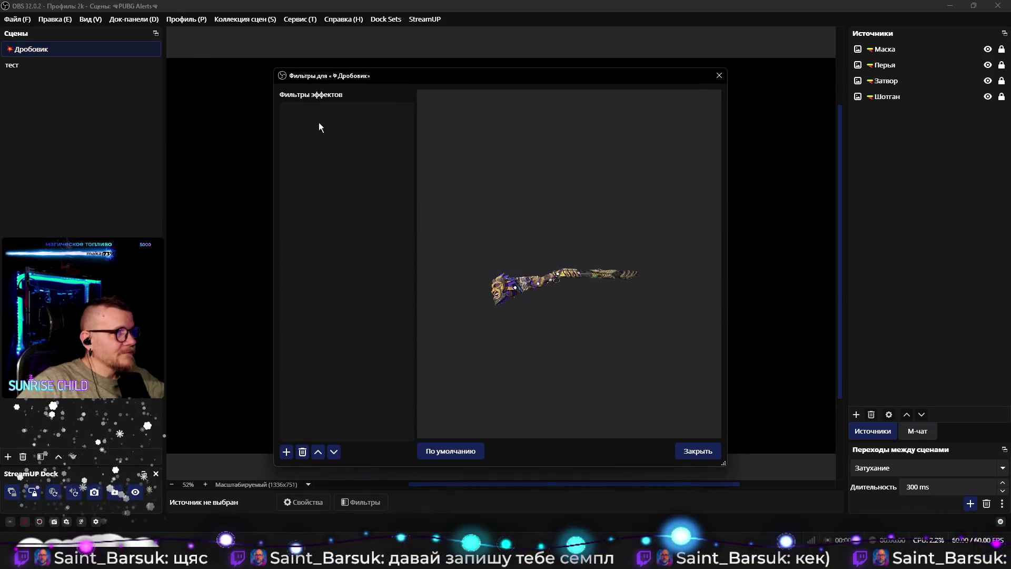
{"action": "right_click", "coordinate": [319, 117]}
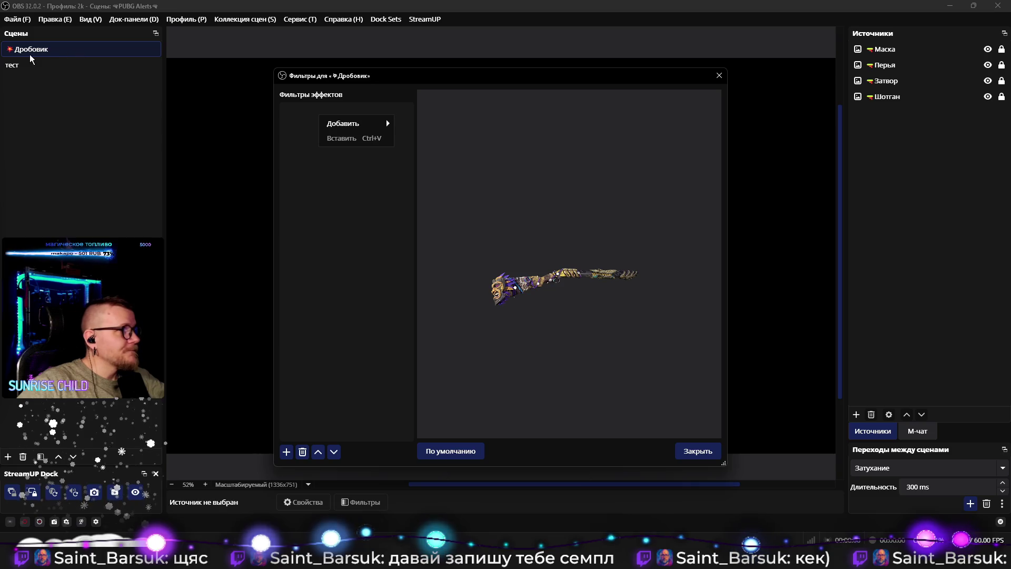
{"action": "left_click", "coordinate": [31, 54]}
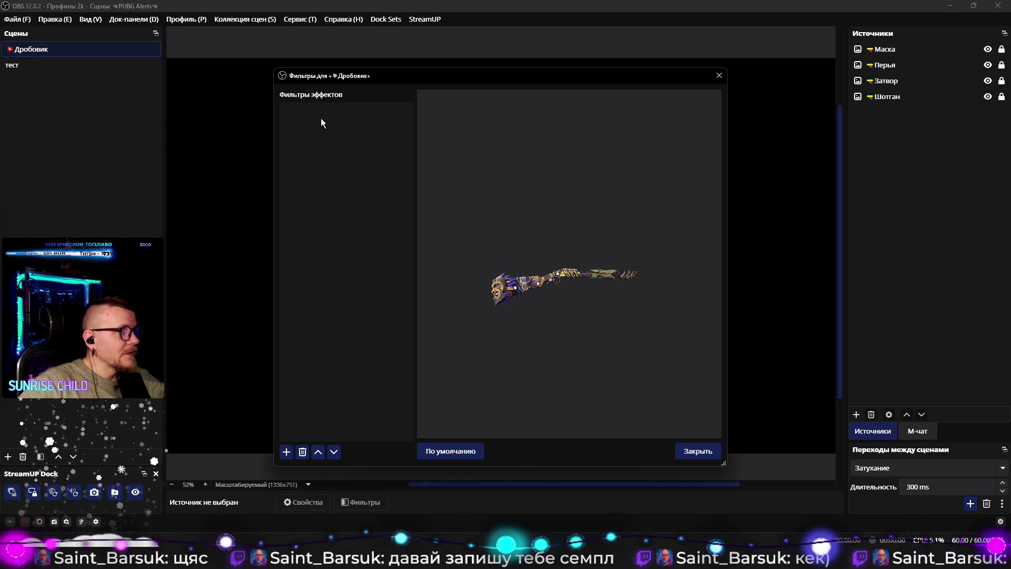
{"action": "right_click", "coordinate": [321, 120]}
{"action": "mouse_move", "coordinate": [358, 127]}
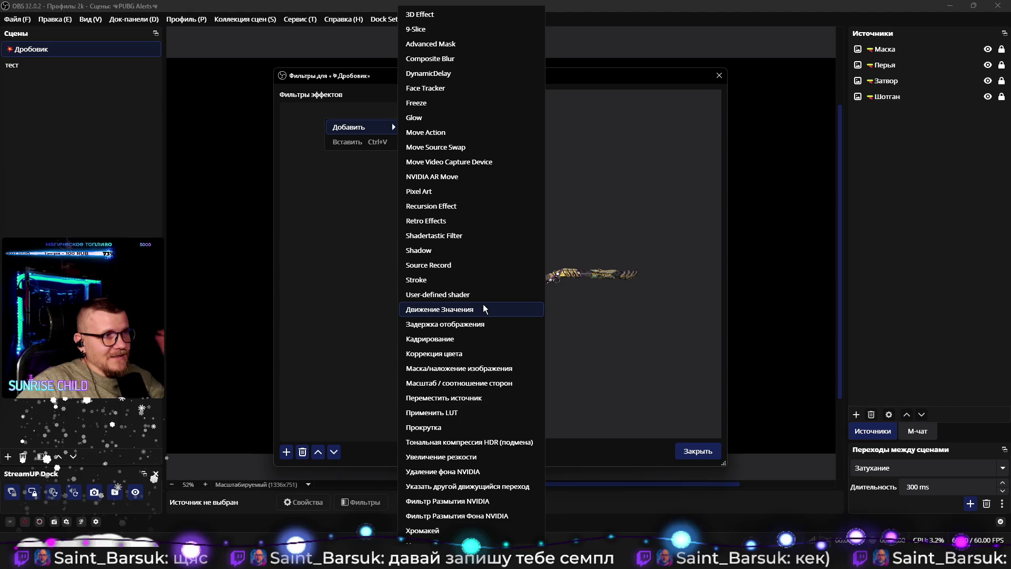
{"action": "left_click", "coordinate": [463, 396]}
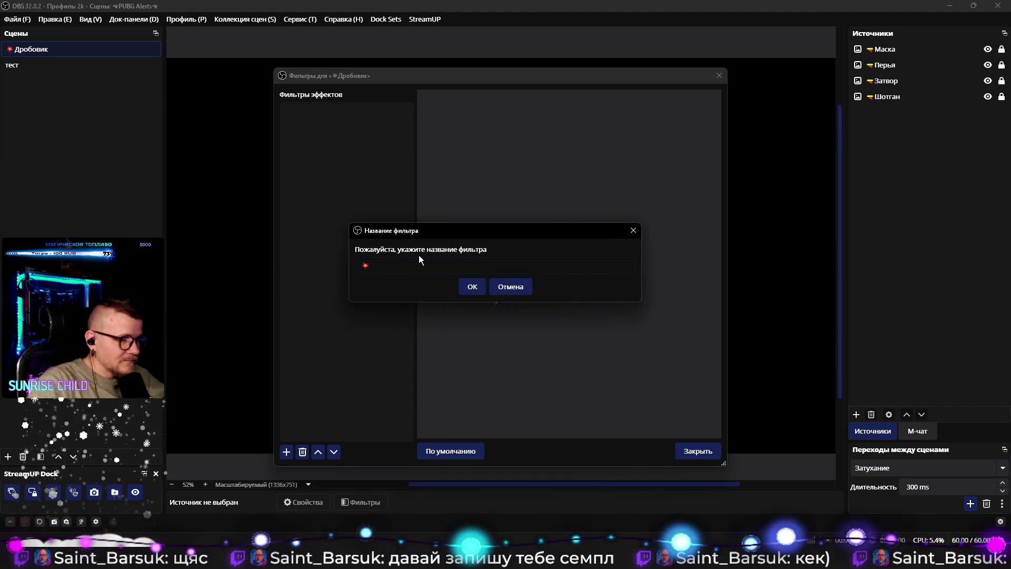
{"action": "type", "text": "Перезарядка - 1"}
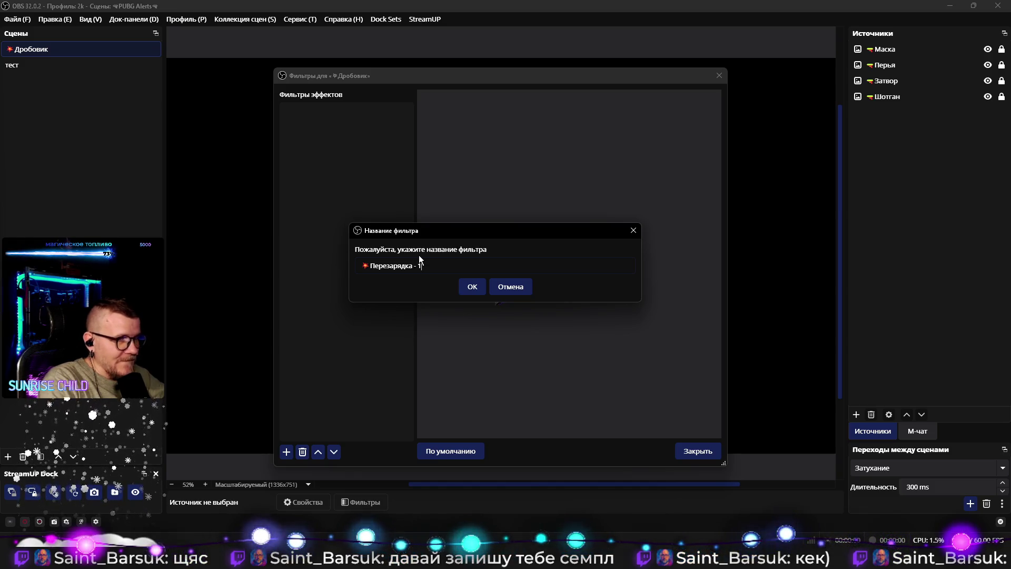
{"action": "key", "text": "Escape"}
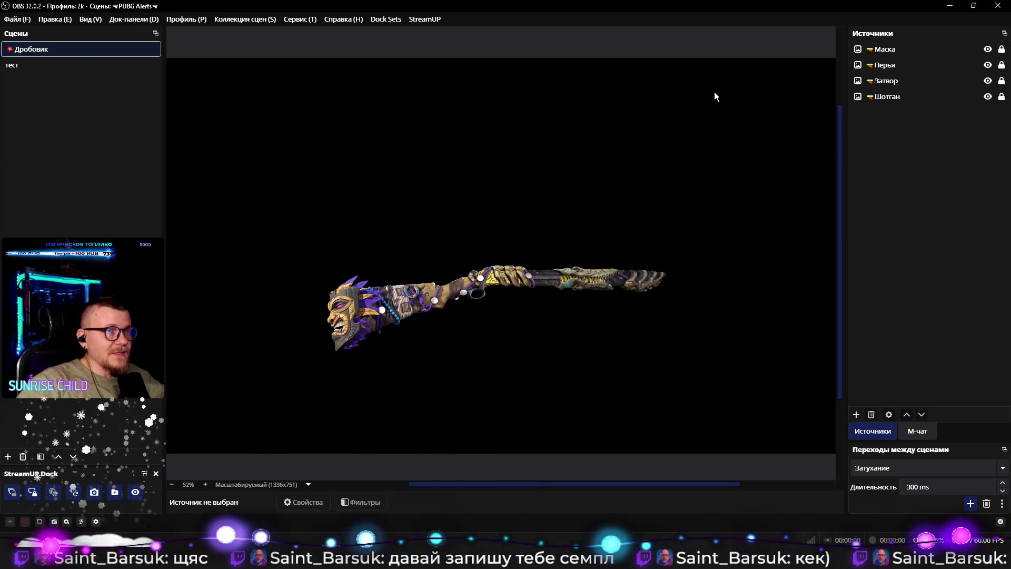
{"action": "left_click", "coordinate": [584, 332]}
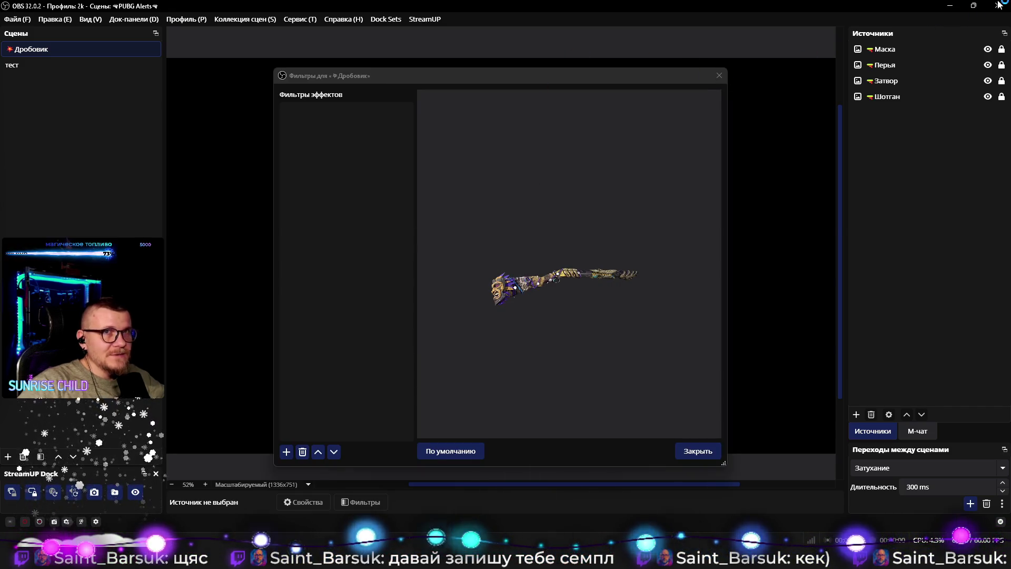
{"action": "right_click", "coordinate": [752, 559]}
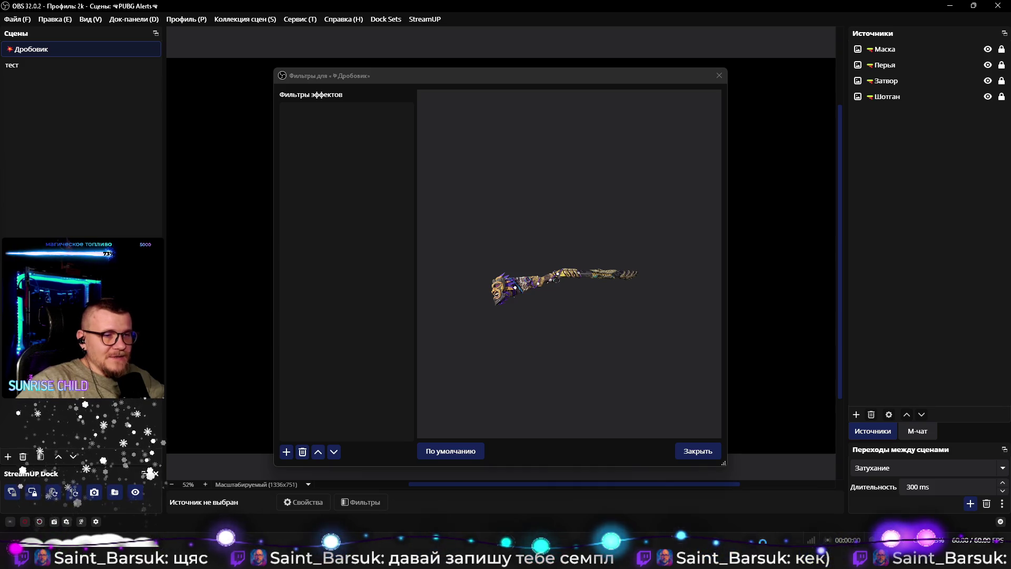
{"action": "left_click", "coordinate": [687, 384]}
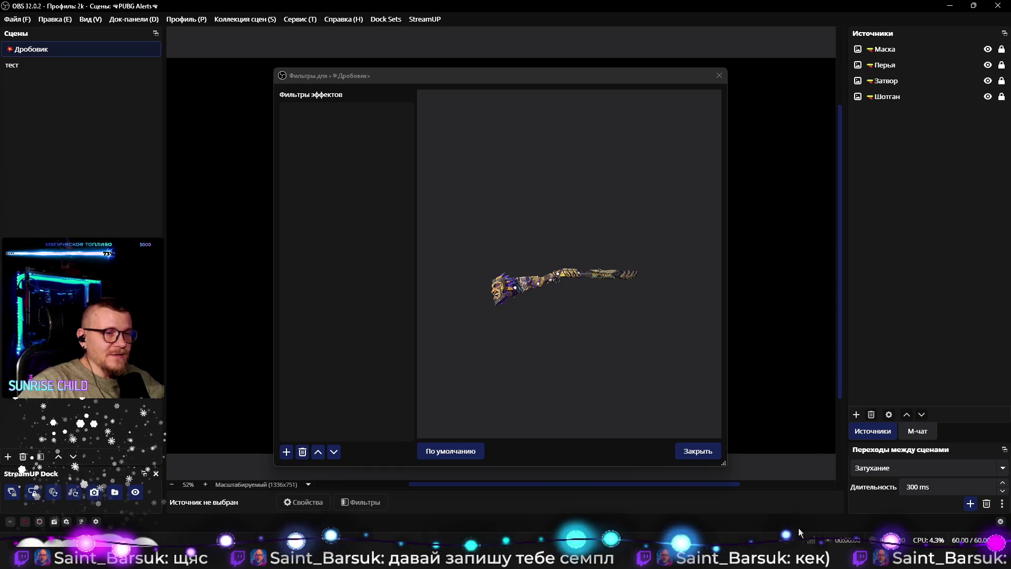
{"action": "right_click", "coordinate": [742, 561]}
{"action": "left_click", "coordinate": [741, 538]}
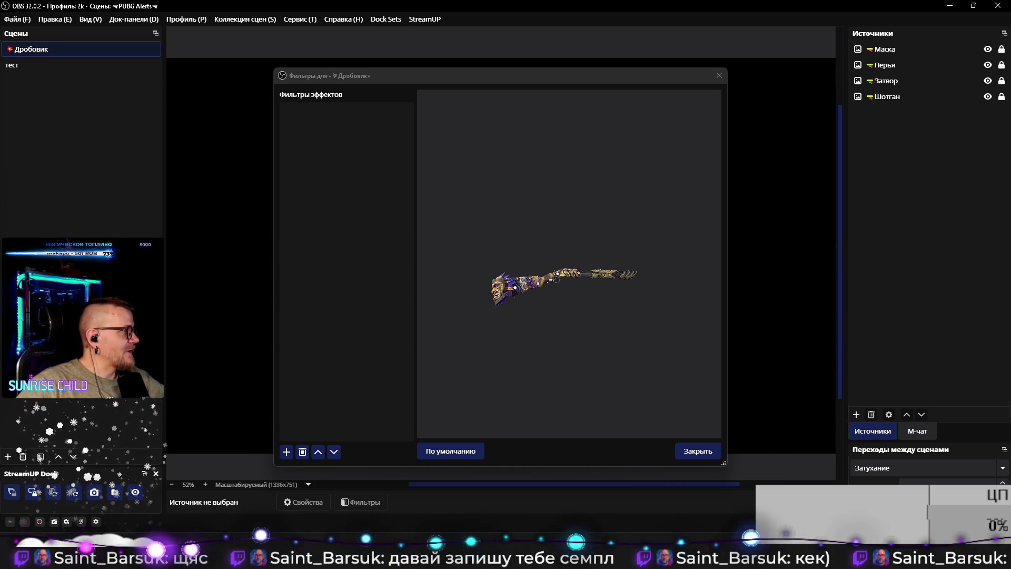
{"action": "key", "text": "ctrl+shift+Escape"}
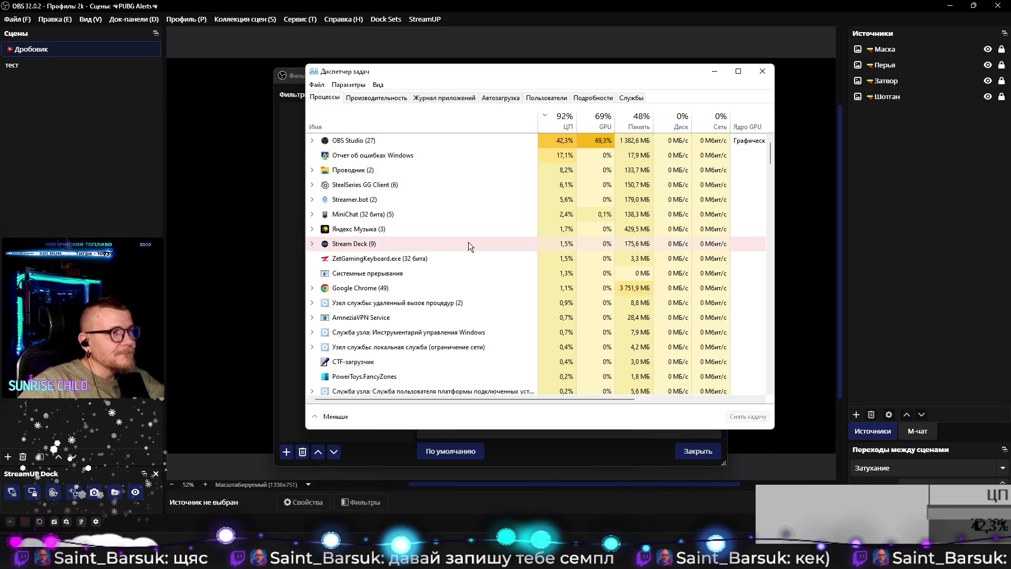
Step: Leave Task Manager, show the desktop and relaunch OBS from its obs- Work shortcut
{"action": "scroll", "coordinate": [461, 327], "scroll_direction": "down", "scroll_amount": 2}
{"action": "key", "text": "alt+Tab"}
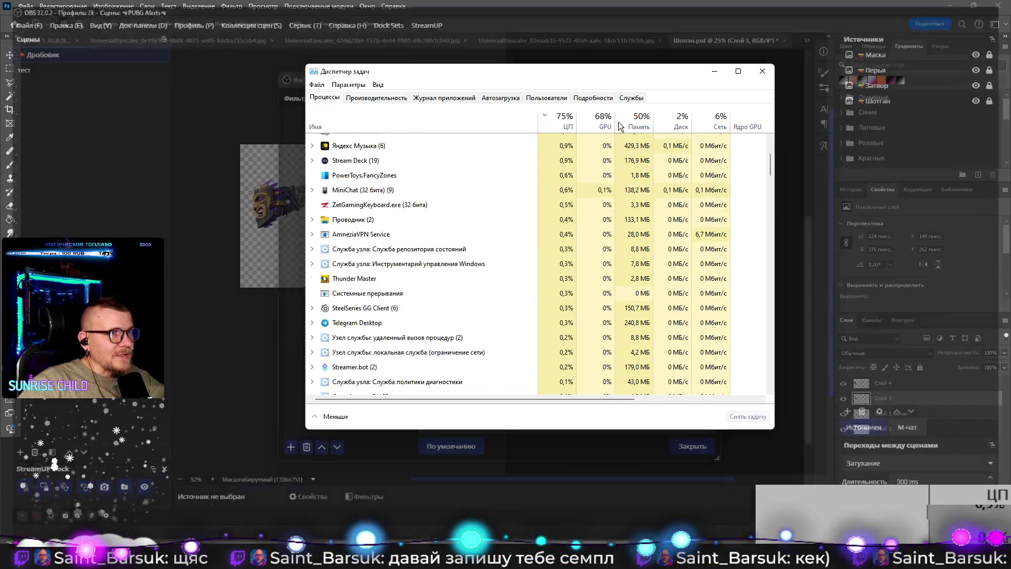
{"action": "key", "text": "super+d"}
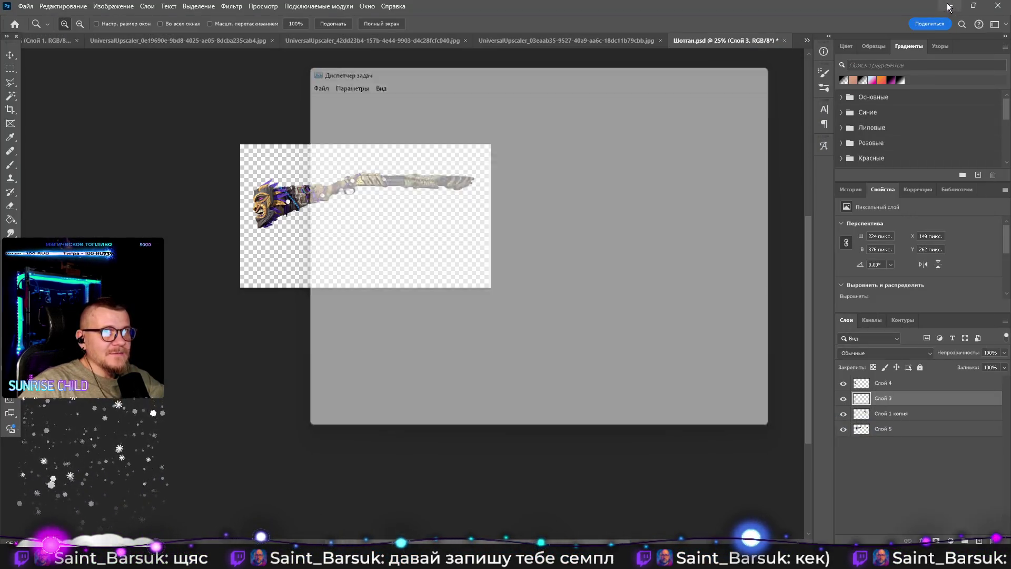
{"action": "left_click", "coordinate": [146, 495]}
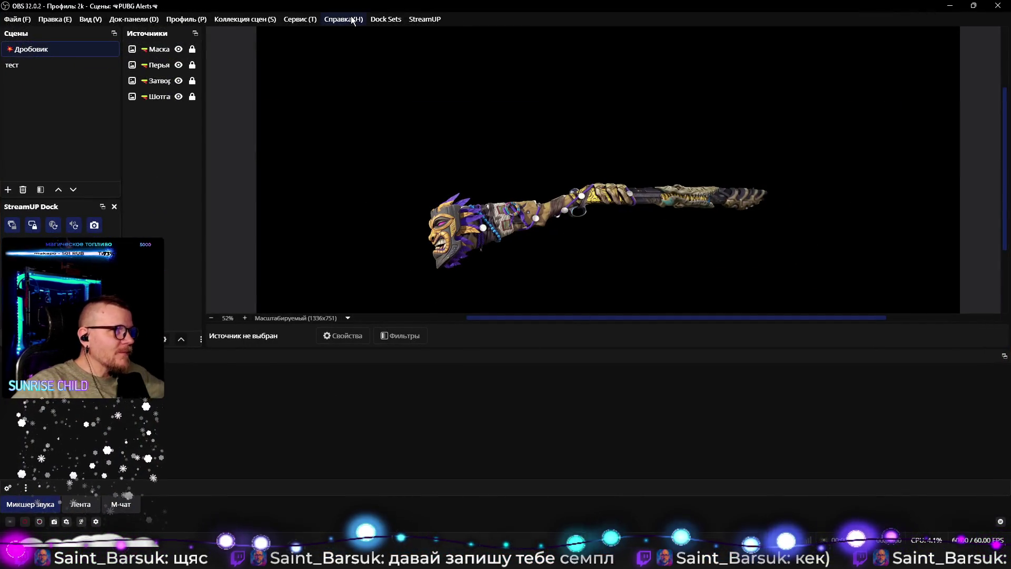
Step: Restore the saved dock layout from Dock Sets, with sources on the right and transitions panel back
{"action": "left_click", "coordinate": [382, 20]}
{"action": "left_click", "coordinate": [426, 176]}
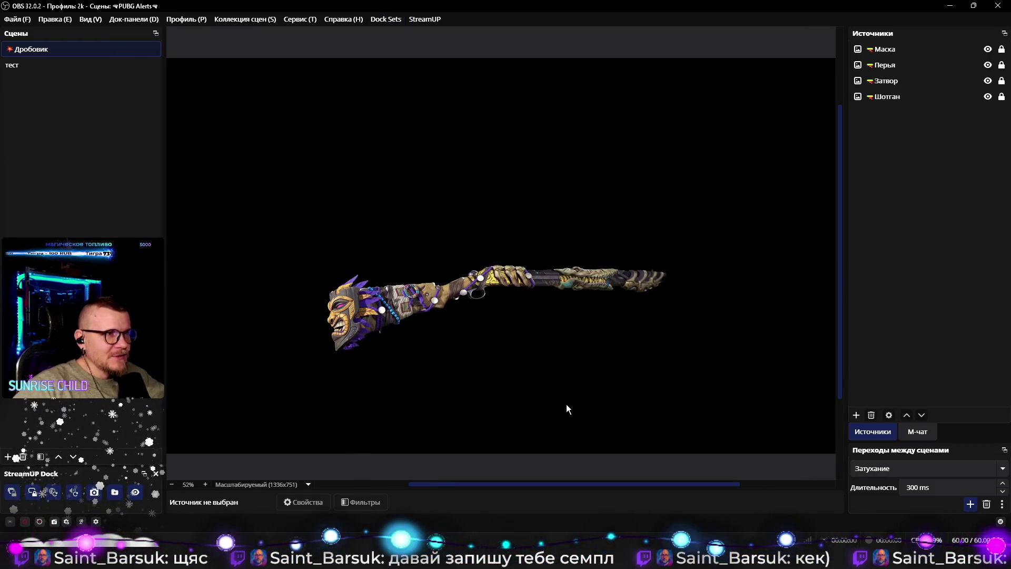
{"action": "scroll", "coordinate": [567, 348], "scroll_direction": "down", "scroll_amount": 1}
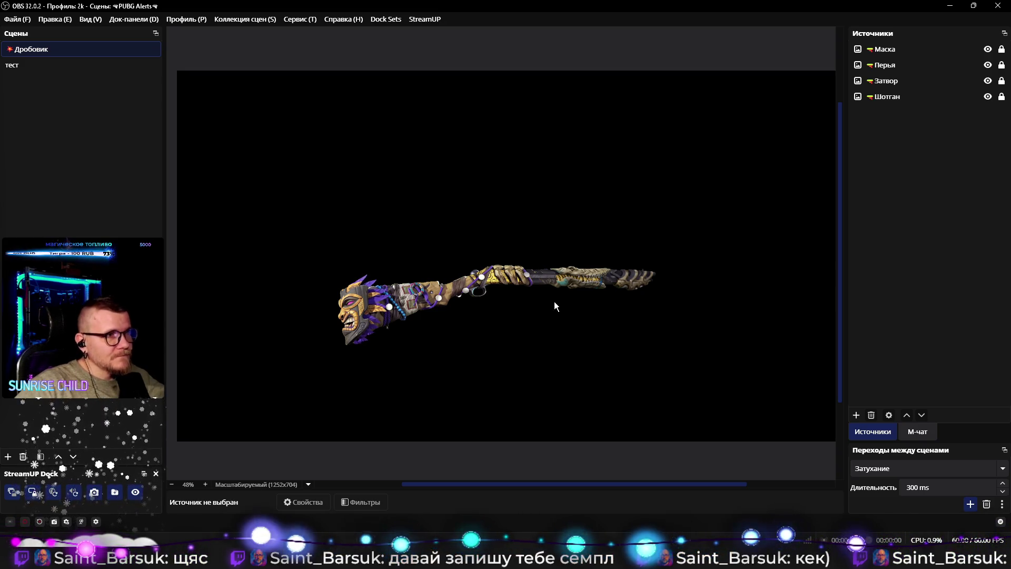
{"action": "scroll", "coordinate": [498, 294], "scroll_direction": "up", "scroll_amount": 5}
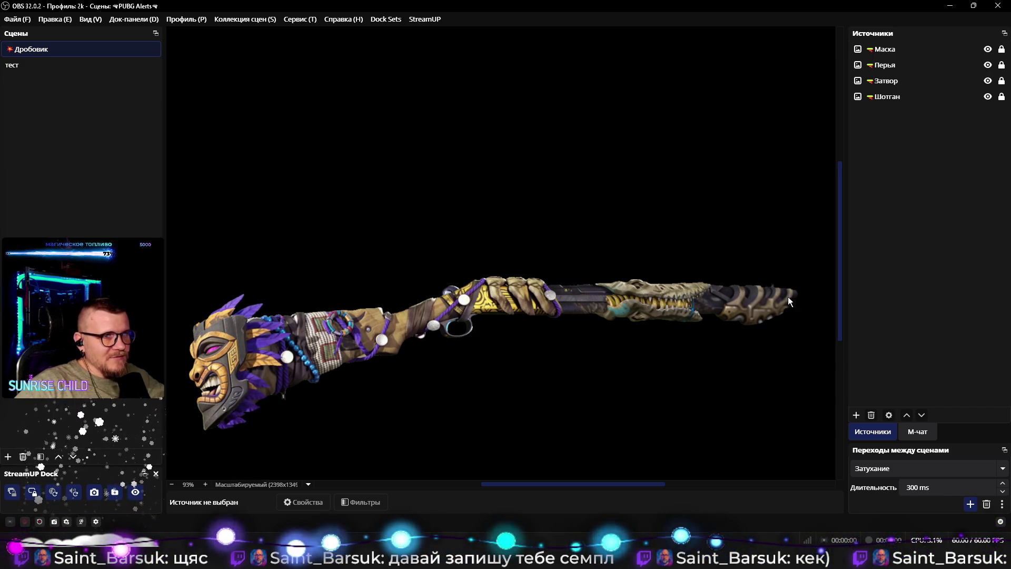
{"action": "right_click", "coordinate": [62, 63]}
{"action": "right_click", "coordinate": [61, 52]}
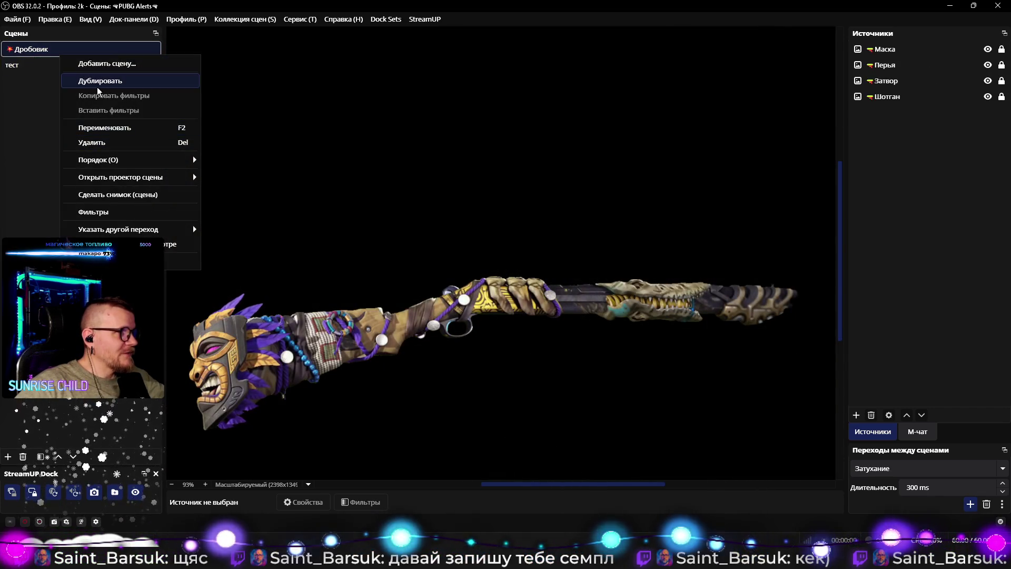
Step: Add a Переместить источник filter to the Дробовик scene and rename it 'Перезарядка'
{"action": "left_click", "coordinate": [100, 211]}
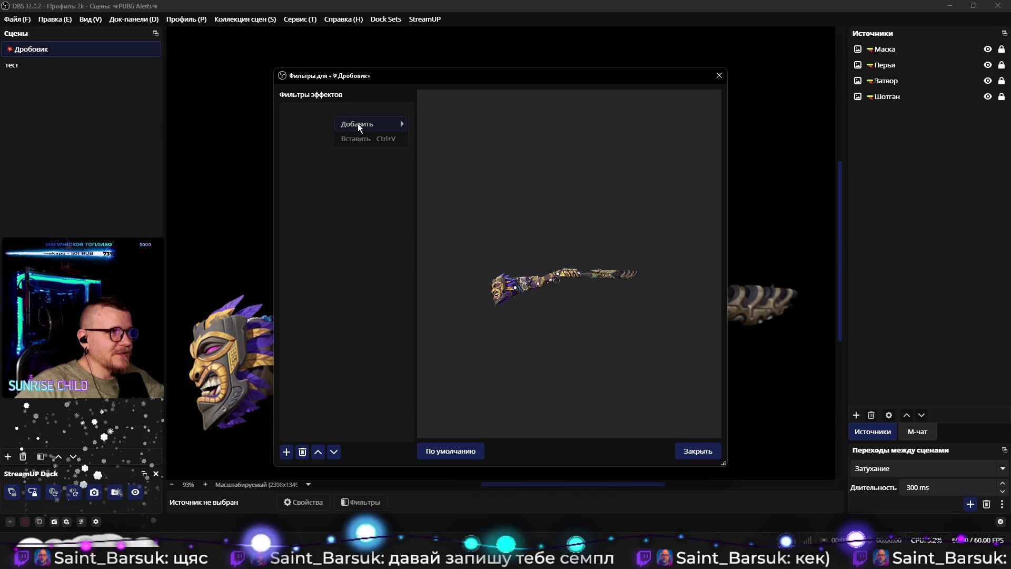
{"action": "mouse_move", "coordinate": [357, 125]}
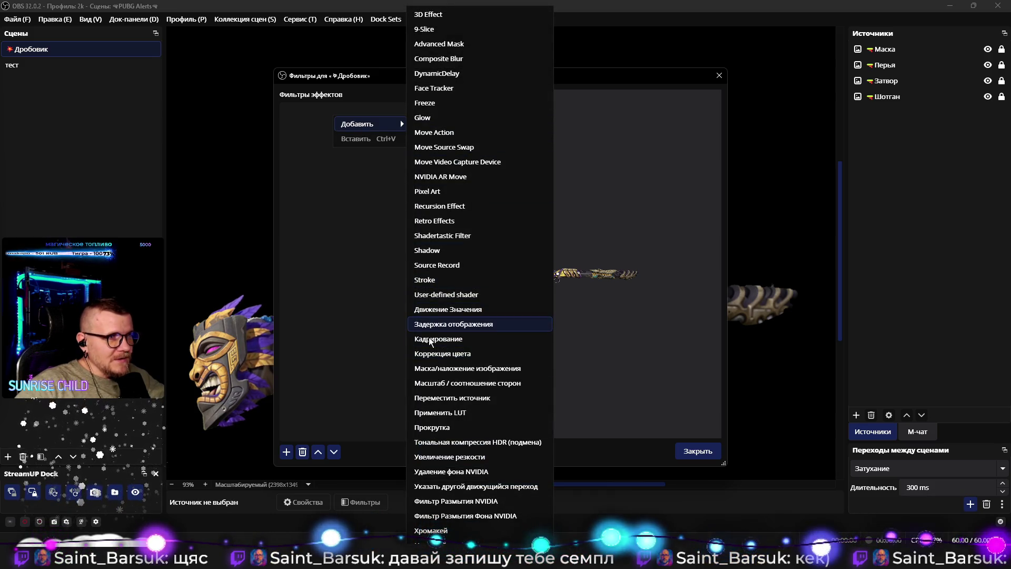
{"action": "left_click", "coordinate": [430, 397]}
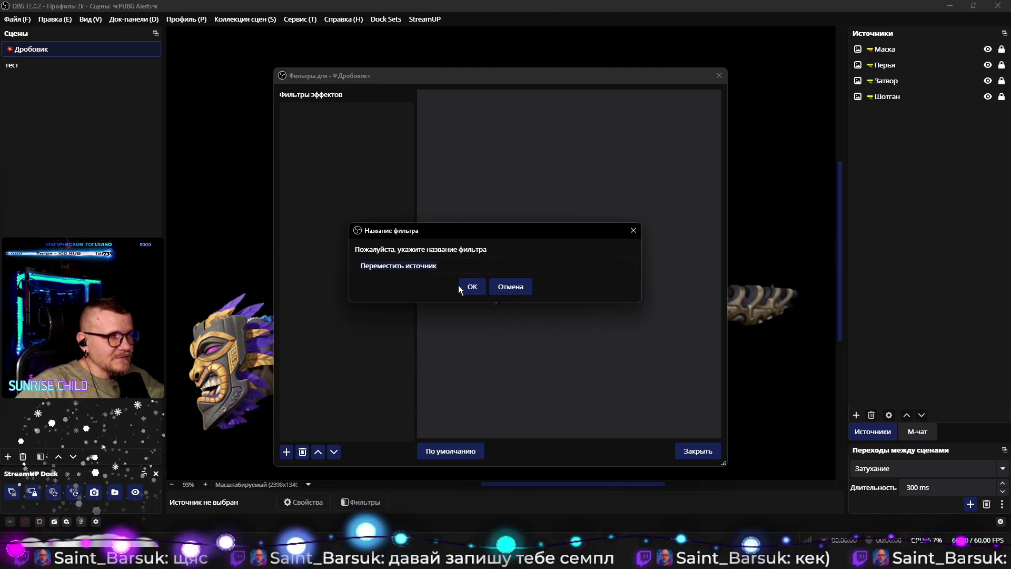
{"action": "left_click", "coordinate": [472, 288]}
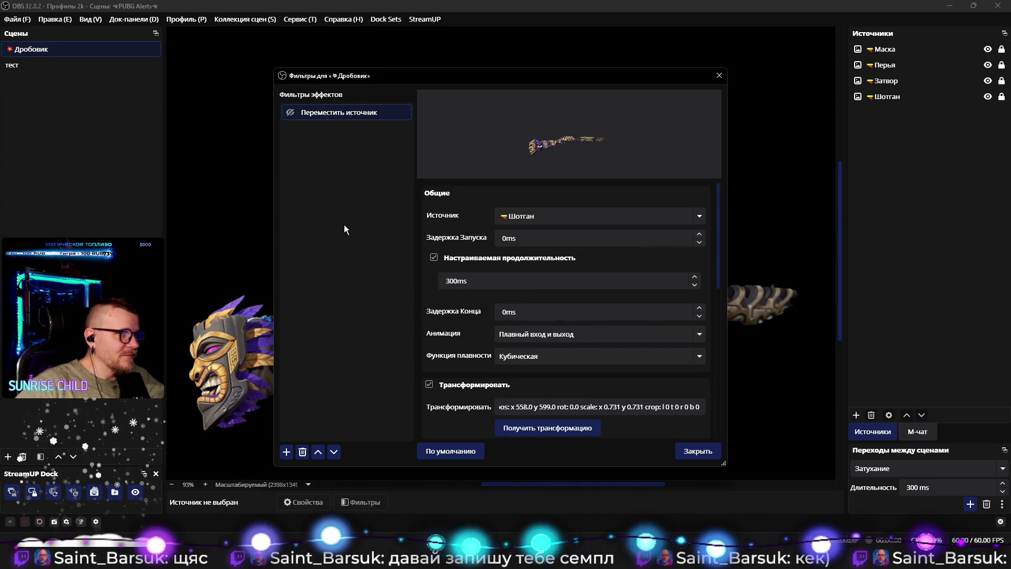
{"action": "double_click", "coordinate": [343, 112]}
{"action": "key", "text": "BackSpace"}
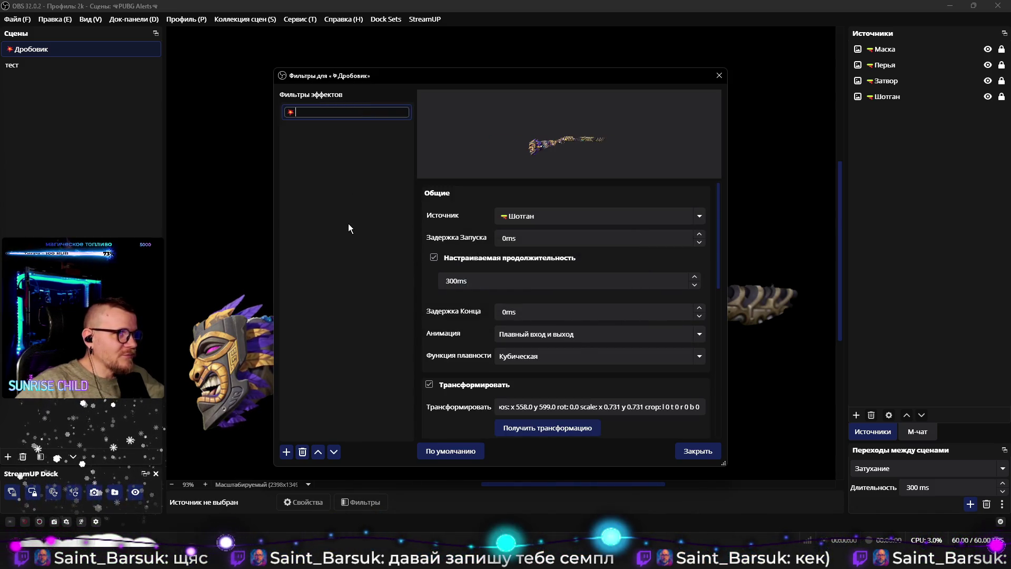
{"action": "type", "text": "Перезаря"}
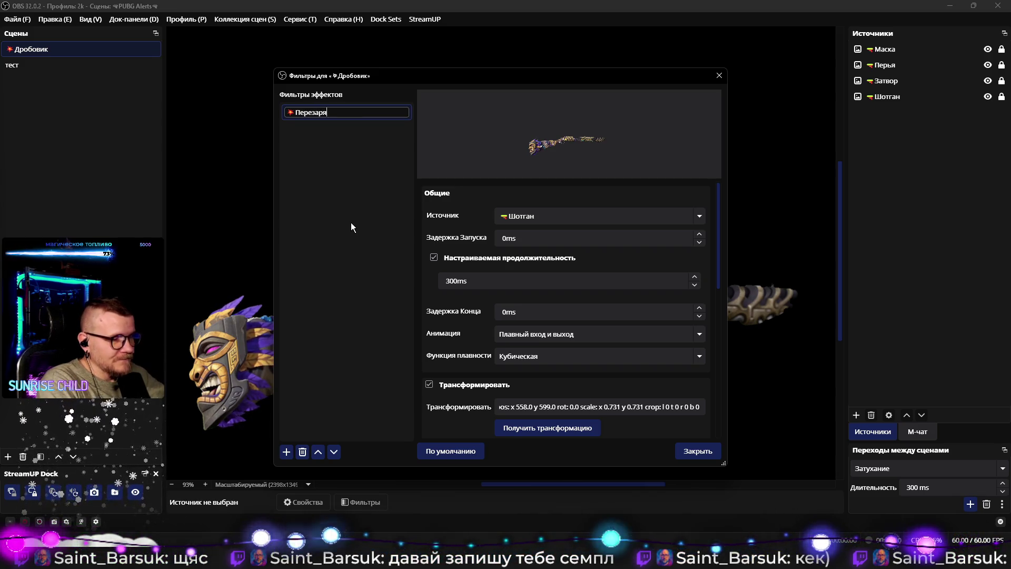
{"action": "type", "text": "дка"}
{"action": "key", "text": "Return"}
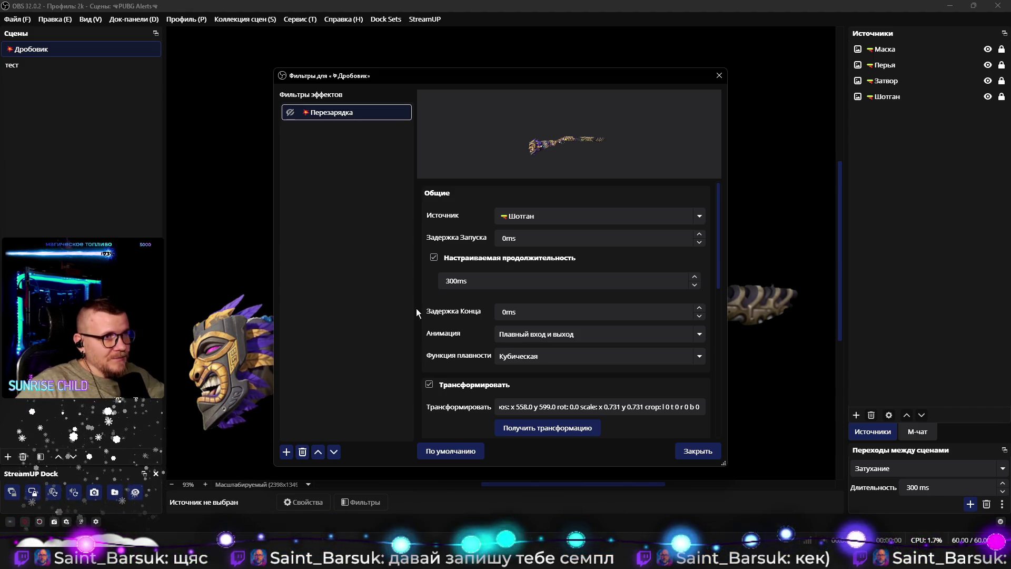
Step: Set the Перезарядка filter's custom duration to 800 ms and its animation to Плавный выход
{"action": "scroll", "coordinate": [442, 334], "scroll_direction": "down", "scroll_amount": 1}
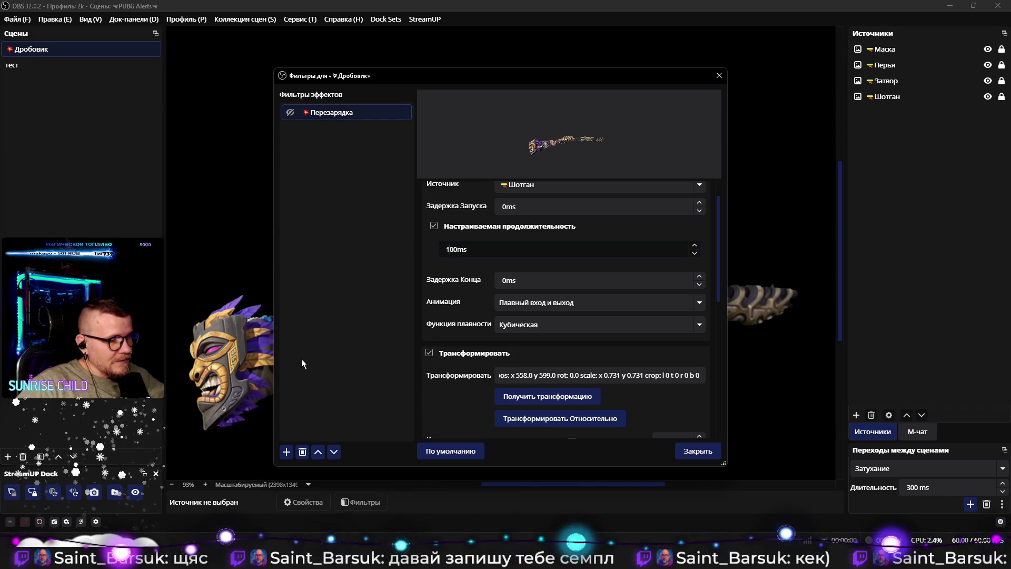
{"action": "double_click", "coordinate": [451, 250]}
{"action": "type", "text": "1500"}
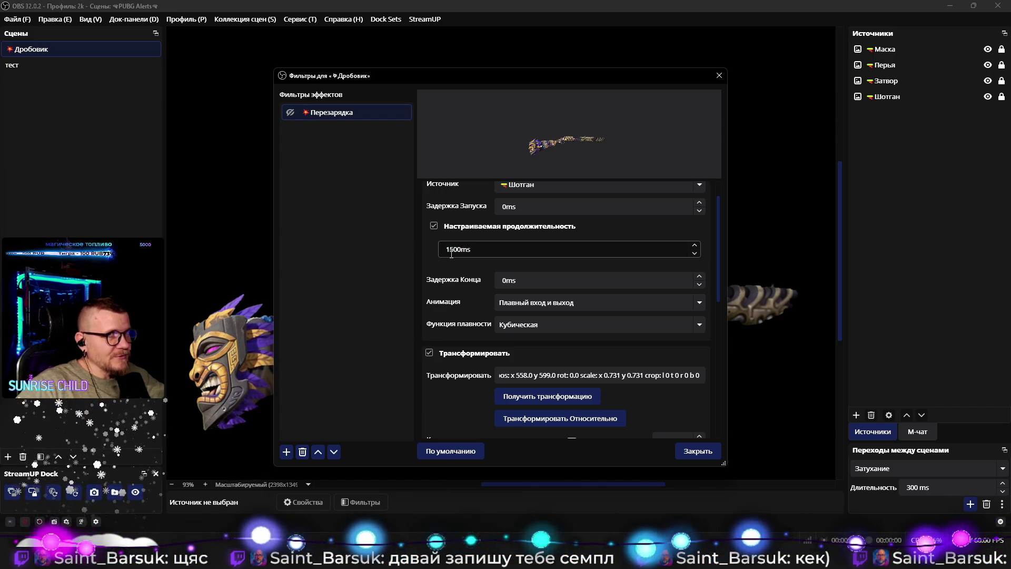
{"action": "double_click", "coordinate": [452, 251]}
{"action": "type", "text": "900"}
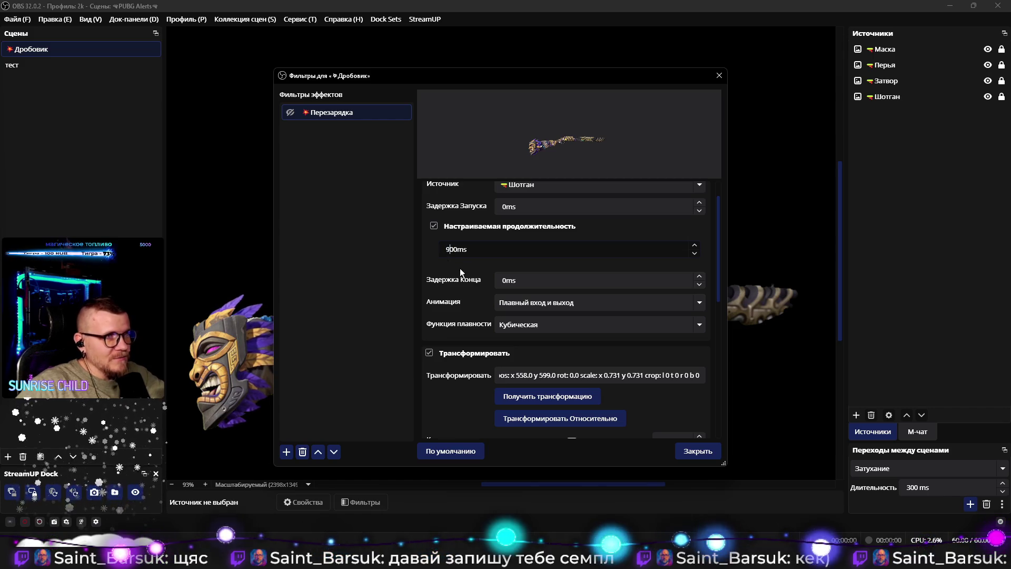
{"action": "key", "text": "BackSpace"}
{"action": "type", "text": "8"}
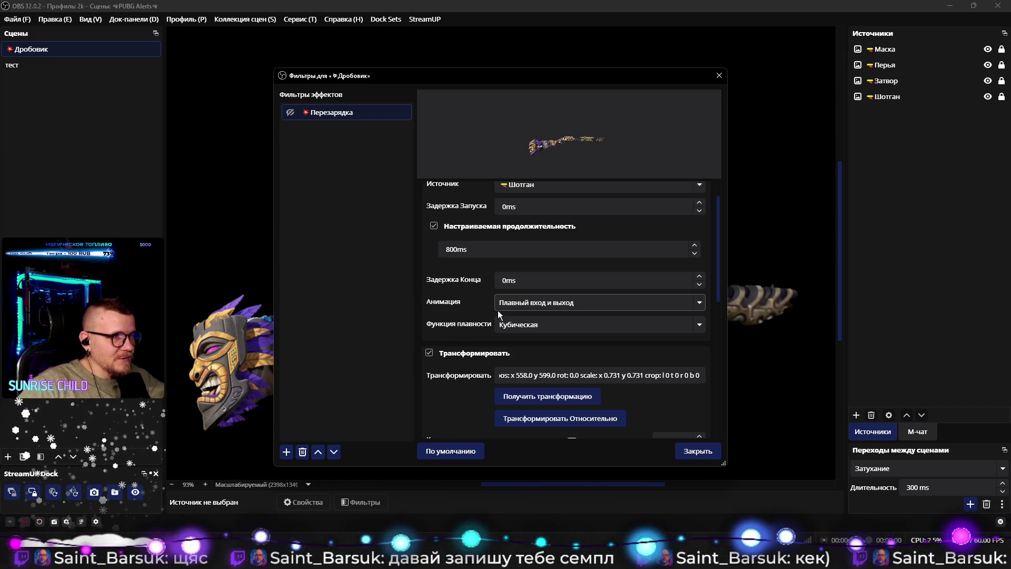
{"action": "left_click", "coordinate": [523, 302]}
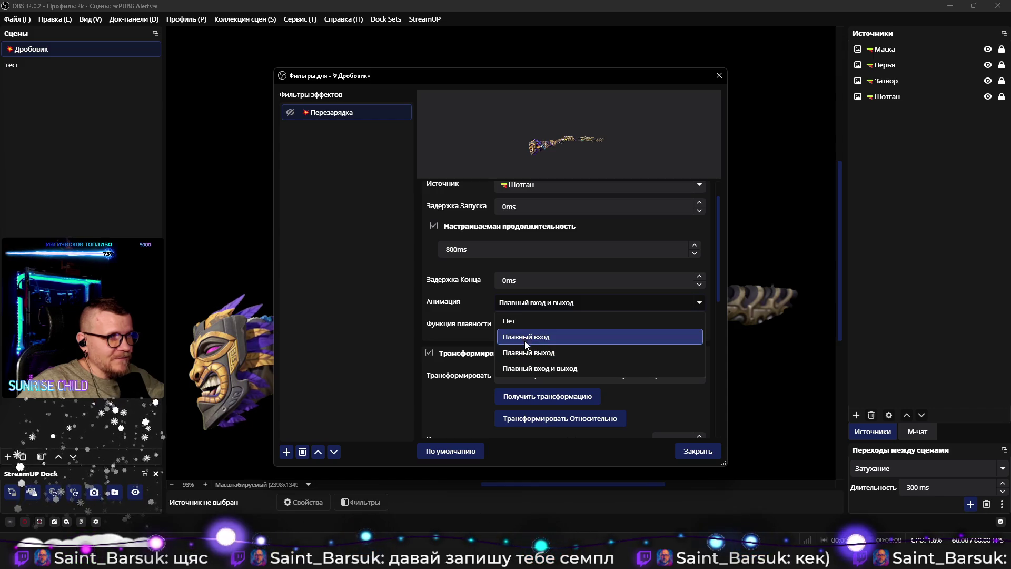
{"action": "left_click", "coordinate": [497, 352]}
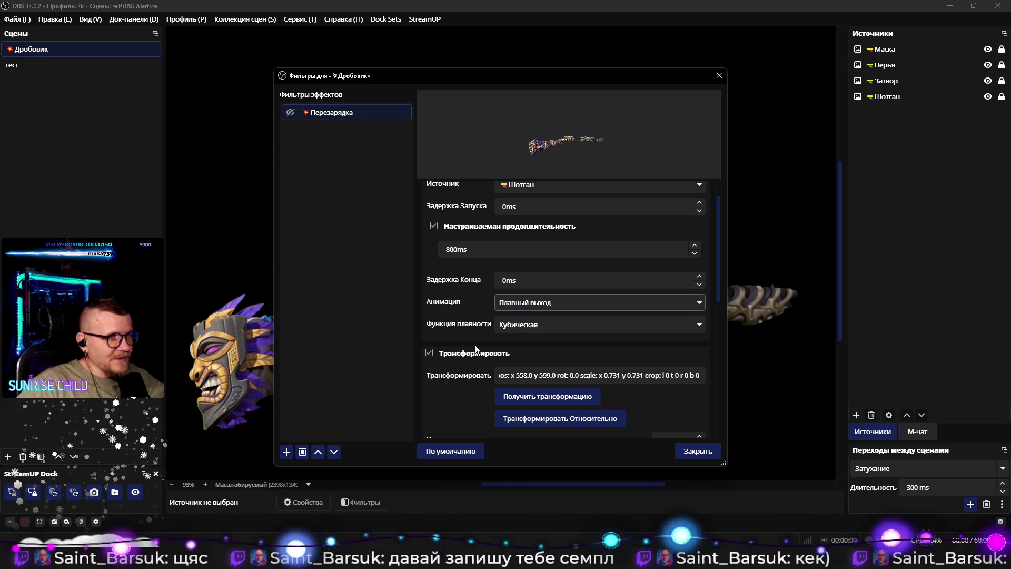
{"action": "right_click", "coordinate": [332, 113]}
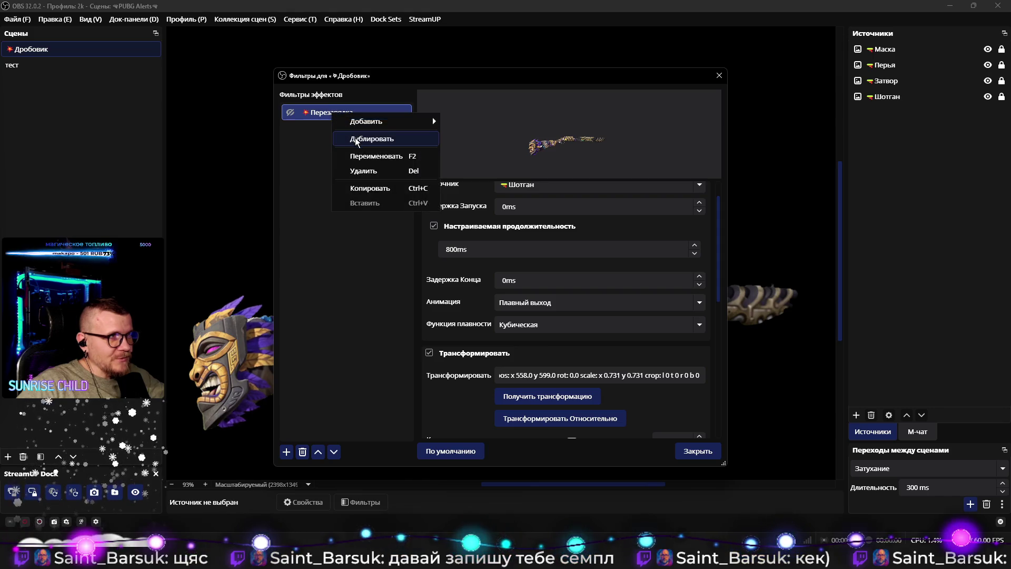
Step: Duplicate the Перезарядка filter and name the copy 'Перезарядка - 0'
{"action": "left_click", "coordinate": [363, 138]}
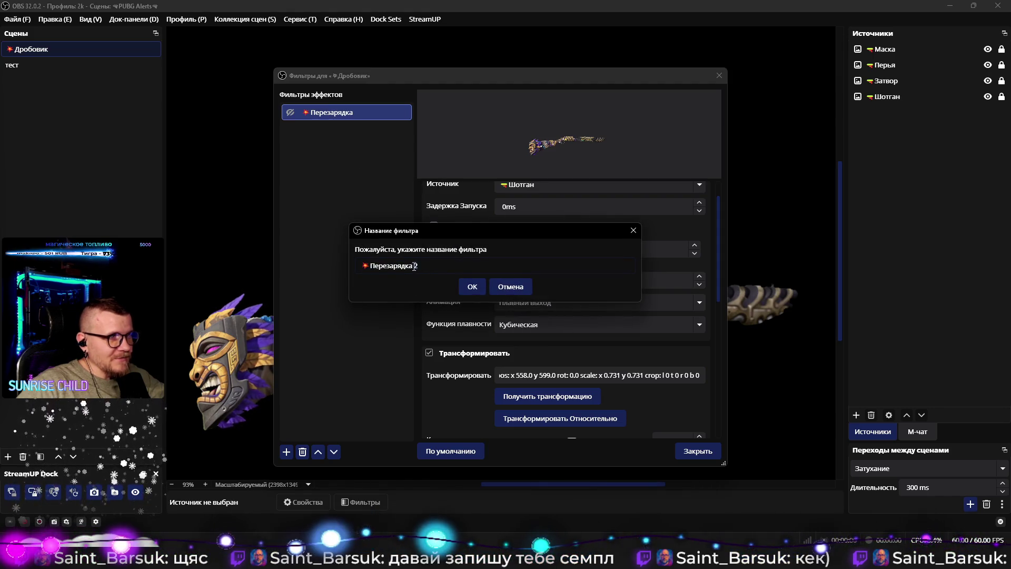
{"action": "key", "text": "BackSpace"}
{"action": "type", "text": "- 0"}
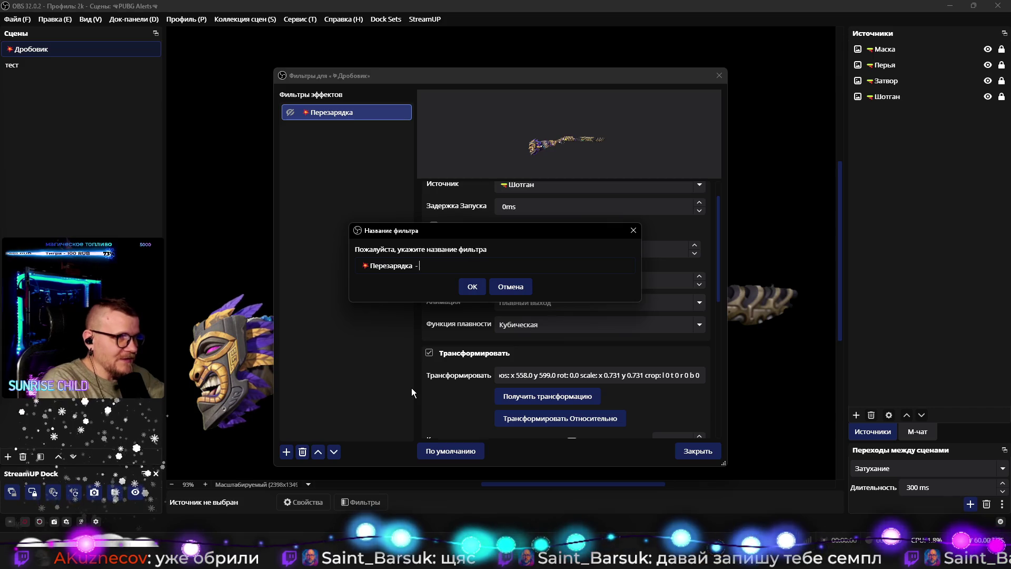
{"action": "key", "text": "Return"}
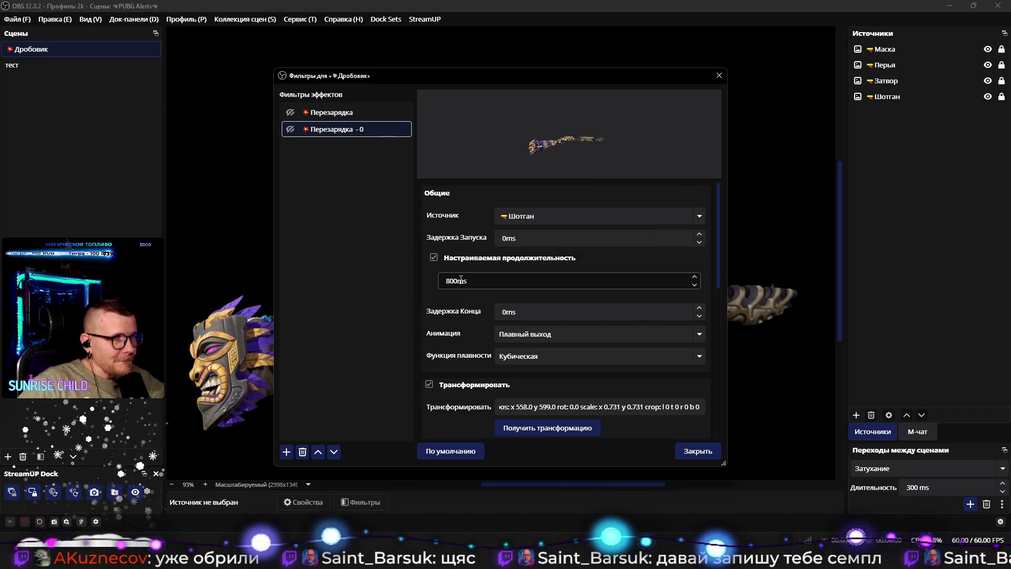
Step: Set the copy's animation to Плавный вход and chain it as Перезарядка's next move
{"action": "left_click", "coordinate": [527, 333]}
{"action": "left_click", "coordinate": [502, 371]}
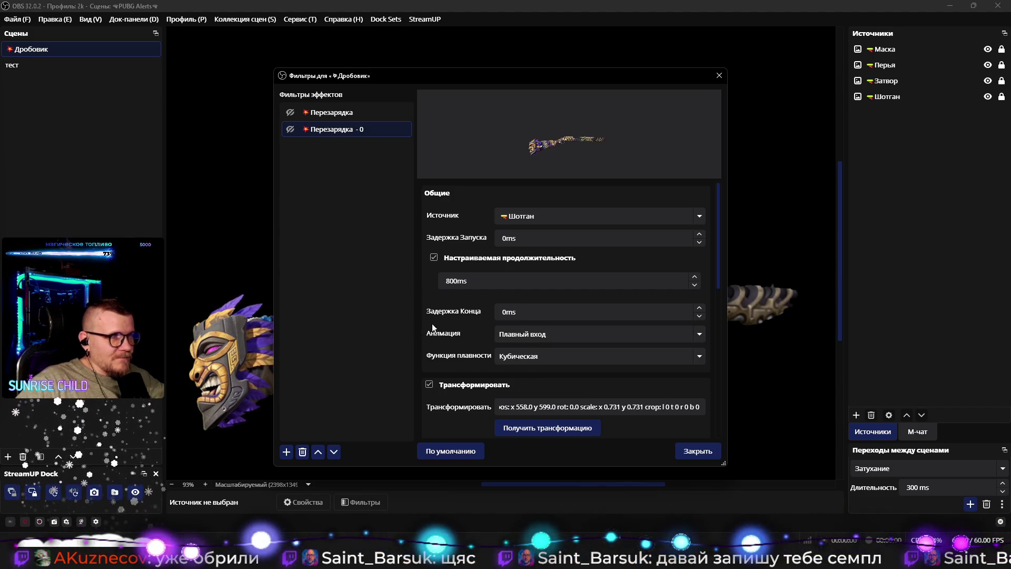
{"action": "scroll", "coordinate": [437, 347], "scroll_direction": "down", "scroll_amount": 10}
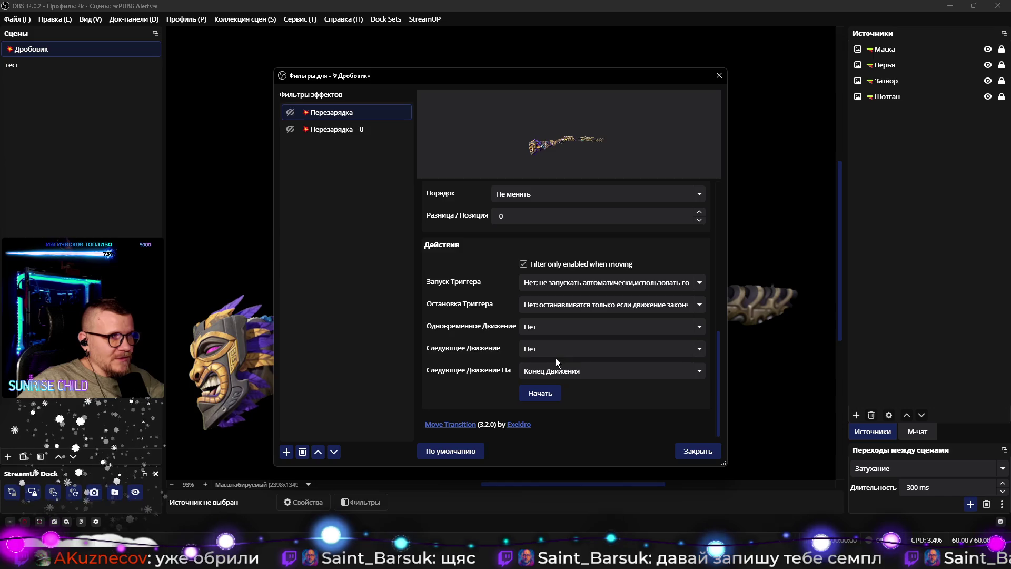
{"action": "left_click", "coordinate": [558, 349]}
{"action": "left_click", "coordinate": [570, 416]}
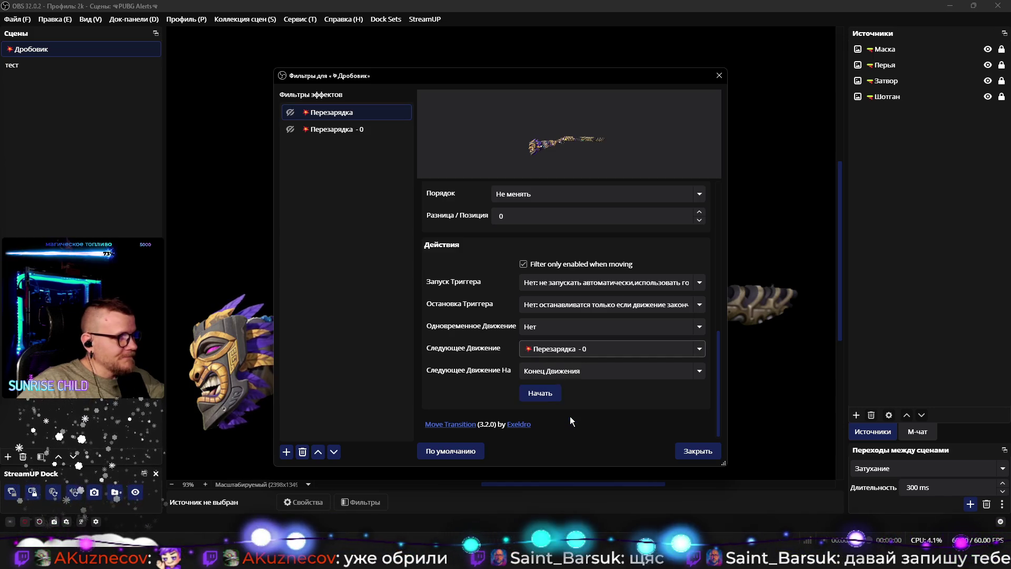
{"action": "left_click_drag", "start_coordinate": [424, 82], "coordinate": [930, 243]}
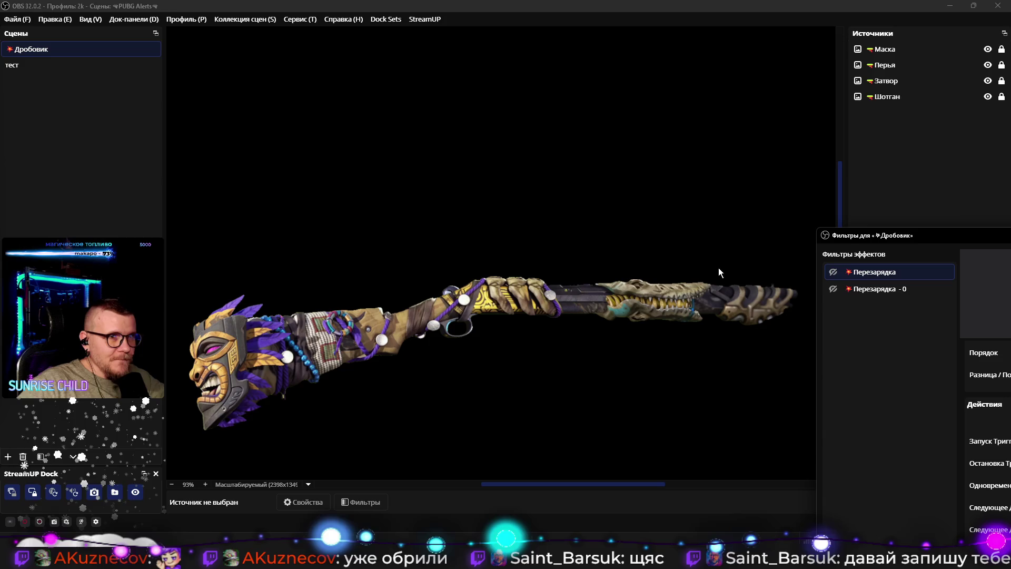
Step: Unlock the Затвор bolt layer and fine-tune its position and size
{"action": "left_click", "coordinate": [943, 81]}
{"action": "left_click", "coordinate": [1002, 80]}
{"action": "key", "text": "Left"}
{"action": "key", "text": "Left"}
{"action": "key", "text": "Left"}
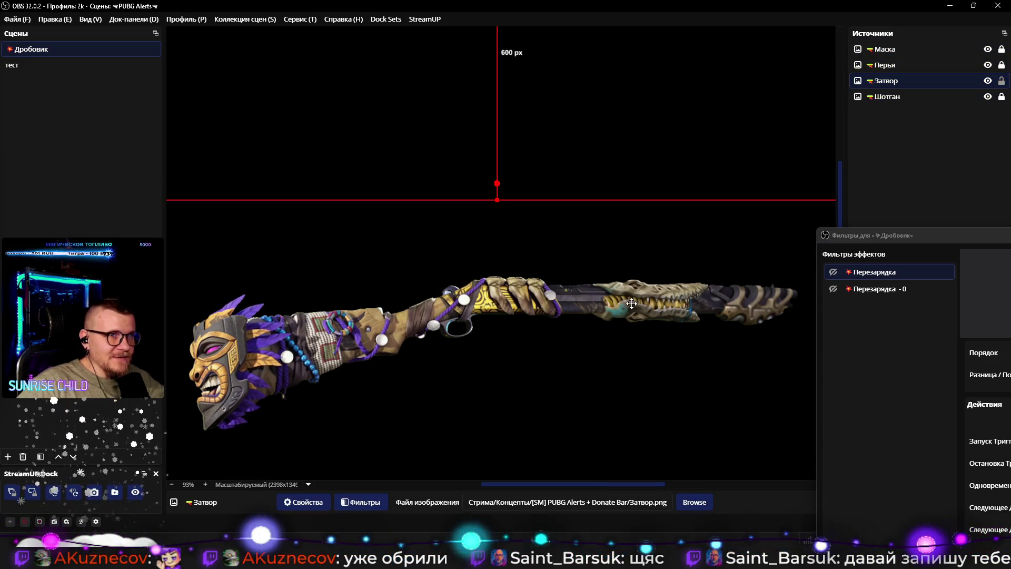
{"action": "key", "text": "Left"}
{"action": "key", "text": "Left"}
{"action": "key", "text": "Left"}
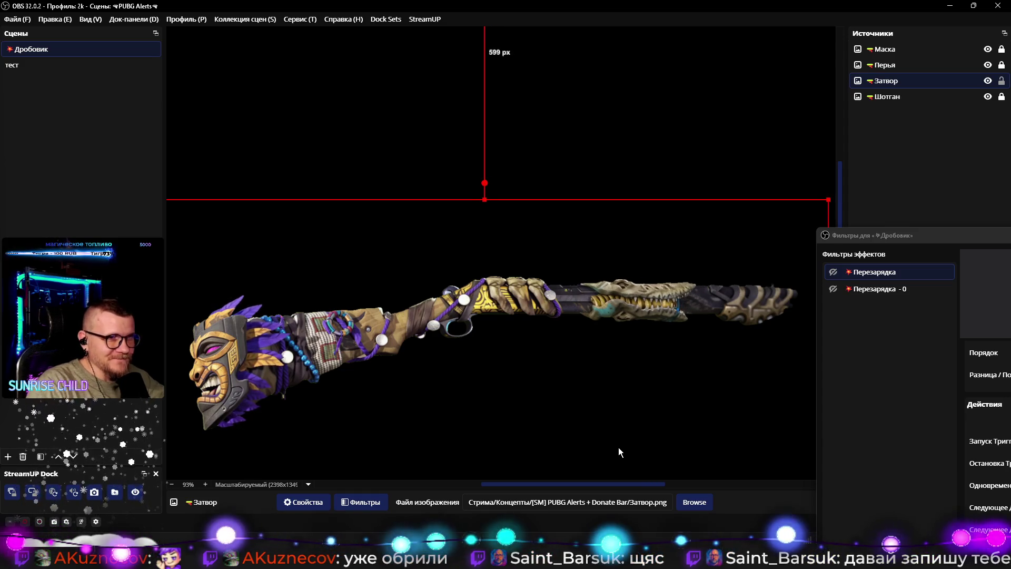
{"action": "key", "text": "Right"}
{"action": "key", "text": "Right"}
{"action": "key", "text": "Right"}
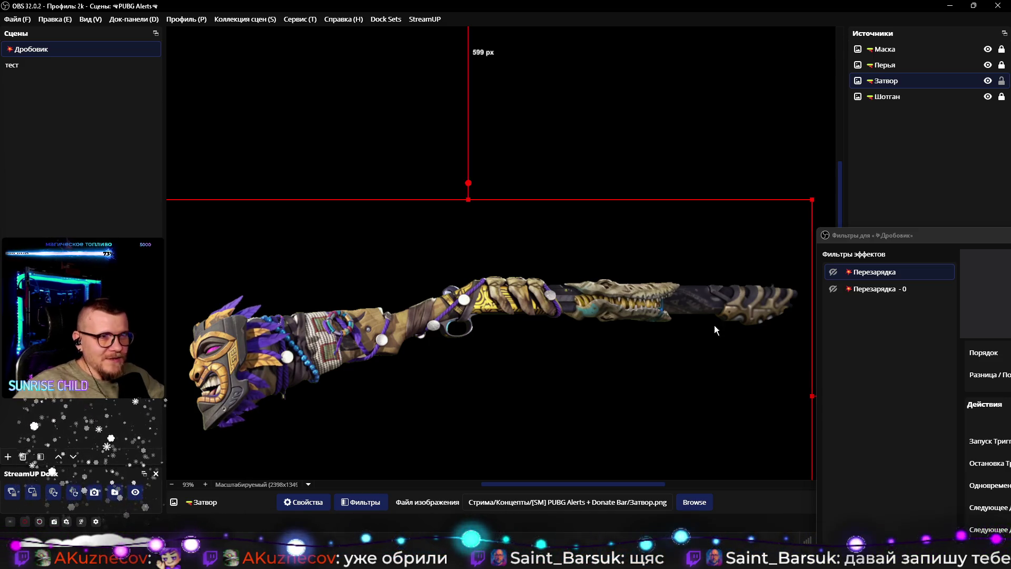
{"action": "left_click_drag", "start_coordinate": [810, 199], "coordinate": [816, 198]}
{"action": "left_click_drag", "start_coordinate": [751, 229], "coordinate": [750, 229]}
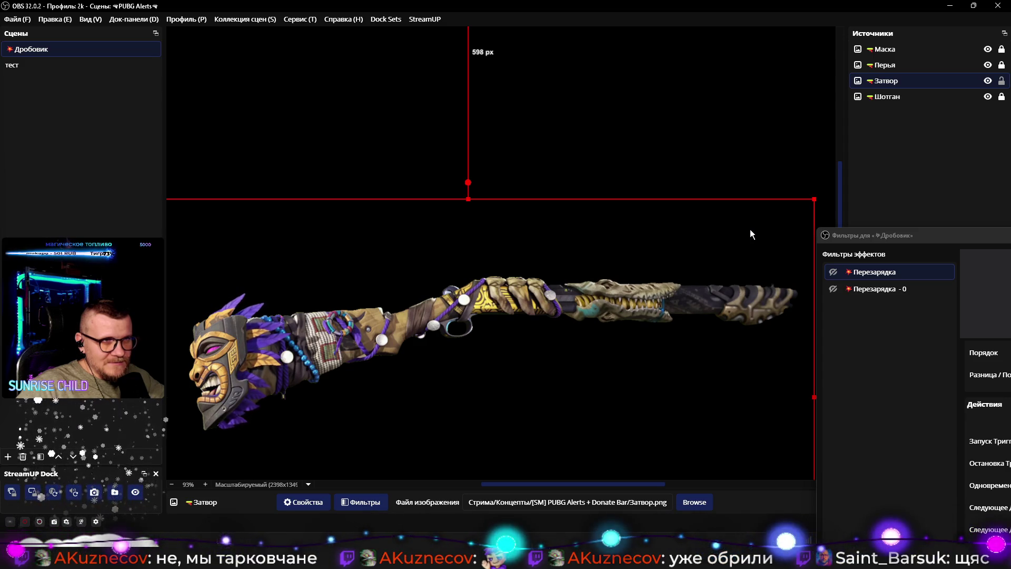
Step: Set Источник to Затвор in both Перезарядка and Перезарядка - 0
{"action": "mouse_move", "coordinate": [878, 235]}
{"action": "left_mouse_down"}
{"action": "mouse_move", "coordinate": [608, 181]}
{"action": "mouse_move", "coordinate": [569, 128]}
{"action": "left_mouse_up"}
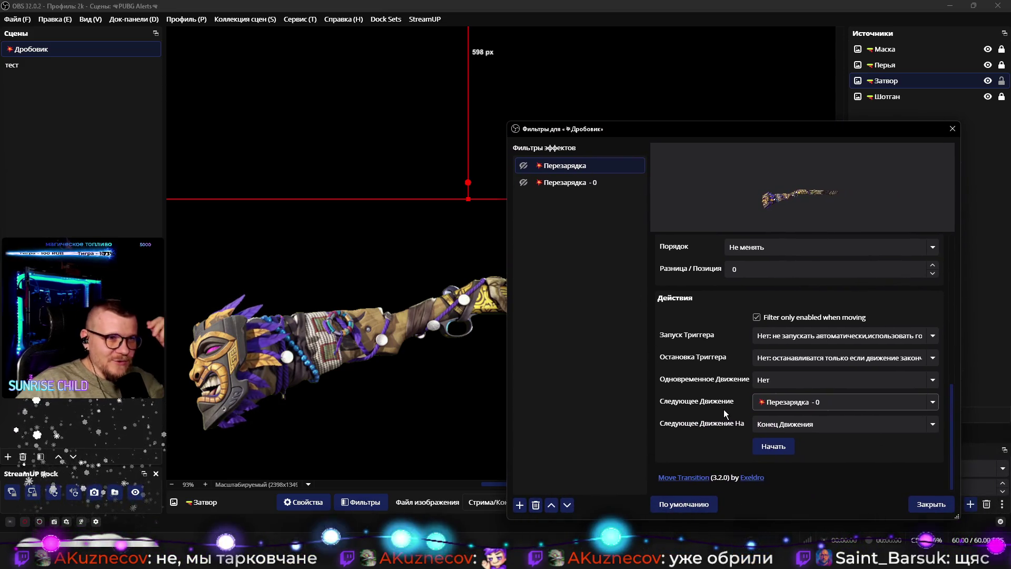
{"action": "scroll", "coordinate": [725, 409], "scroll_direction": "up", "scroll_amount": 5}
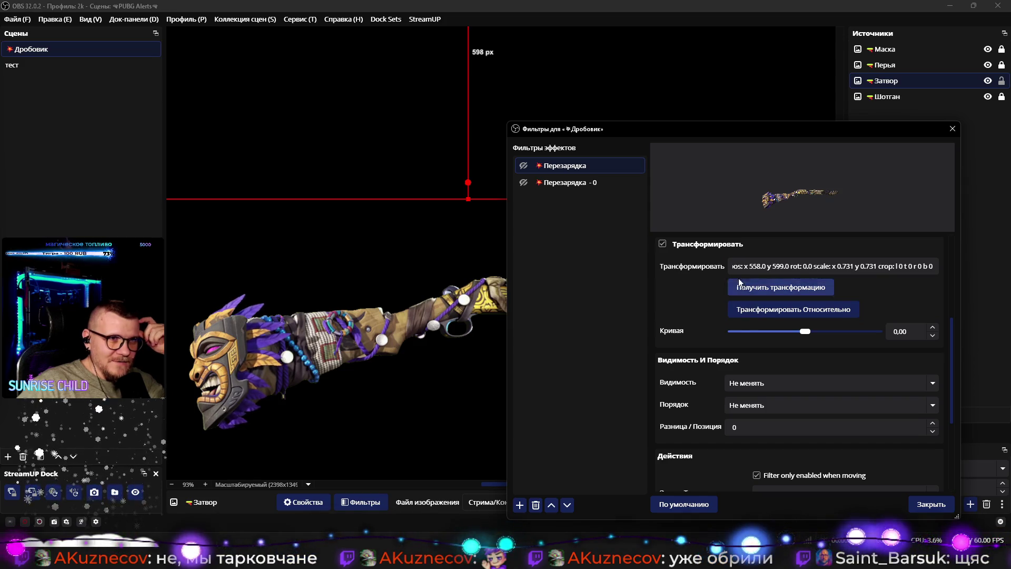
{"action": "left_click", "coordinate": [570, 183]}
{"action": "mouse_move", "coordinate": [590, 130]}
{"action": "left_mouse_down"}
{"action": "mouse_move", "coordinate": [755, 130]}
{"action": "mouse_move", "coordinate": [527, 126]}
{"action": "left_mouse_up"}
{"action": "left_click", "coordinate": [510, 163]}
{"action": "left_click", "coordinate": [700, 265]}
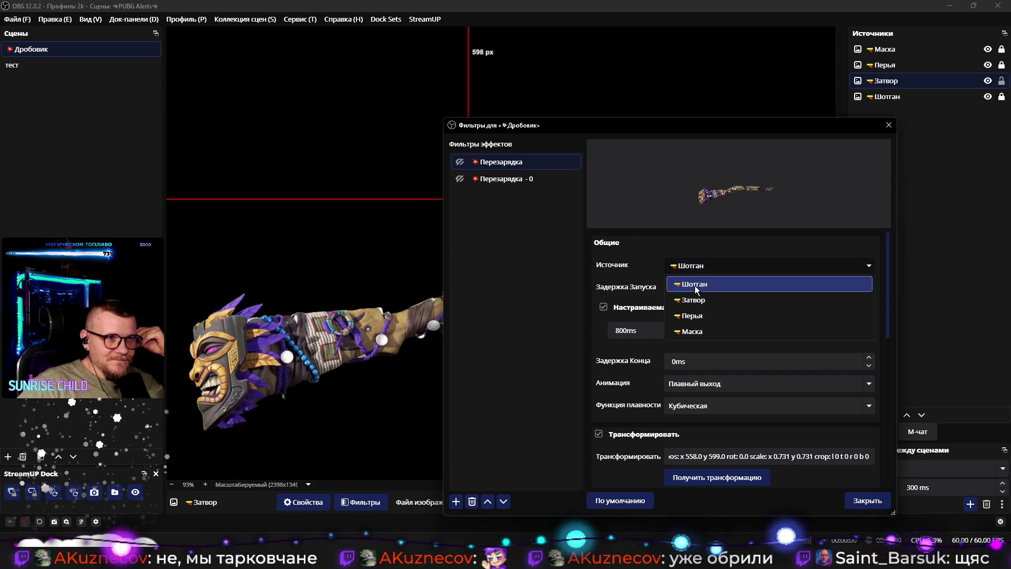
{"action": "left_click", "coordinate": [694, 301]}
{"action": "left_click", "coordinate": [503, 178]}
{"action": "left_click", "coordinate": [700, 267]}
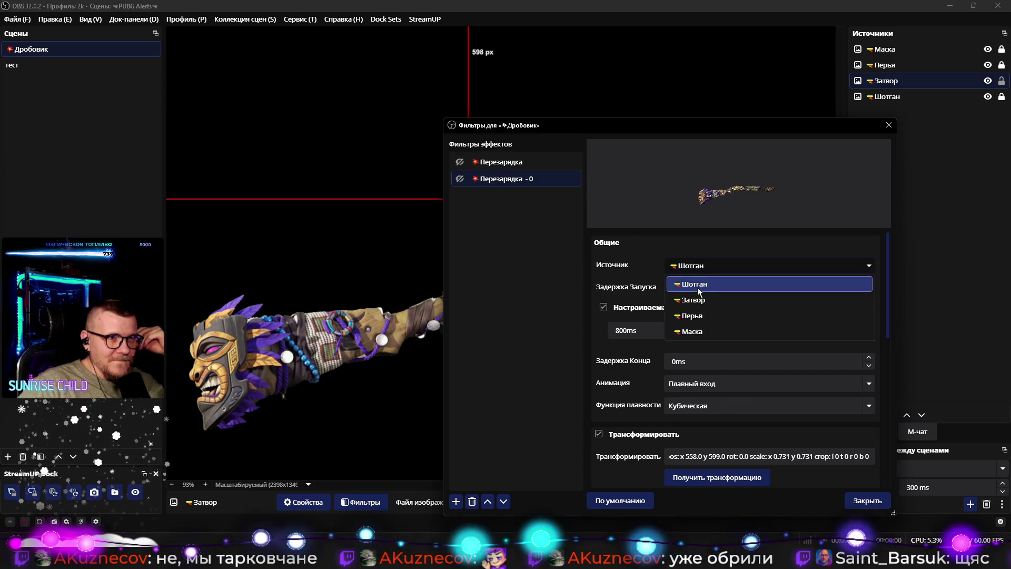
{"action": "left_click", "coordinate": [697, 286]}
Step: Slide the bolt right and capture its transform (x 549, y 598, scale 0.737) into Перезарядка - 0
{"action": "left_click_drag", "start_coordinate": [558, 125], "coordinate": [847, 202]}
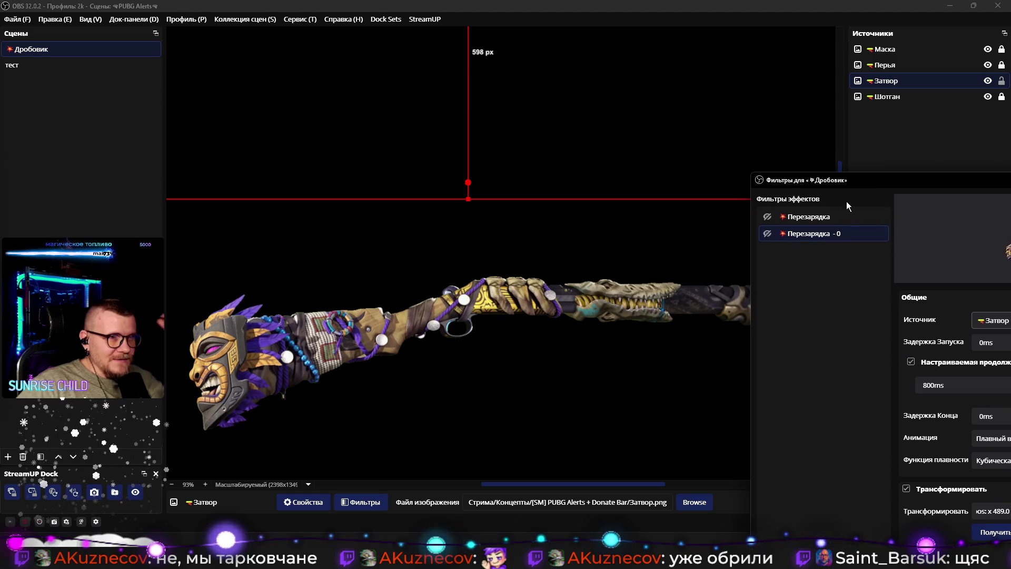
{"action": "left_click", "coordinate": [627, 344]}
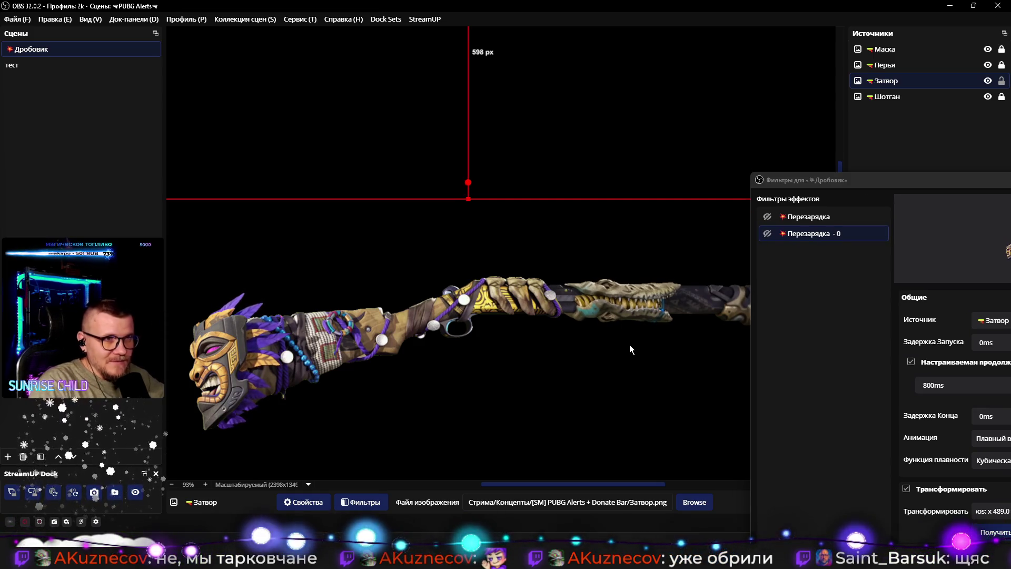
{"action": "key", "text": "Right"}
{"action": "key", "text": "Right"}
{"action": "key", "text": "Right"}
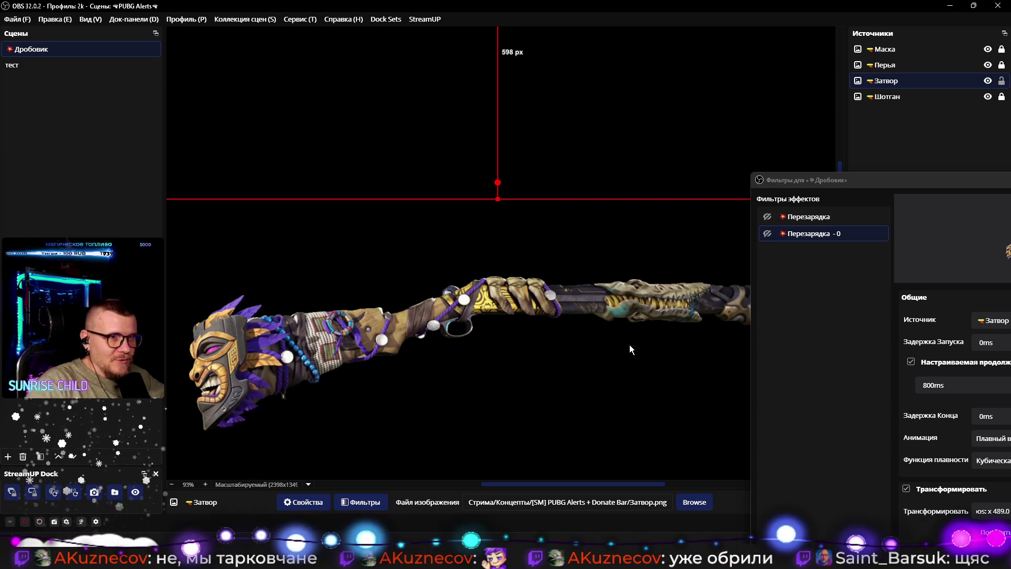
{"action": "mouse_move", "coordinate": [844, 179]}
{"action": "left_mouse_down"}
{"action": "mouse_move", "coordinate": [376, 34]}
{"action": "mouse_move", "coordinate": [561, 48]}
{"action": "mouse_move", "coordinate": [877, 96]}
{"action": "left_mouse_up"}
{"action": "scroll", "coordinate": [479, 339], "scroll_direction": "down", "scroll_amount": 2}
{"action": "left_click", "coordinate": [523, 323]}
Step: Deselect the bolt and enable Перезарядка - 0 to preview it
{"action": "left_click", "coordinate": [596, 113]}
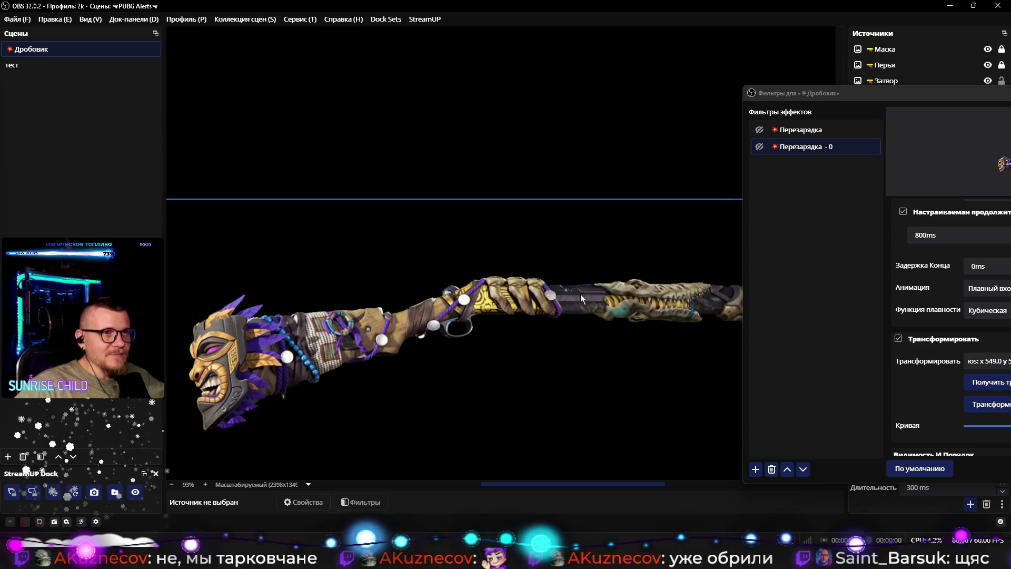
{"action": "scroll", "coordinate": [528, 158], "scroll_direction": "down", "scroll_amount": 5}
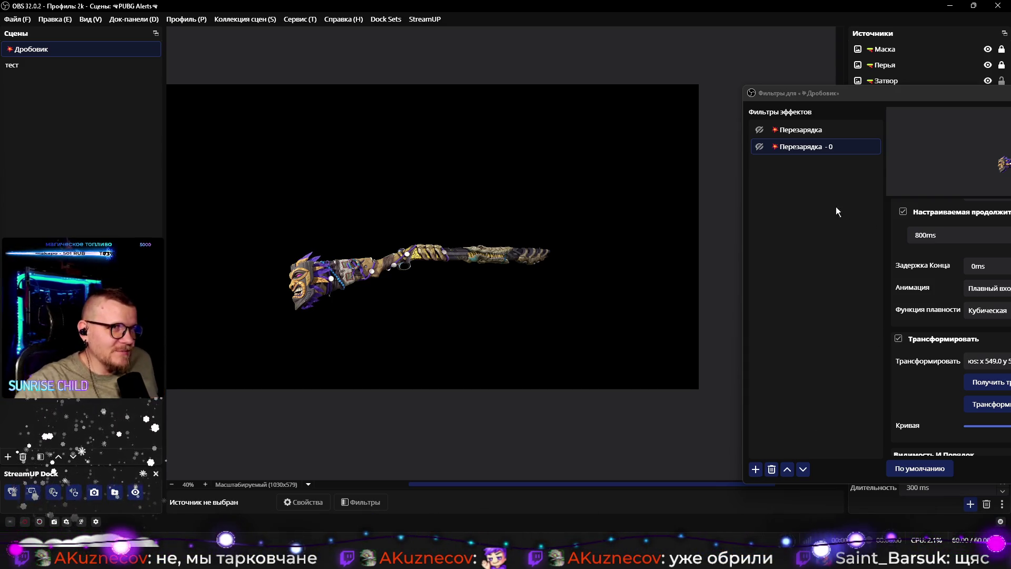
{"action": "left_click", "coordinate": [758, 139]}
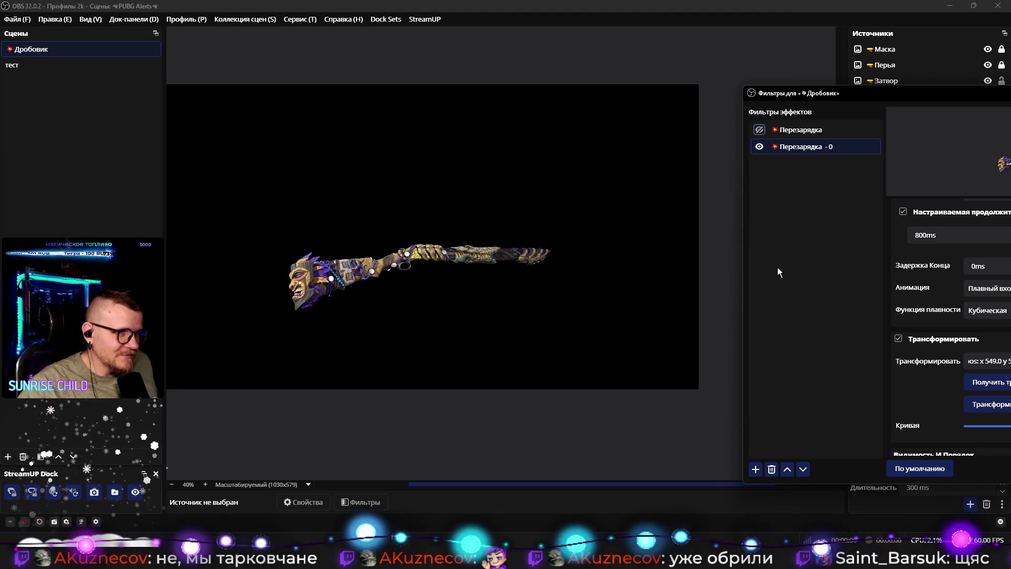
{"action": "left_click", "coordinate": [759, 146]}
{"action": "left_click", "coordinate": [758, 129]}
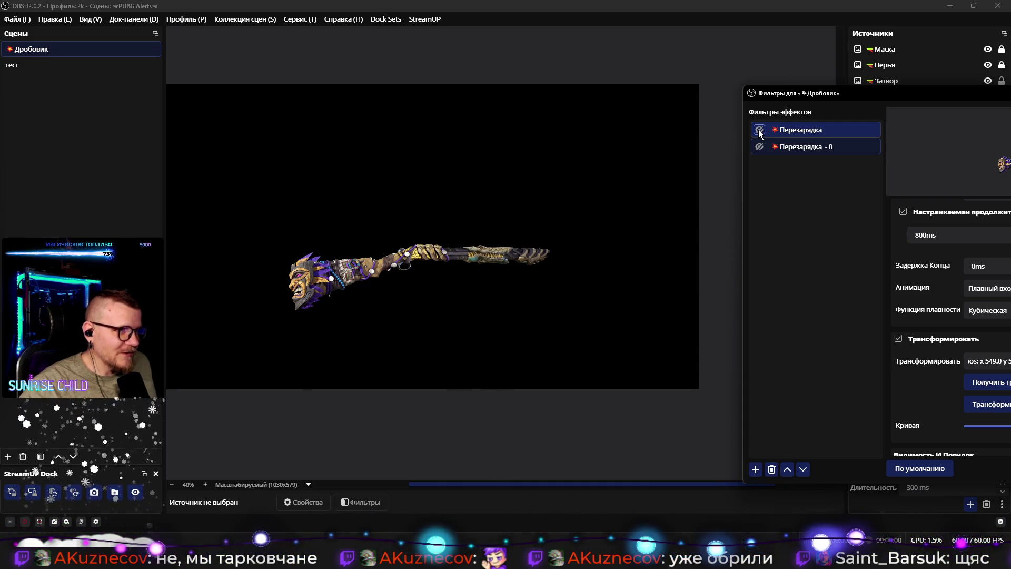
{"action": "left_click", "coordinate": [759, 130]}
{"action": "left_click", "coordinate": [552, 416]}
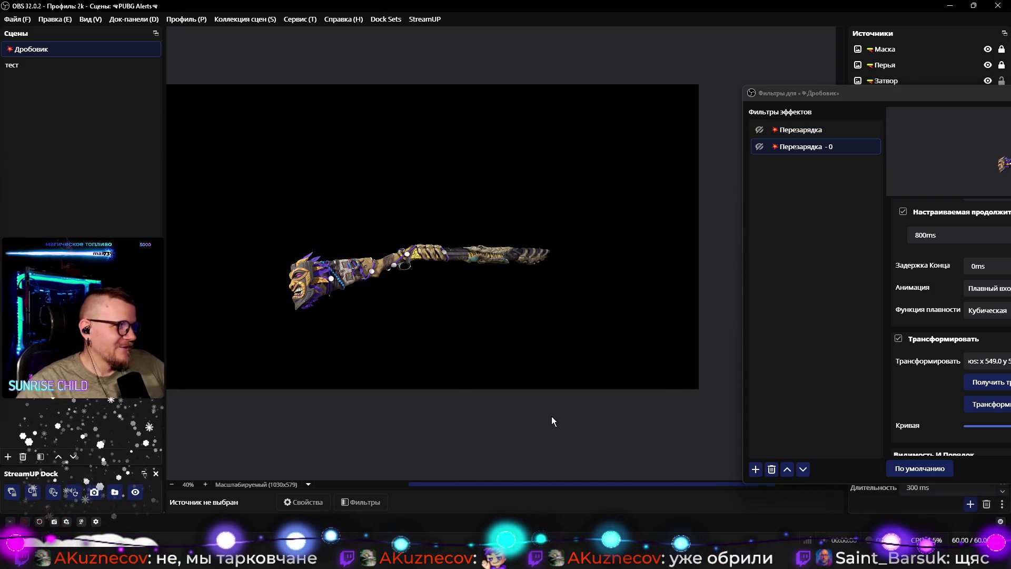
{"action": "scroll", "coordinate": [525, 322], "scroll_direction": "up", "scroll_amount": 7}
{"action": "left_click", "coordinate": [759, 130]}
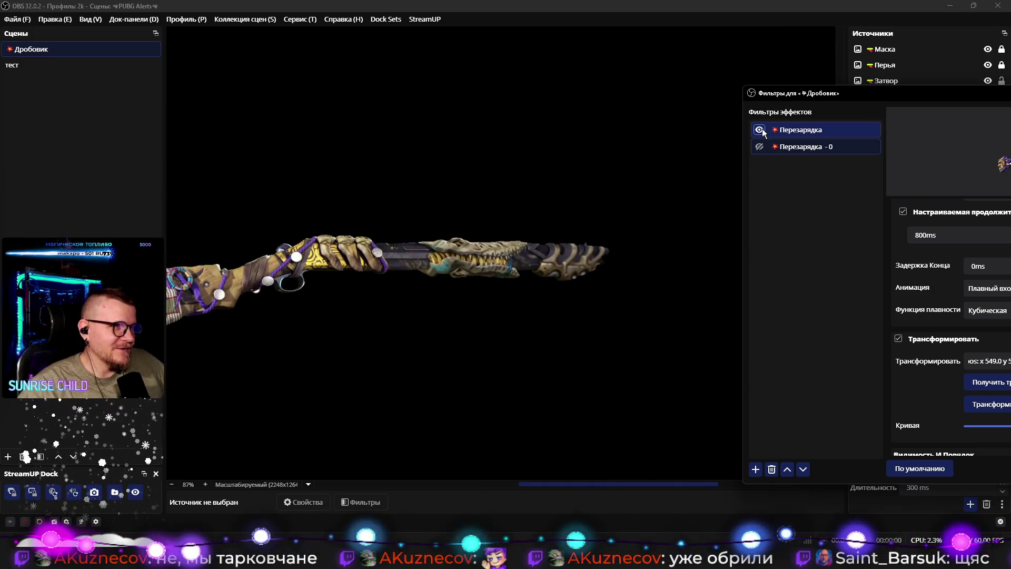
{"action": "left_click", "coordinate": [758, 130]}
{"action": "left_click_drag", "start_coordinate": [811, 97], "coordinate": [601, 59]}
{"action": "left_click", "coordinate": [606, 92]}
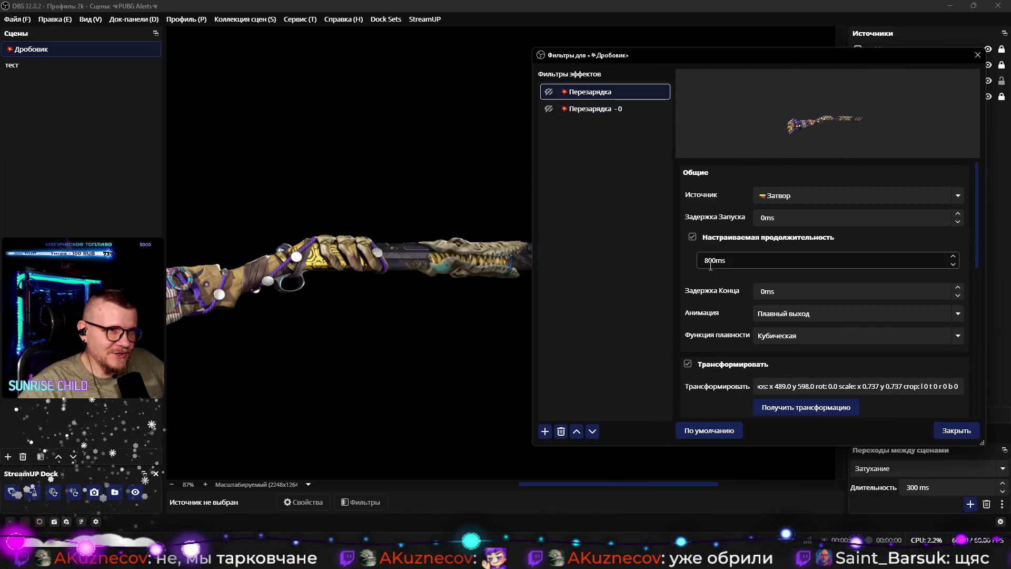
Step: Turn off the first Перезарядка filter and bring up Перезарядка - 0's settings
{"action": "left_click", "coordinate": [586, 109]}
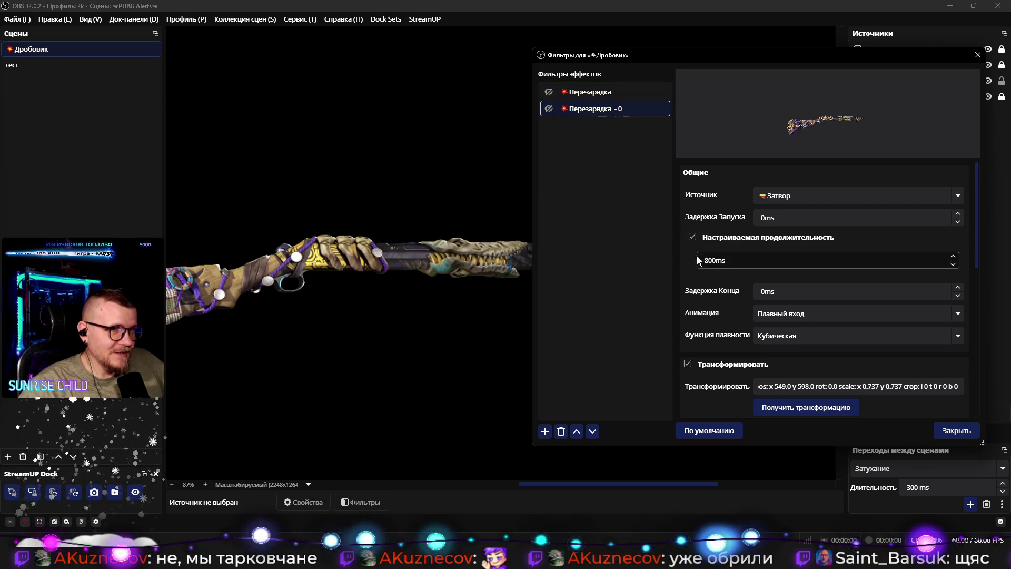
{"action": "left_click", "coordinate": [549, 92]}
{"action": "type", "text": "300"}
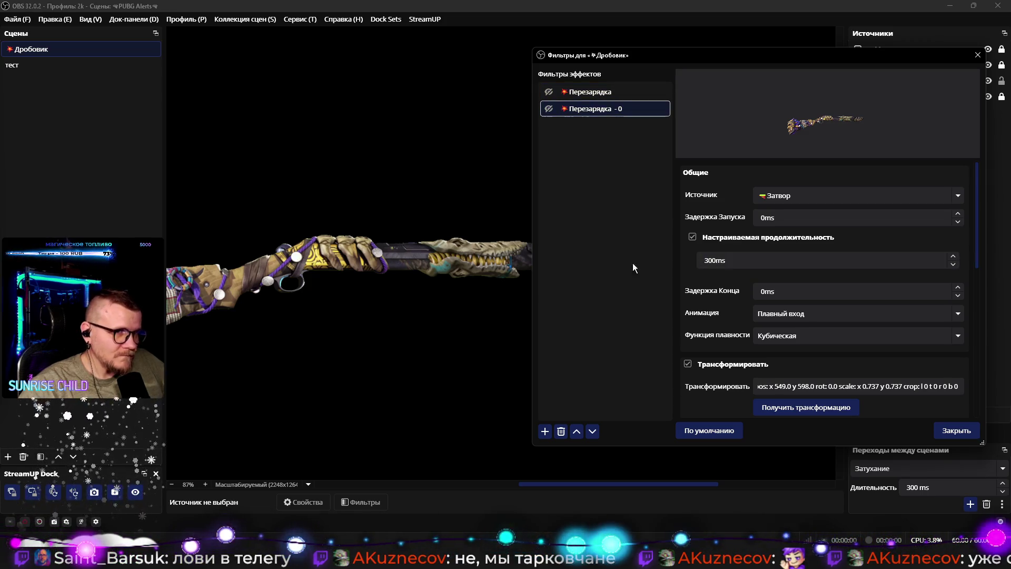
{"action": "left_click", "coordinate": [548, 91]}
{"action": "left_click", "coordinate": [585, 108]}
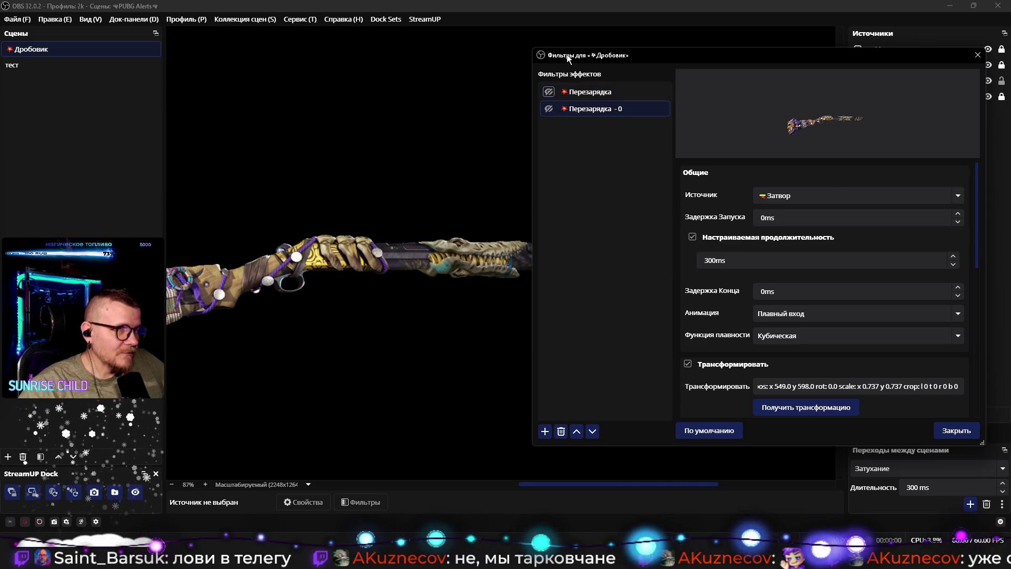
{"action": "left_click_drag", "start_coordinate": [566, 54], "coordinate": [716, 55]}
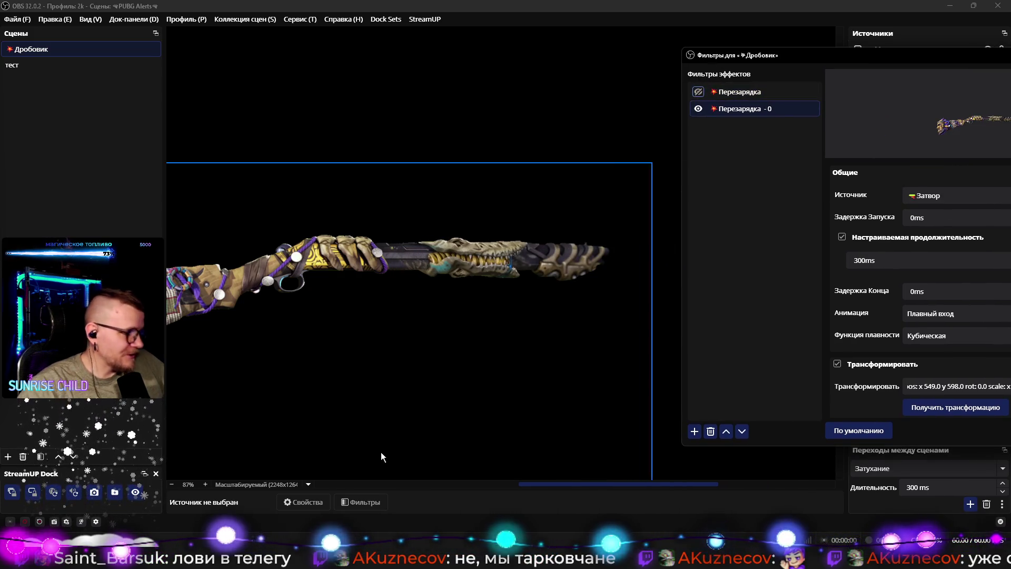
{"action": "left_click", "coordinate": [210, 348]}
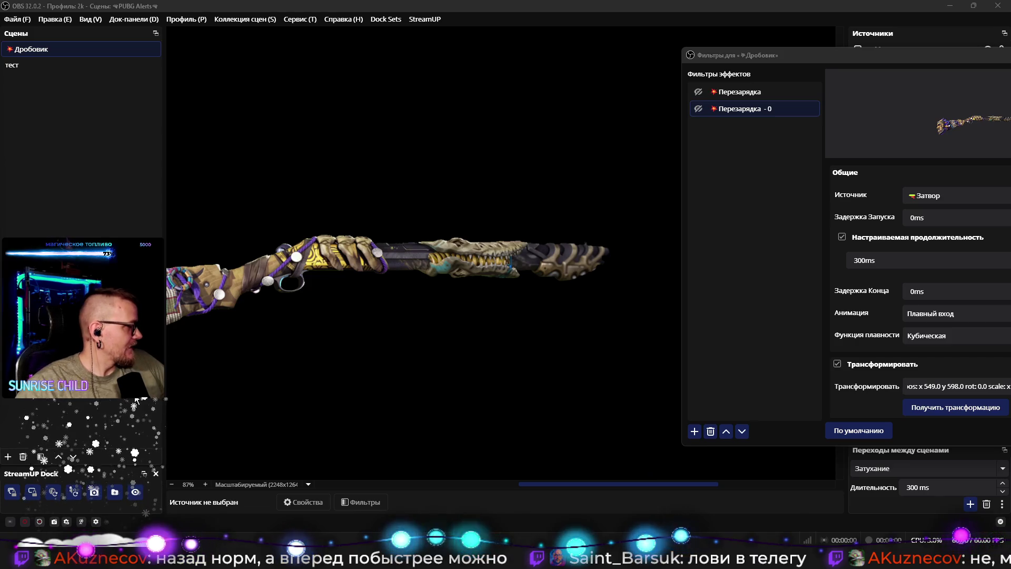
Step: Set Перезарядка - 0's custom duration to 100ms, after briefly trying 200ms
{"action": "left_click", "coordinate": [719, 115]}
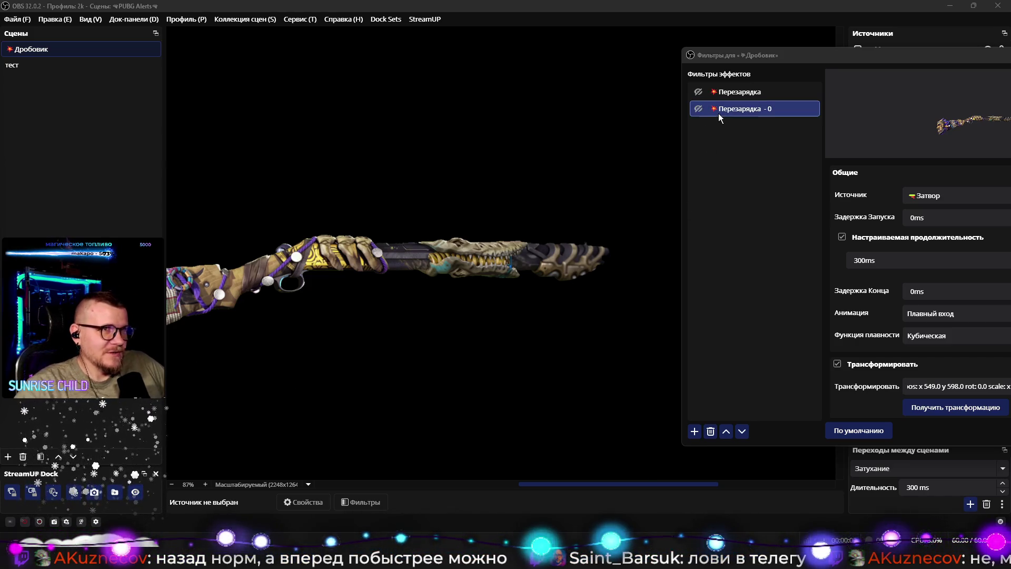
{"action": "left_click", "coordinate": [855, 260]}
{"action": "key", "text": "Delete"}
{"action": "type", "text": "2"}
{"action": "left_click", "coordinate": [698, 93]}
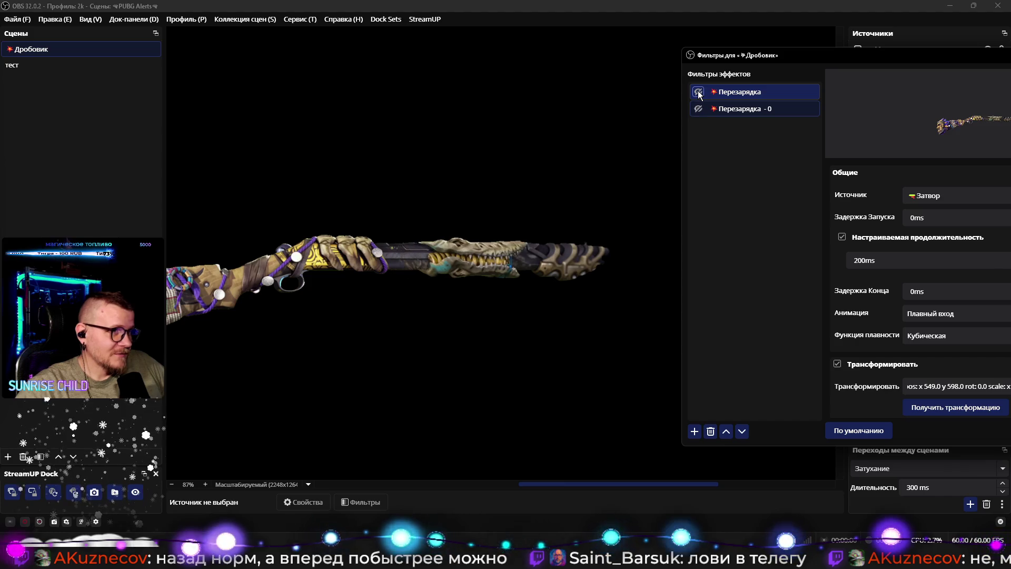
{"action": "left_click", "coordinate": [737, 108]}
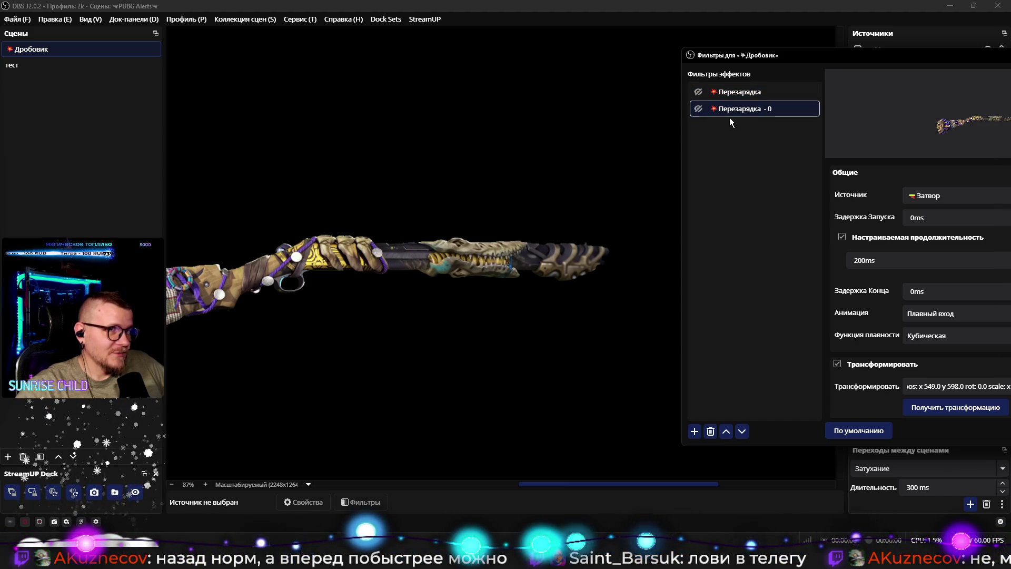
{"action": "left_click", "coordinate": [854, 260]}
{"action": "key", "text": "Delete"}
{"action": "type", "text": "1"}
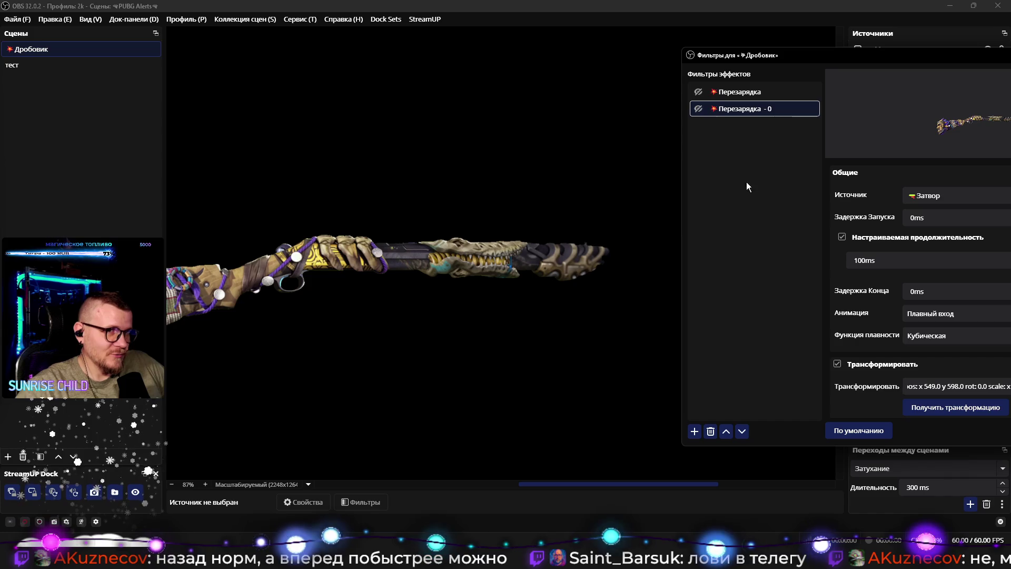
{"action": "left_click", "coordinate": [701, 94]}
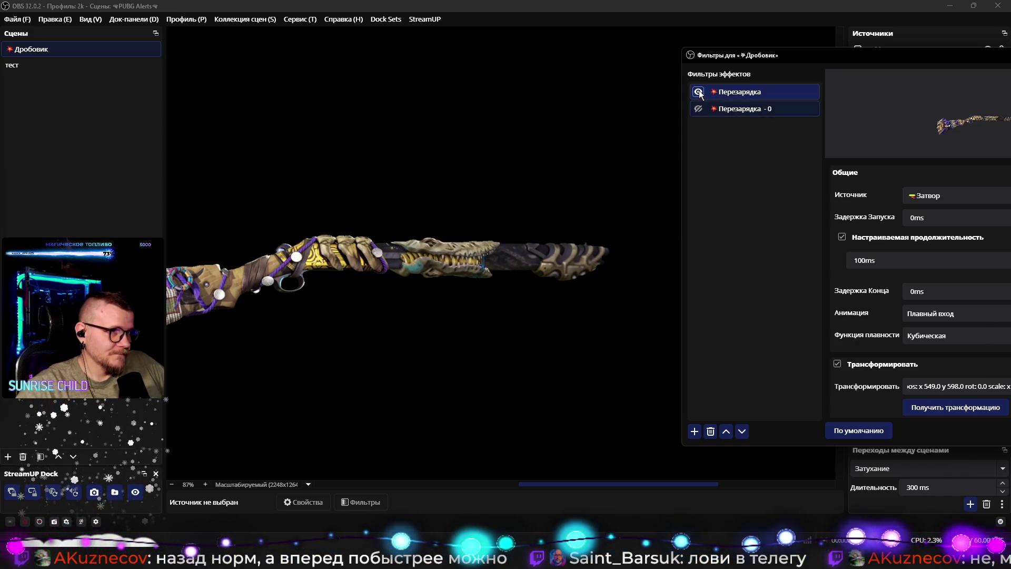
Step: Toggle the reload filters to preview the bolt sliding back and forward
{"action": "left_click", "coordinate": [698, 92]}
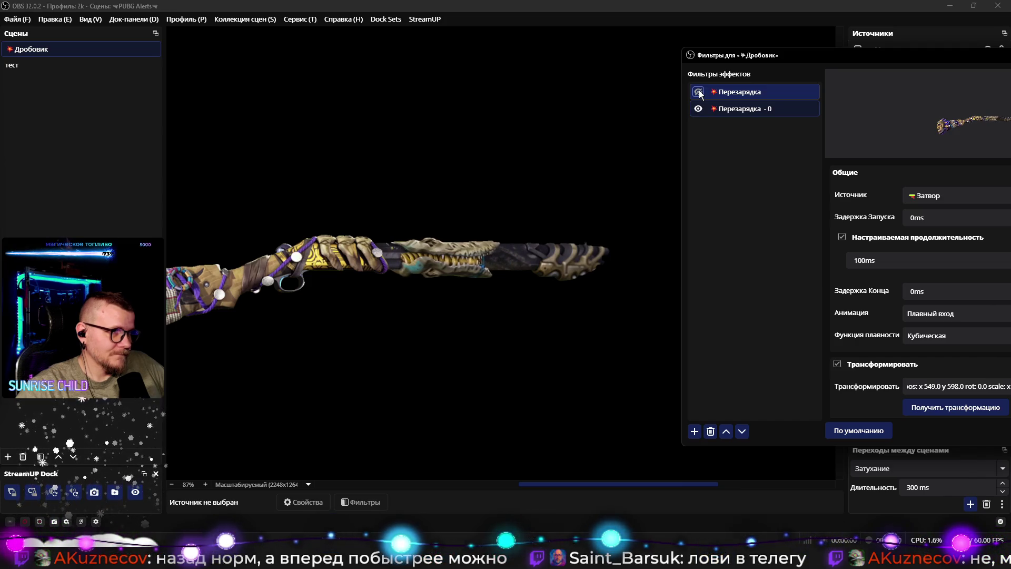
{"action": "left_click", "coordinate": [699, 92]}
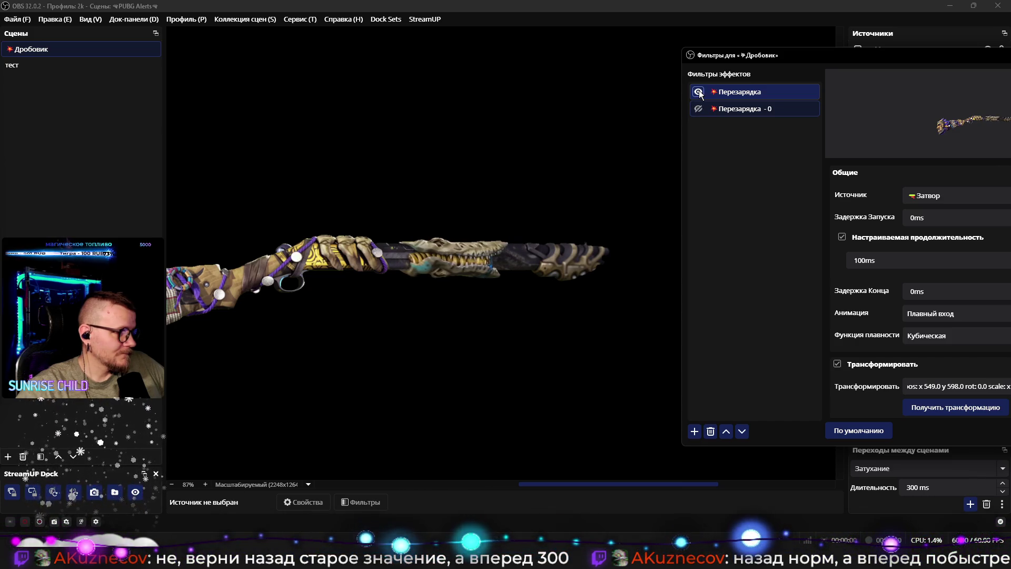
{"action": "left_click", "coordinate": [699, 92]}
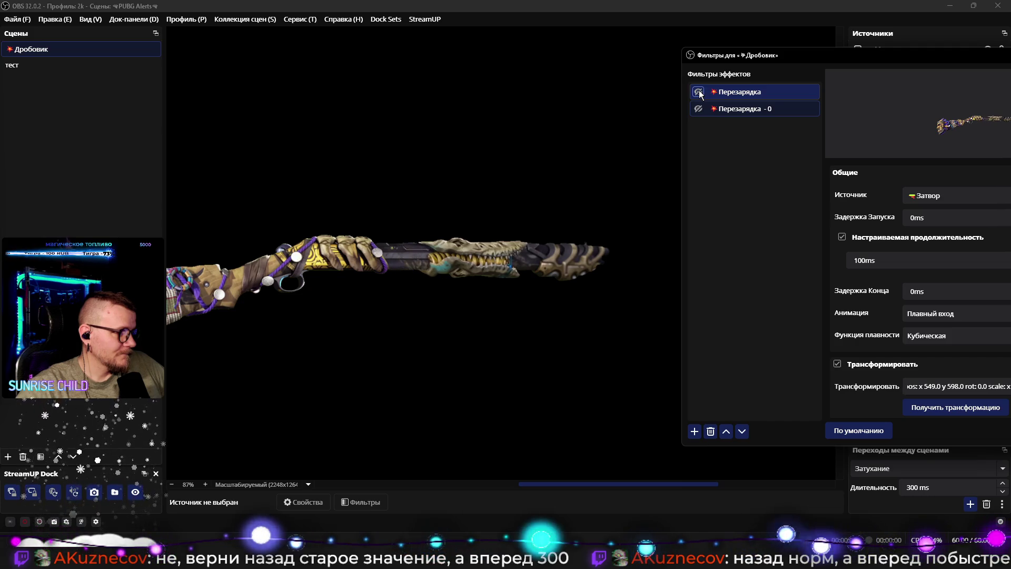
{"action": "left_click", "coordinate": [708, 109]}
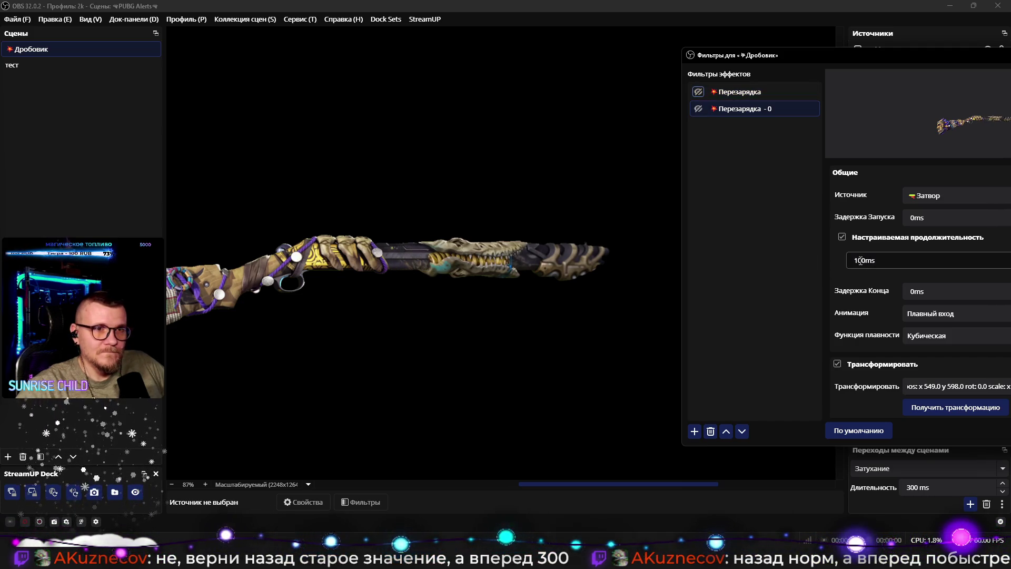
{"action": "left_click", "coordinate": [737, 92]}
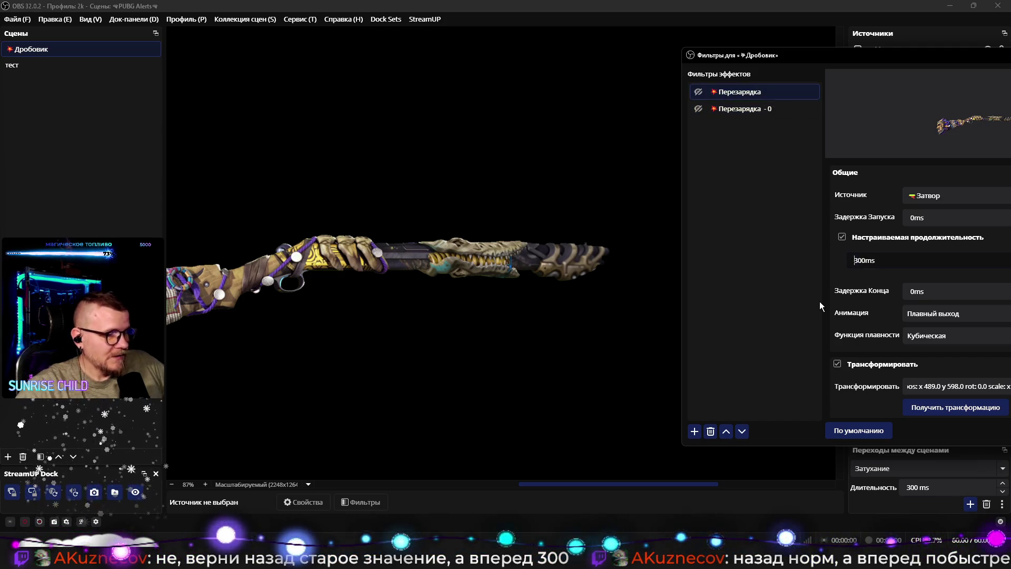
Step: Change the first Перезарядка filter's custom duration to 500ms
{"action": "type", "text": "800"}
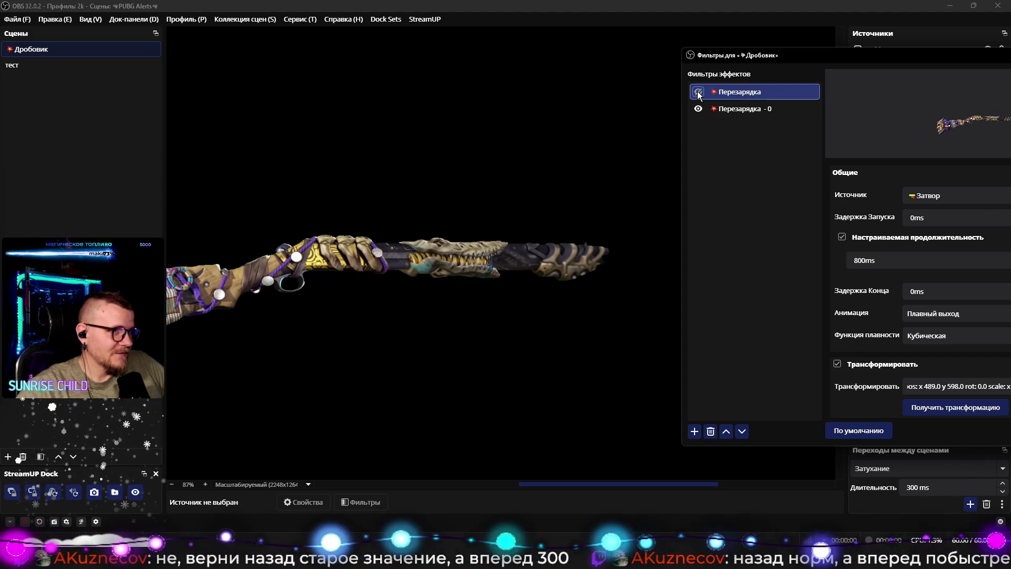
{"action": "double_click", "coordinate": [864, 263]}
{"action": "type", "text": "500"}
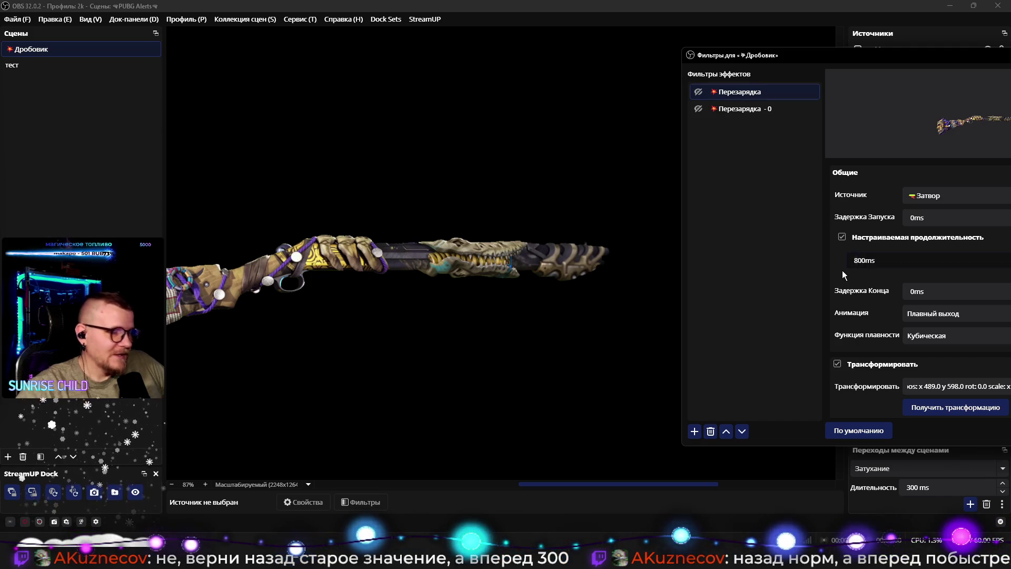
{"action": "left_click", "coordinate": [743, 132]}
Step: Preview the 500ms bolt slide by toggling the first reload filter on and off
{"action": "left_click", "coordinate": [699, 92]}
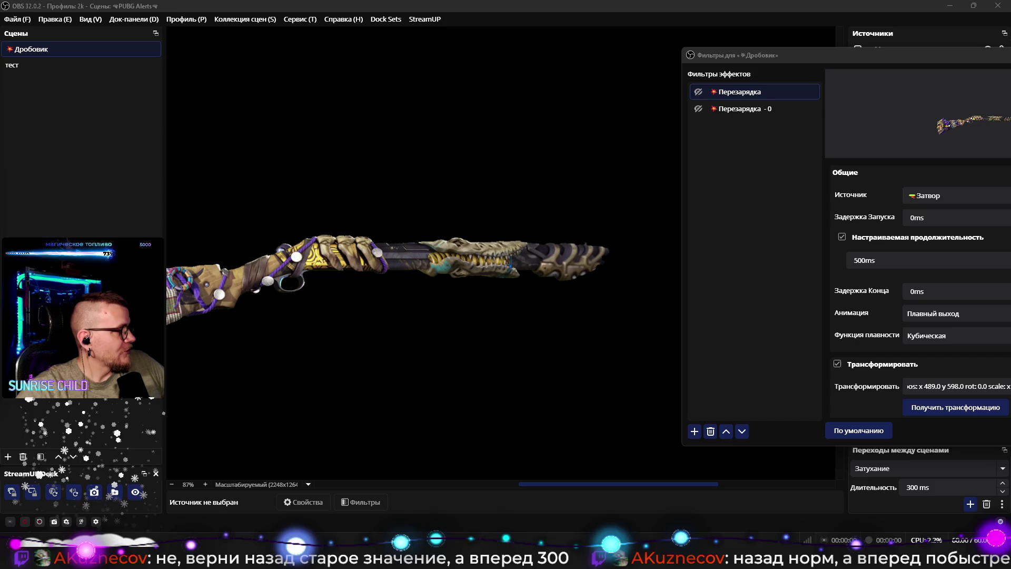
{"action": "left_click", "coordinate": [674, 338]}
{"action": "scroll", "coordinate": [661, 330], "scroll_direction": "down", "scroll_amount": 5}
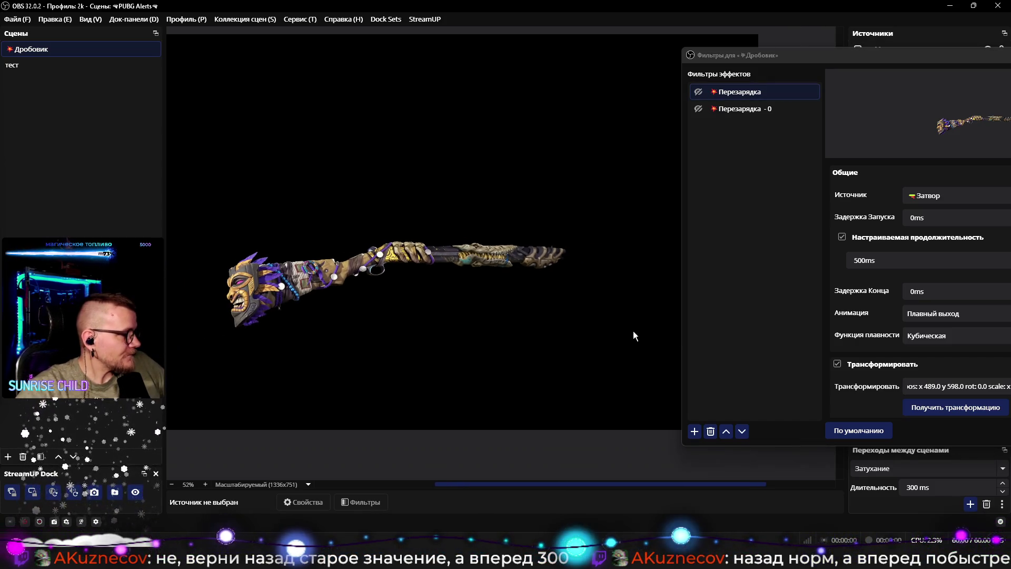
{"action": "left_click", "coordinate": [699, 92]}
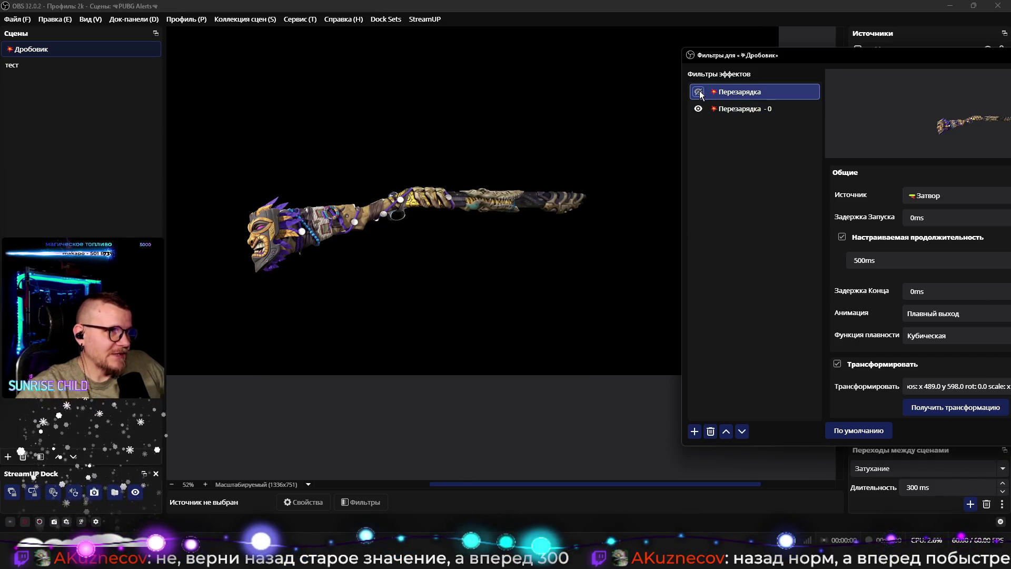
{"action": "left_click", "coordinate": [699, 91]}
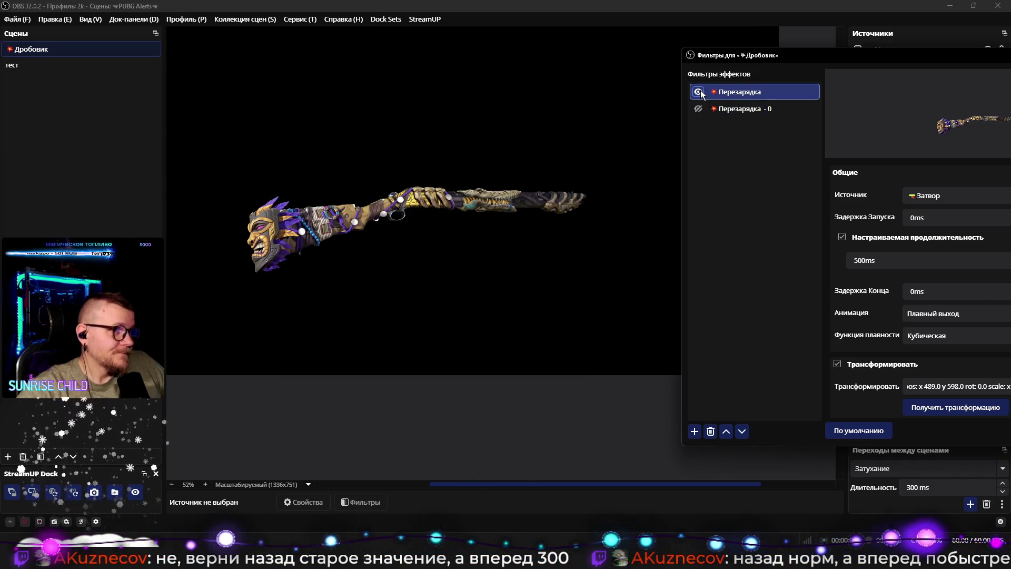
{"action": "left_click_drag", "start_coordinate": [791, 56], "coordinate": [514, 50]}
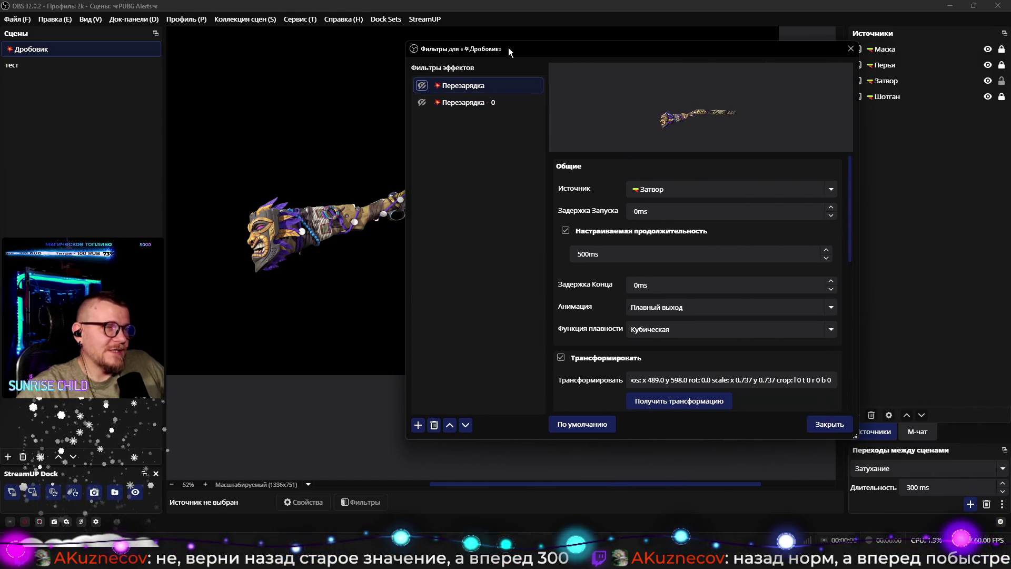
Step: Close the filters window and recentre the shotgun in the preview
{"action": "left_click", "coordinate": [850, 49]}
{"action": "scroll", "coordinate": [630, 357], "scroll_direction": "down", "scroll_amount": 5}
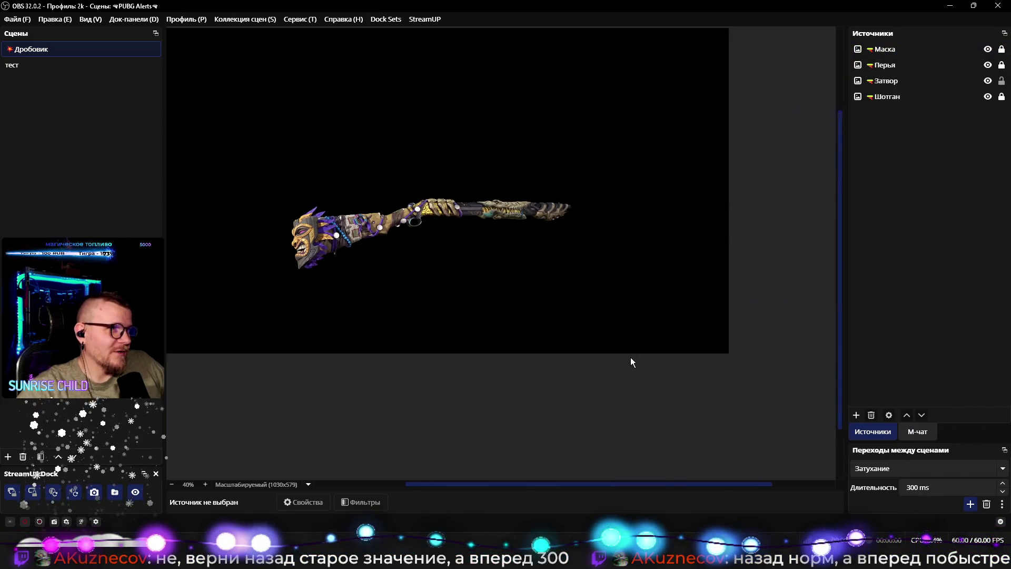
{"action": "scroll", "coordinate": [630, 356], "scroll_direction": "up", "scroll_amount": 2}
{"action": "left_click_drag", "start_coordinate": [630, 374], "coordinate": [641, 396]}
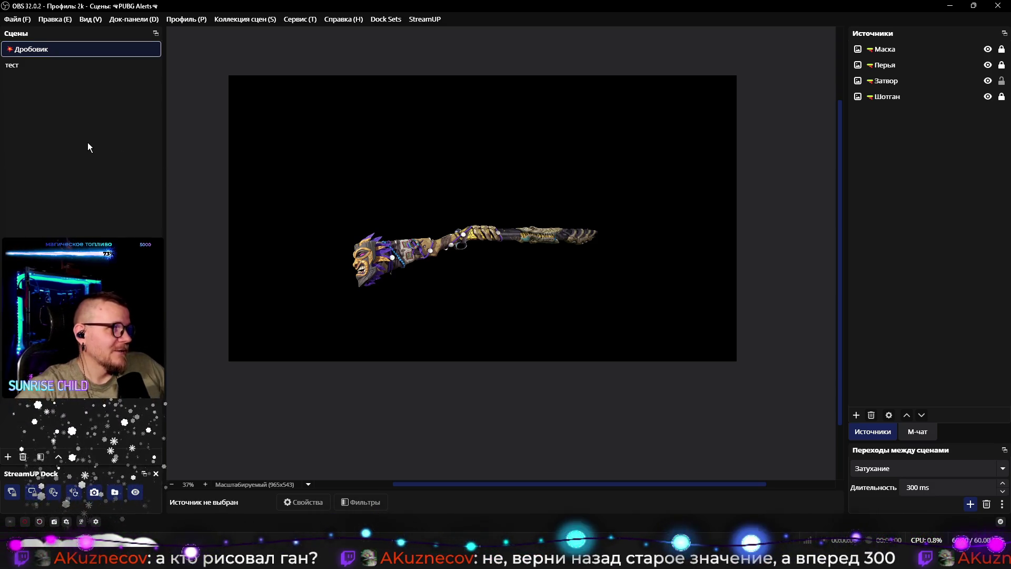
Step: Bring up the Дробовик scene's context menu and dismiss it without choosing anything
{"action": "right_click", "coordinate": [58, 50]}
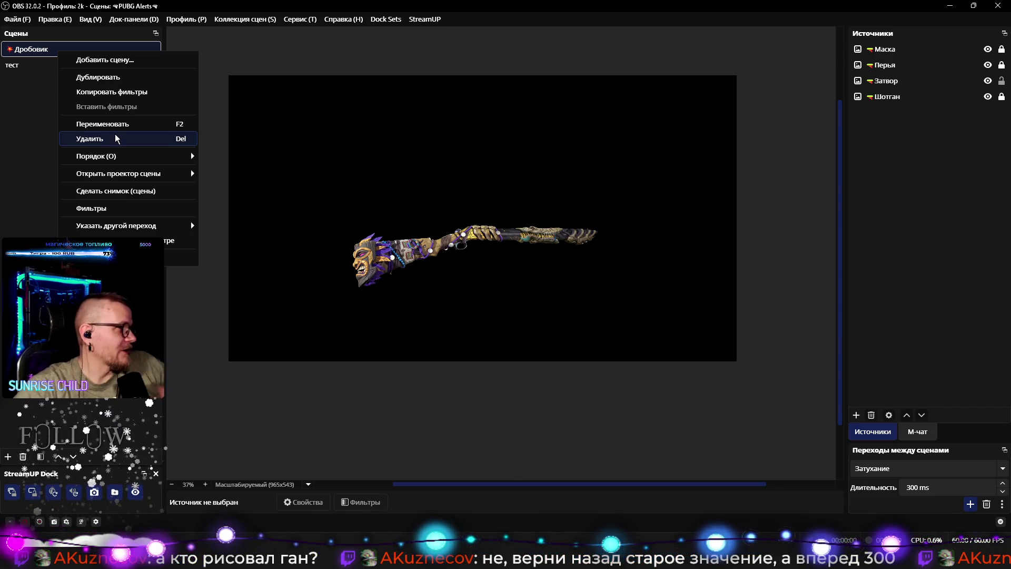
{"action": "left_click", "coordinate": [342, 197]}
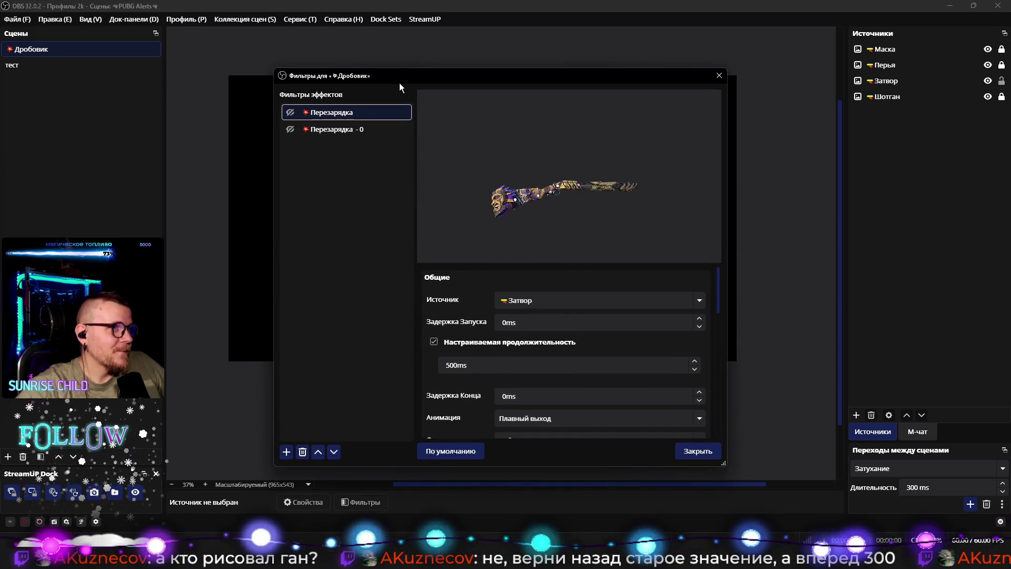
{"action": "left_click_drag", "start_coordinate": [399, 83], "coordinate": [801, 81]}
Step: Begin adding a 3D Effect filter from the Дробовик filter list's Добавить menu
{"action": "right_click", "coordinate": [729, 164]}
{"action": "mouse_move", "coordinate": [754, 171]}
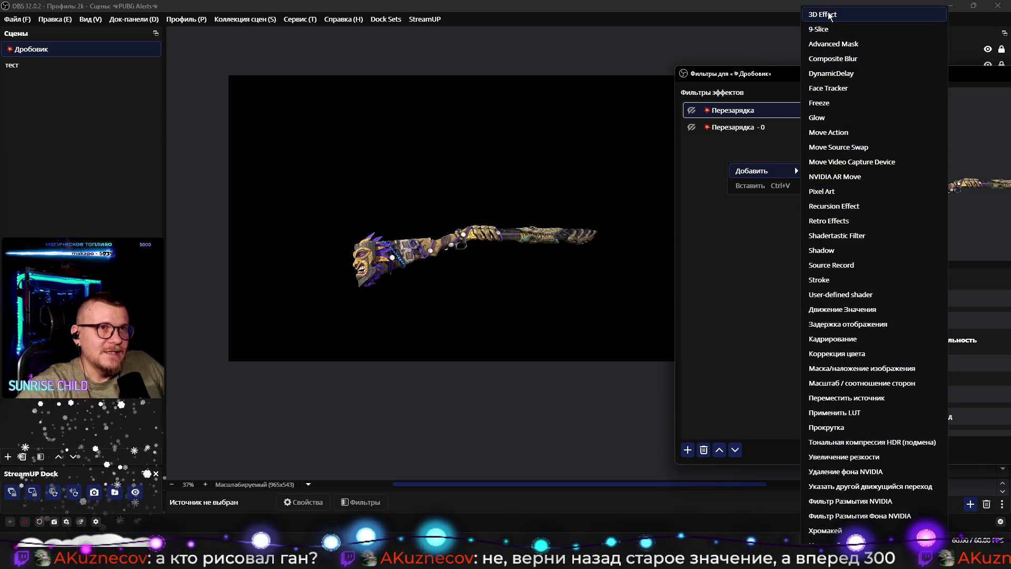
{"action": "key", "text": "Escape"}
{"action": "key", "text": "Escape"}
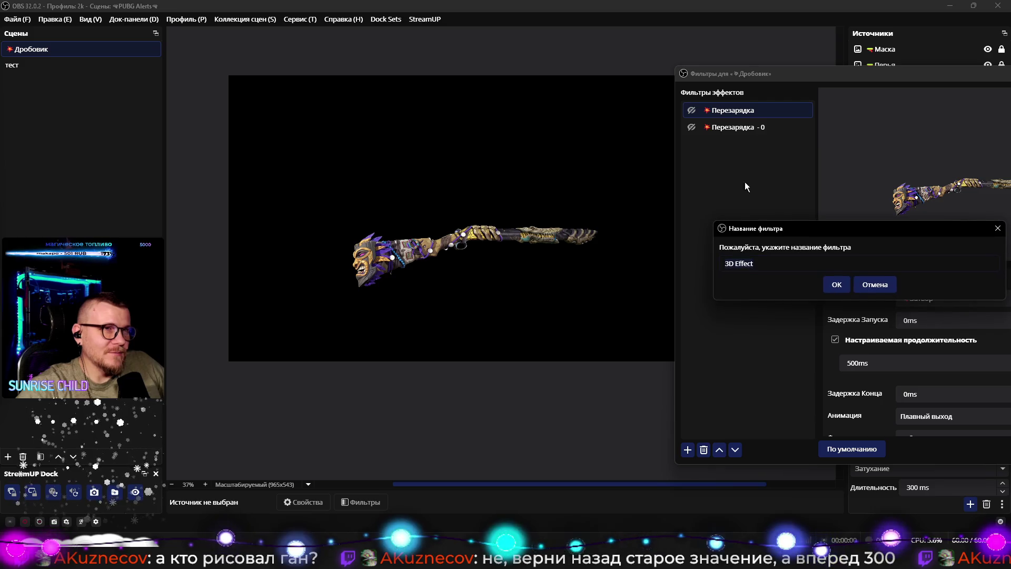